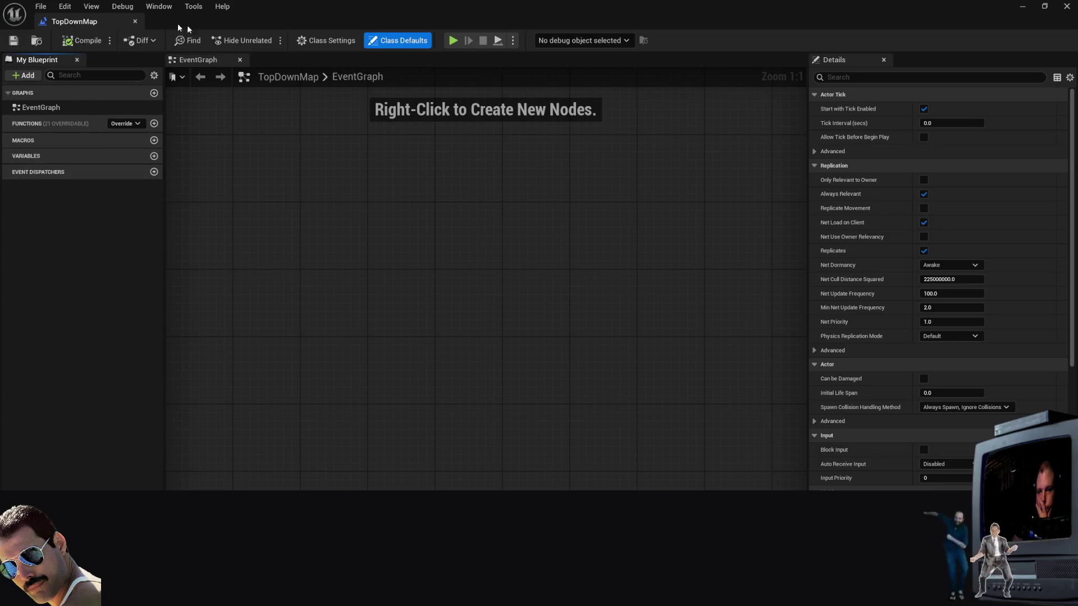
Step: Minimize the Blueprint editor so the TopDownMap level is visible in the main editor
click(1023, 7)
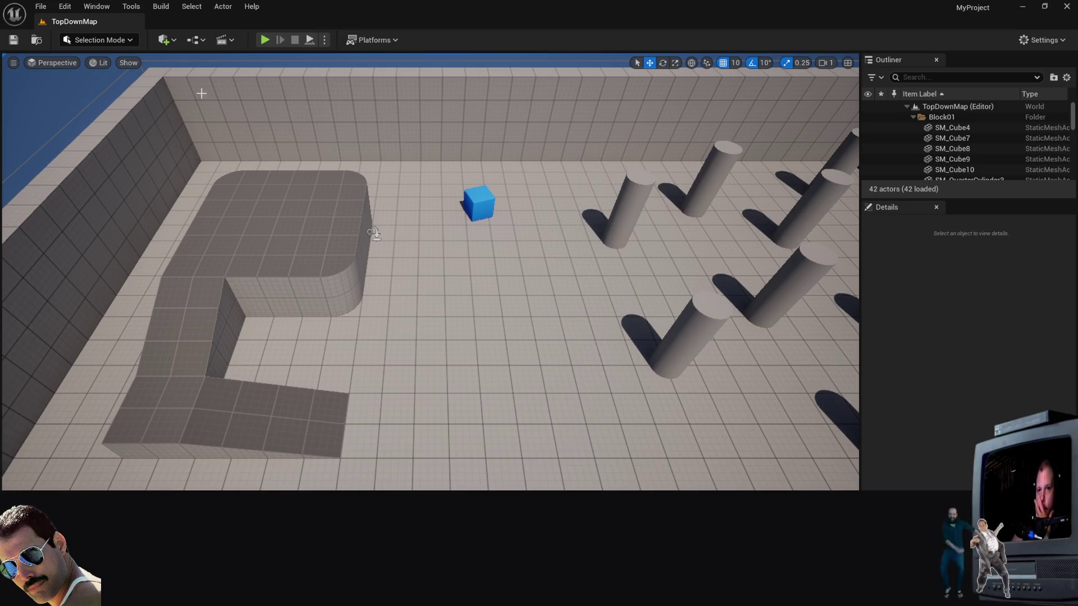
click(198, 44)
Step: Open BP_TopDownGameMode via GameMode > Edit and browse its Class Defaults
mouse_move(241, 142)
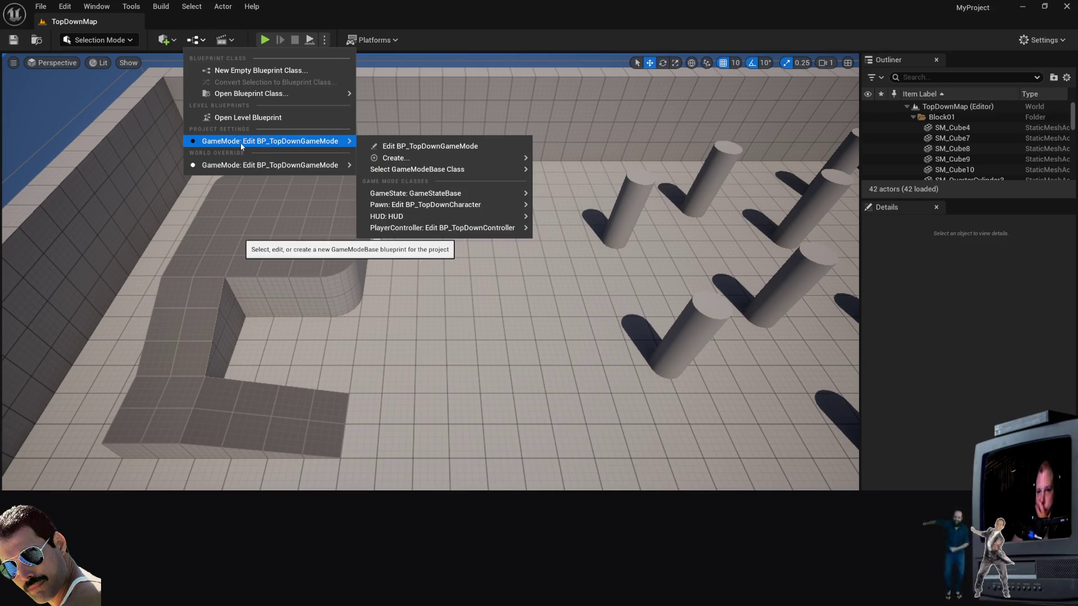
click(427, 145)
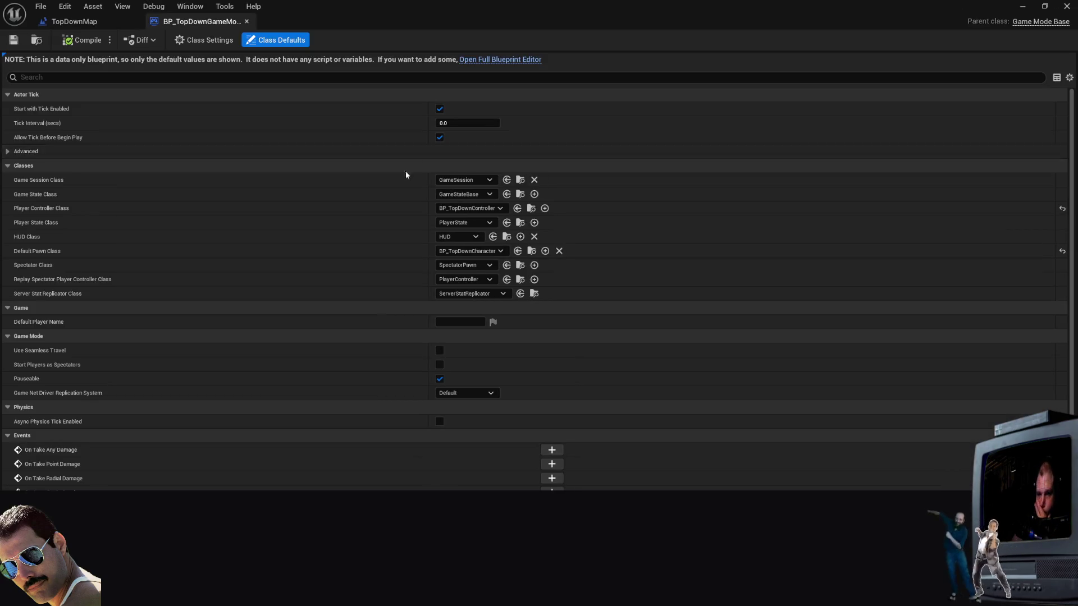
scroll(312, 259, down, 2)
scroll(308, 256, up, 1)
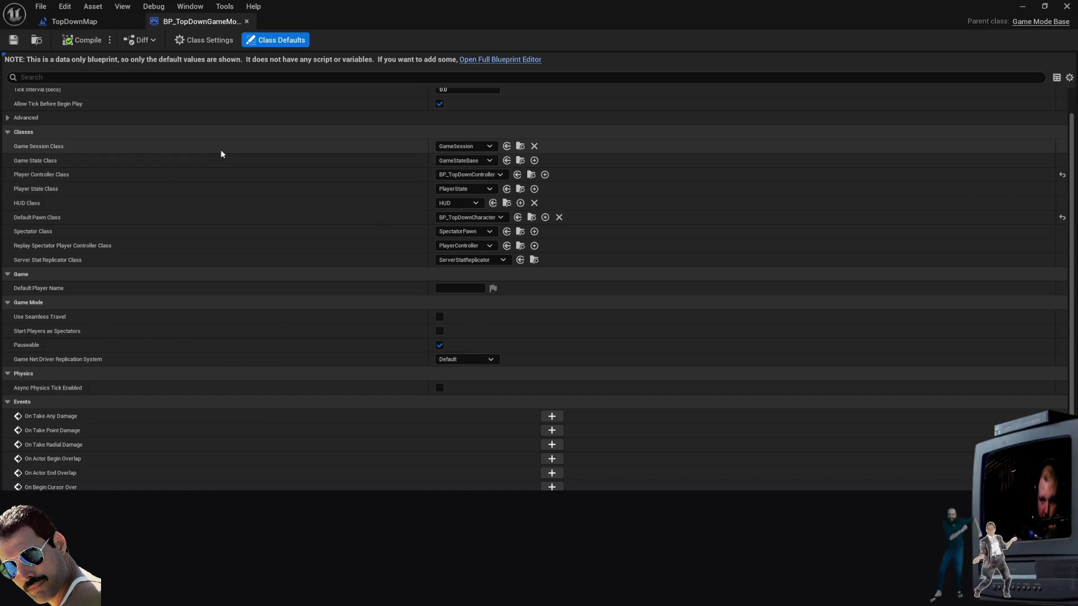
scroll(207, 163, down, 2)
scroll(153, 305, down, 1)
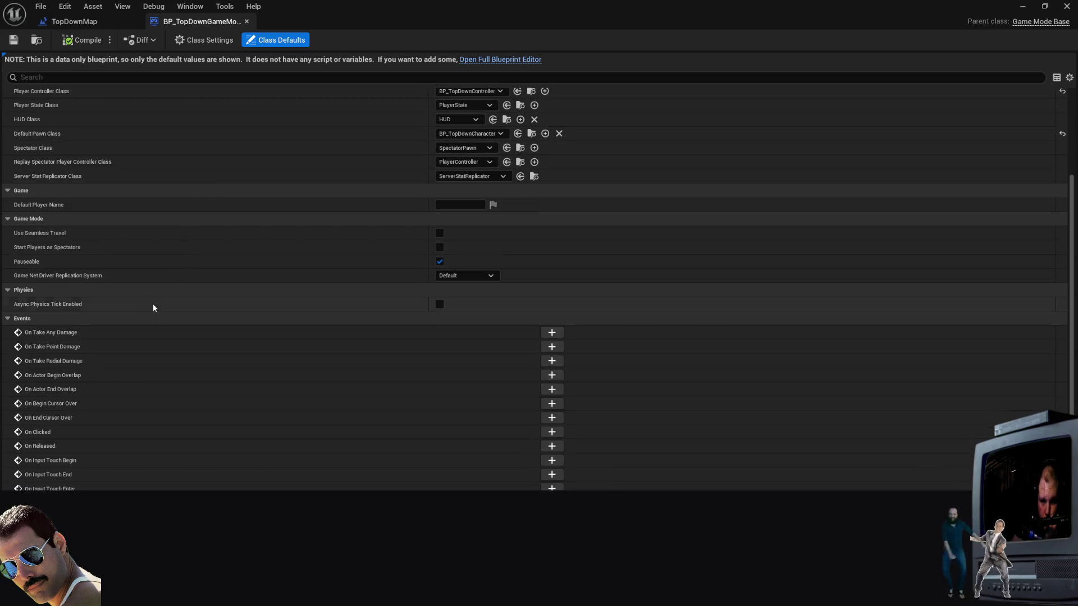
scroll(183, 274, up, 2)
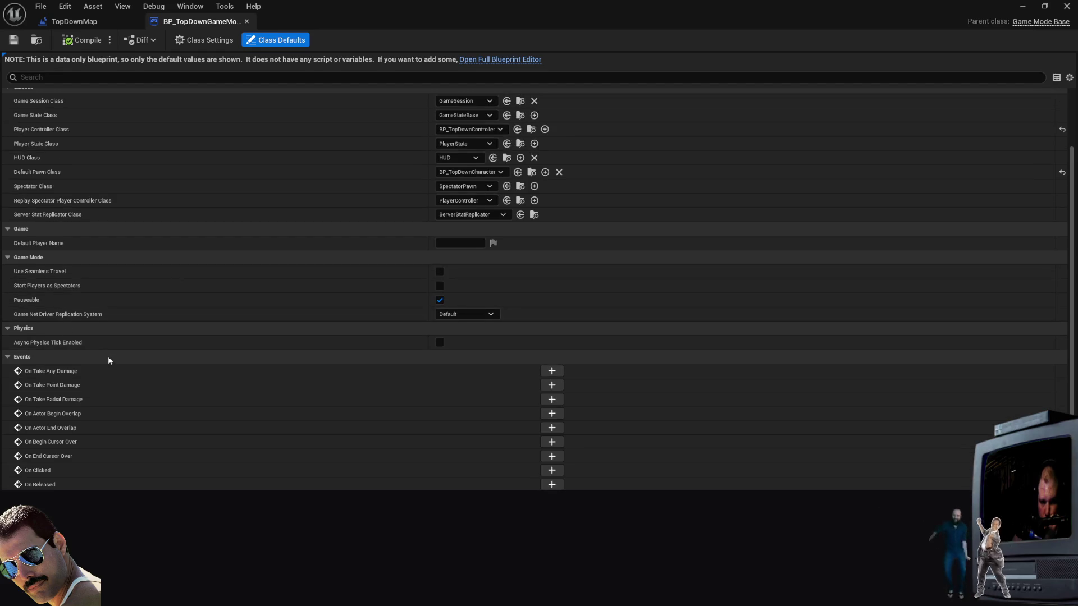
scroll(154, 335, down, 2)
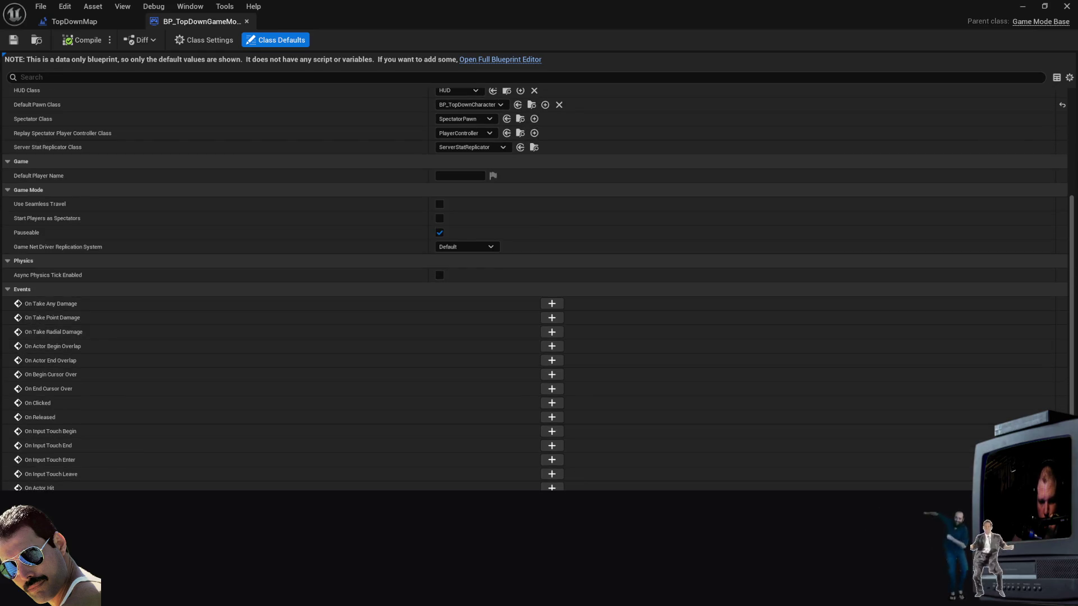
scroll(538, 289, up, 2)
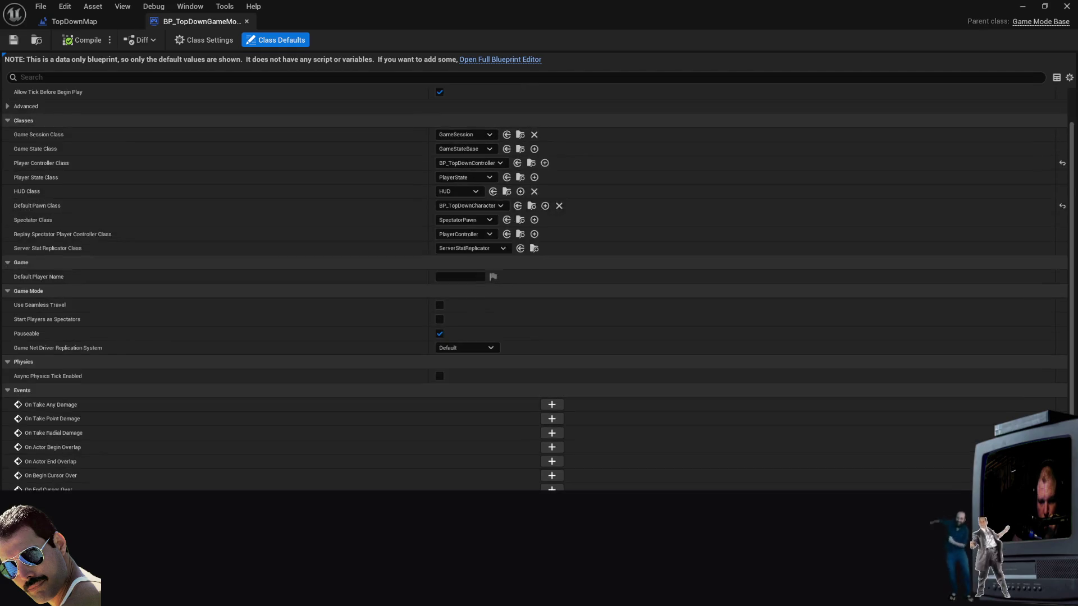
scroll(537, 290, down, 2)
scroll(538, 289, down, 2)
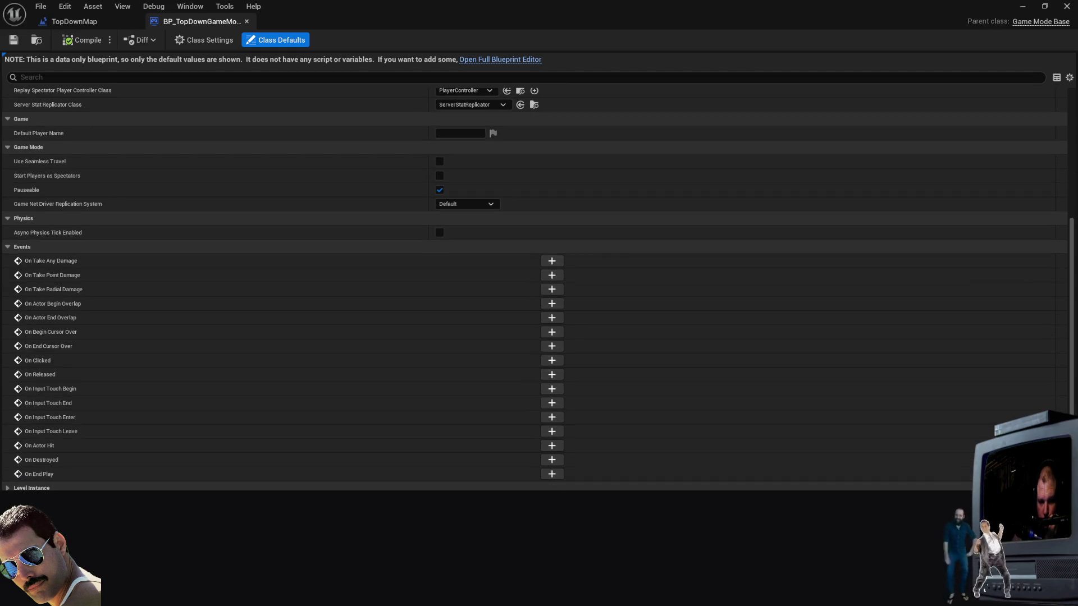
scroll(84, 337, up, 4)
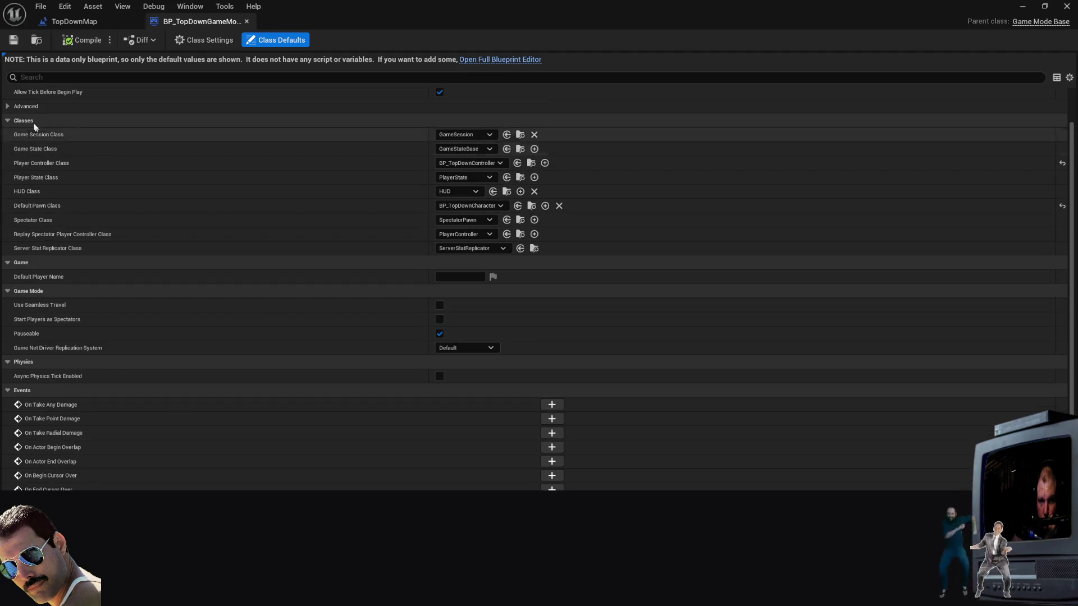
Step: Inspect the Actor Tick, Game and Game Mode property groups, then view Class Settings
click(28, 106)
click(26, 106)
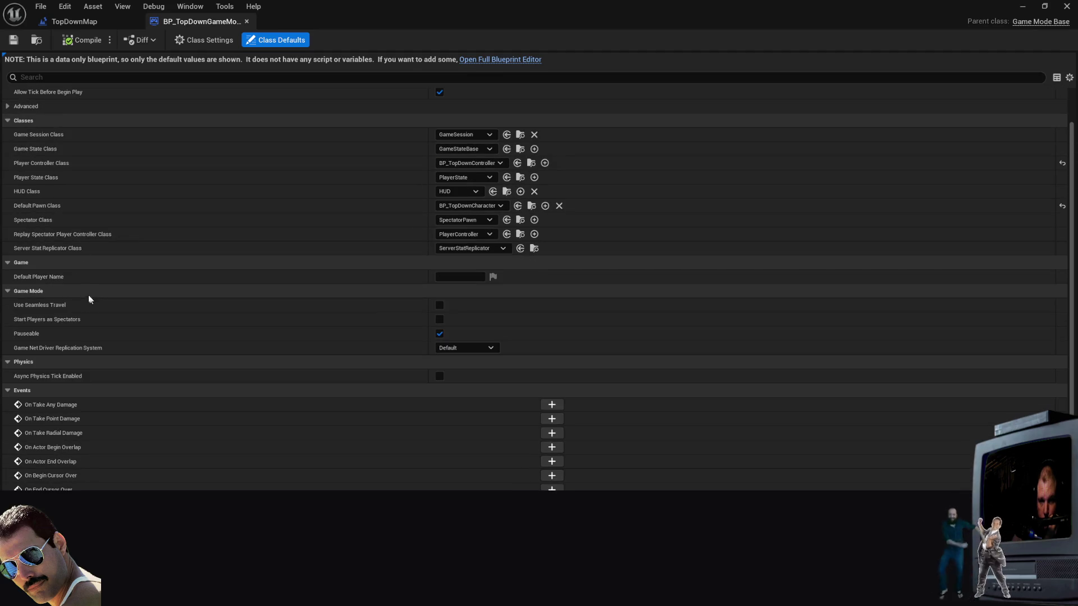
click(53, 263)
click(53, 263)
click(49, 291)
click(48, 291)
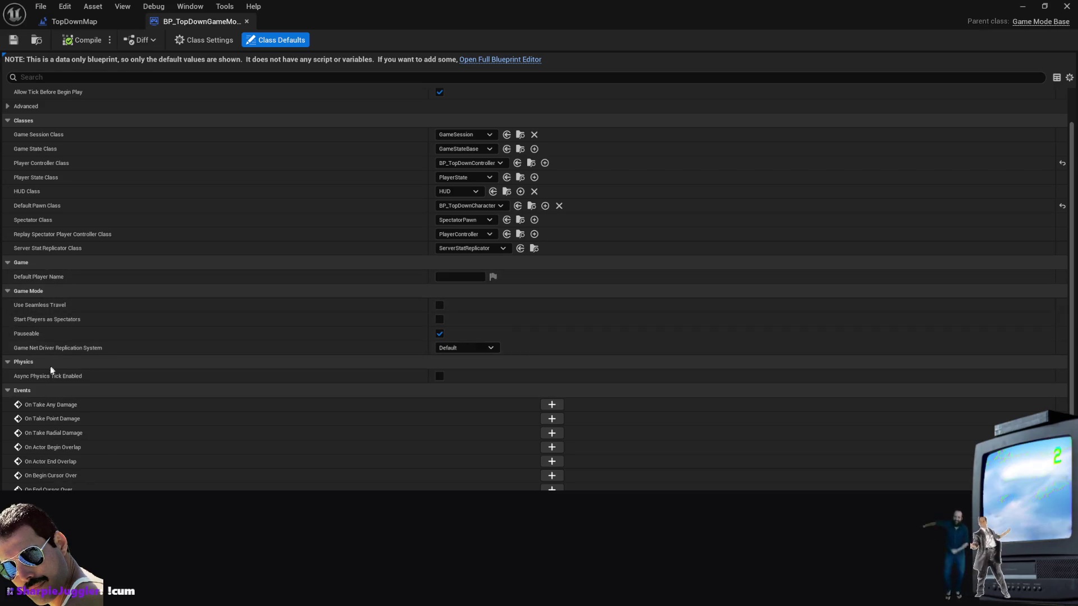
click(188, 43)
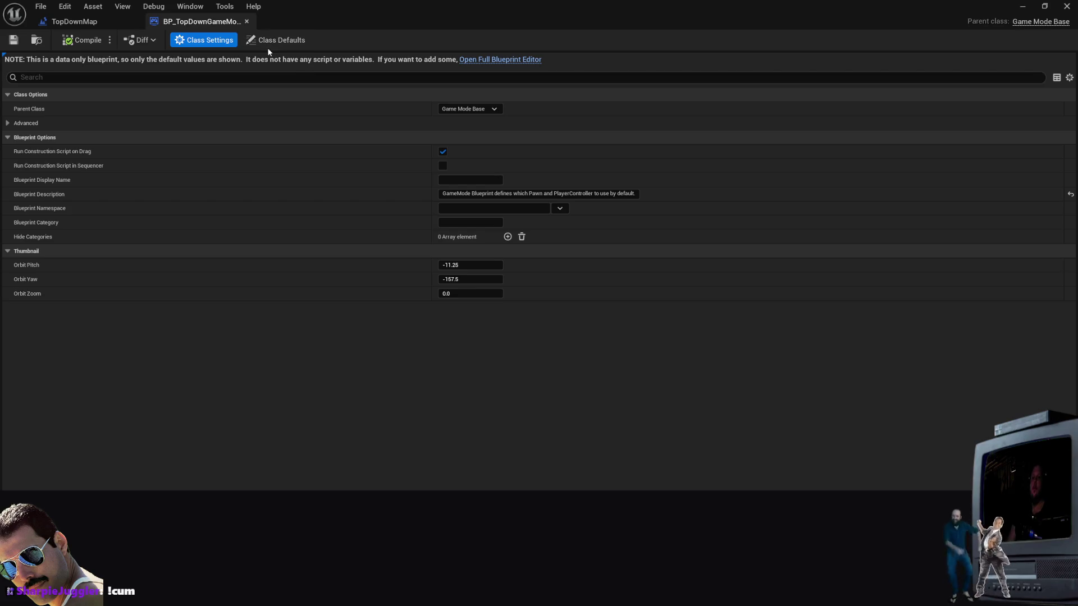
Step: Open the game mode in the full Blueprint editor and check its Viewport and empty EventGraph
click(482, 61)
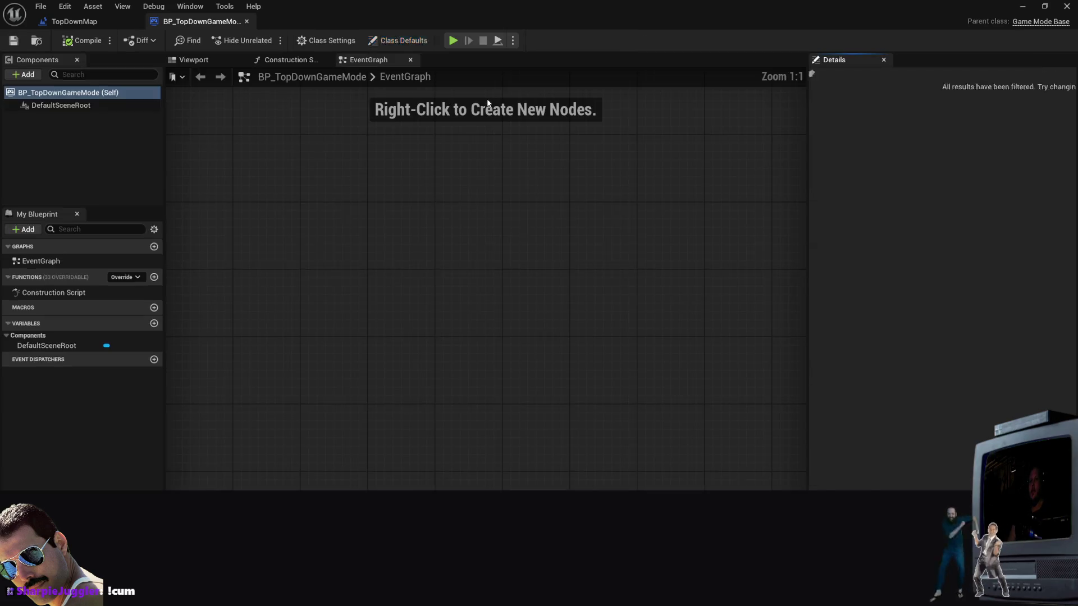
click(195, 61)
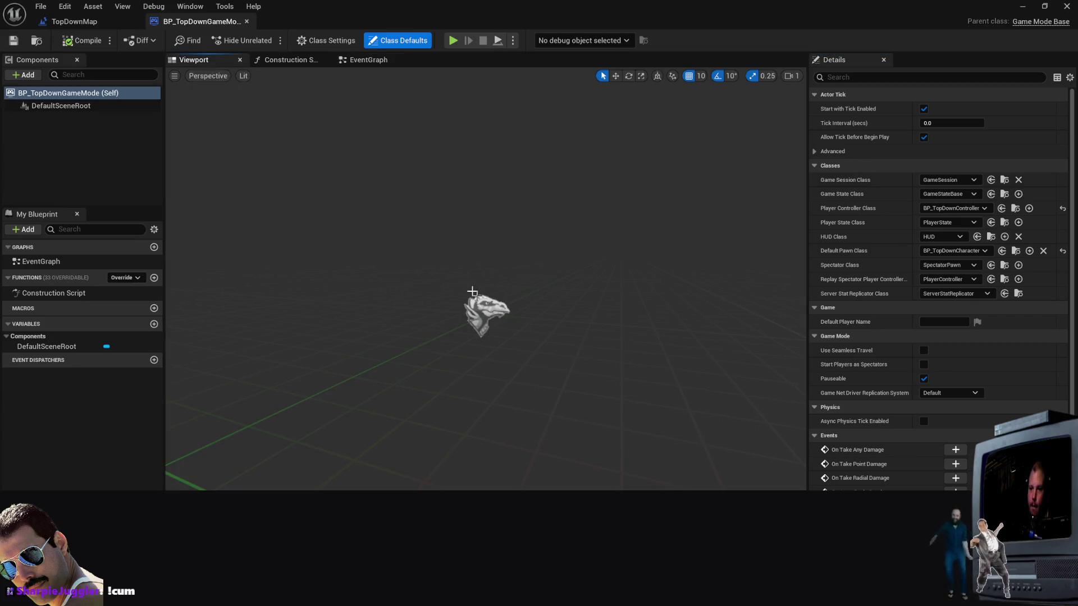
click(368, 59)
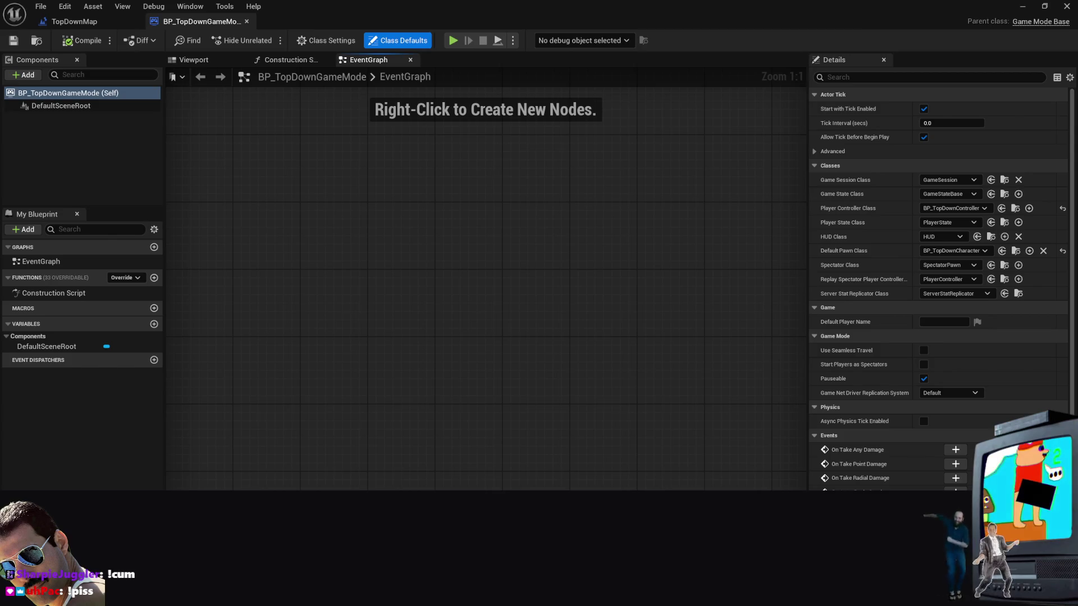
scroll(887, 447, down, 5)
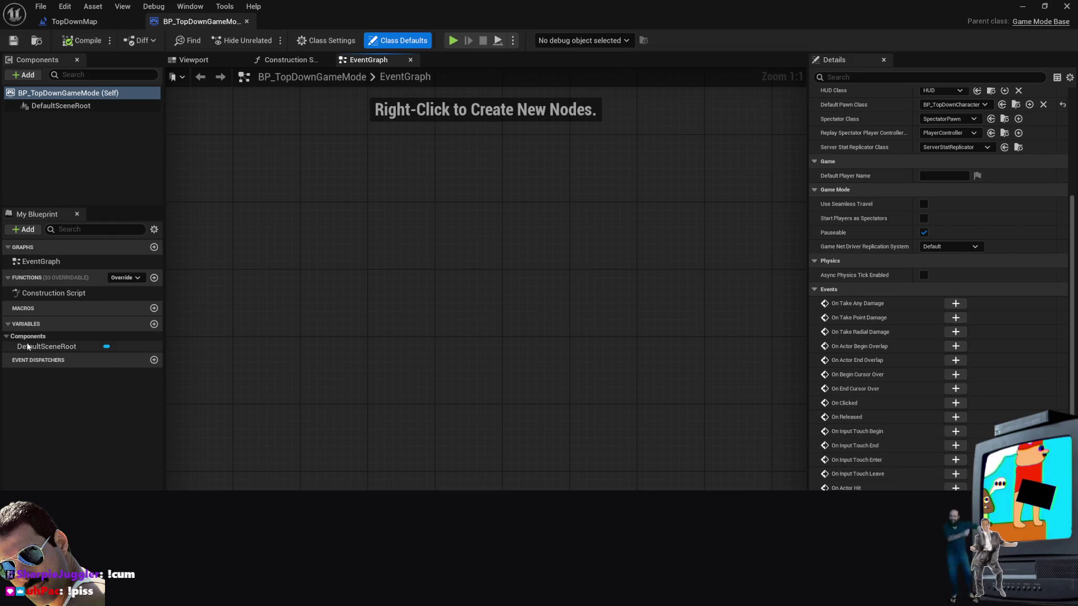
Step: Look over the Construction Script and EventGraph, then switch to the TopDownMap level blueprint
click(61, 293)
click(41, 261)
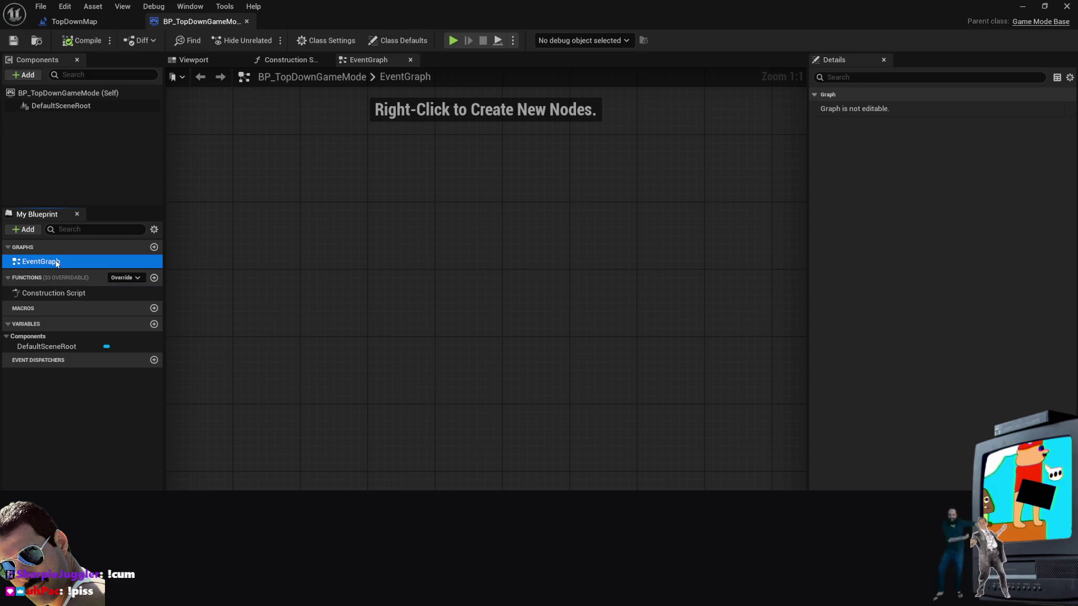
click(64, 7)
click(404, 21)
click(40, 25)
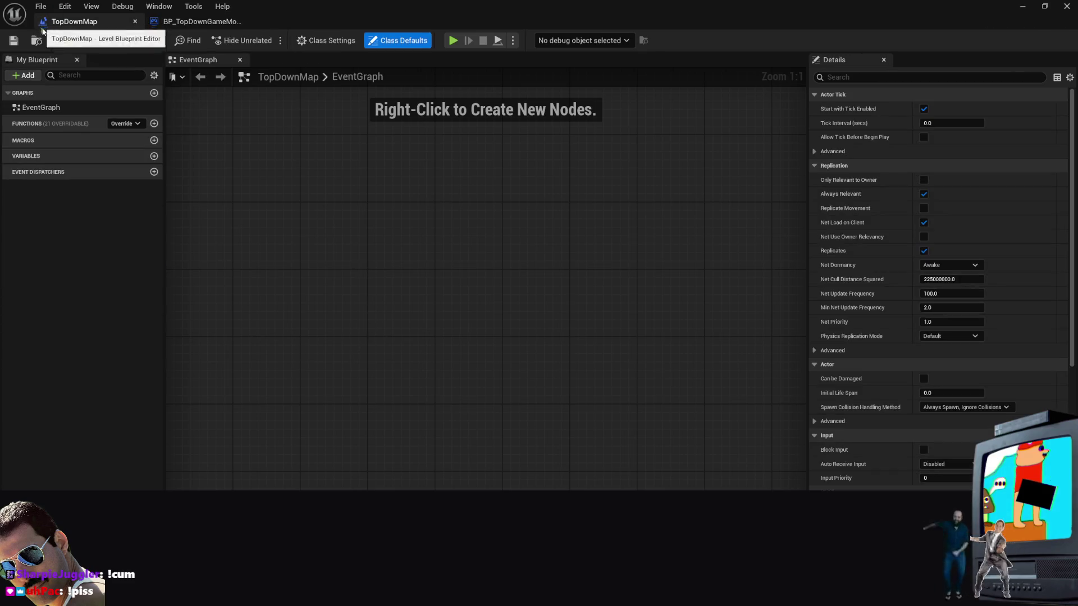
Step: Set TopDownExampleMap1 as the level blueprint's debug object
click(32, 140)
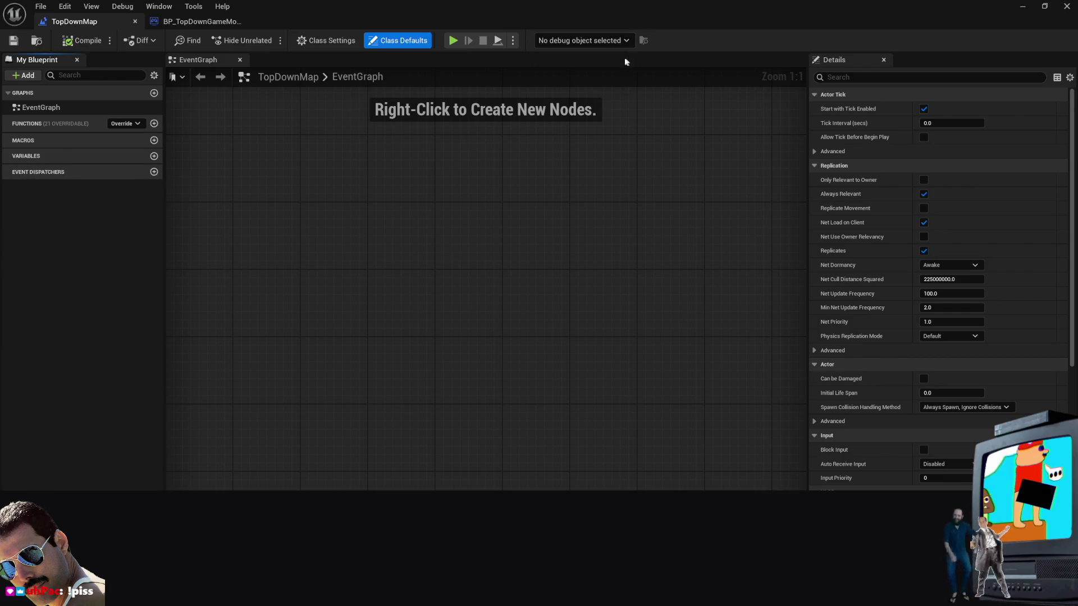
click(599, 41)
click(598, 64)
Step: Box-select and zoom out in the empty event graph, then return to BP_TopDownGameMode
mouse_move(345, 170)
mouse_down()
mouse_move(466, 208)
mouse_move(500, 264)
mouse_up()
scroll(414, 361, down, 6)
drag(416, 245, 486, 294)
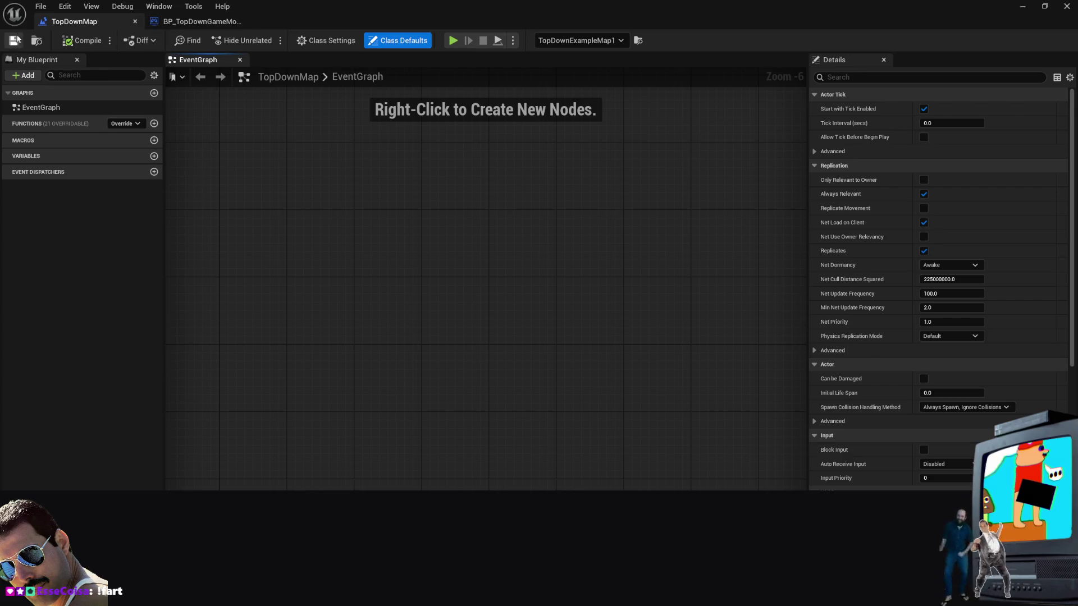
click(167, 23)
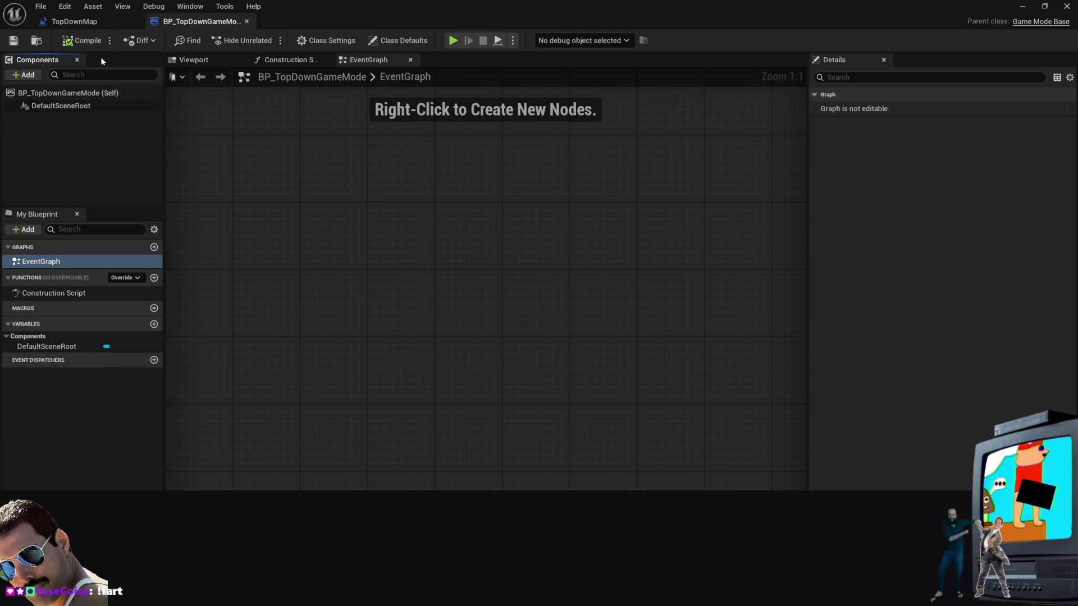
key(super+Down)
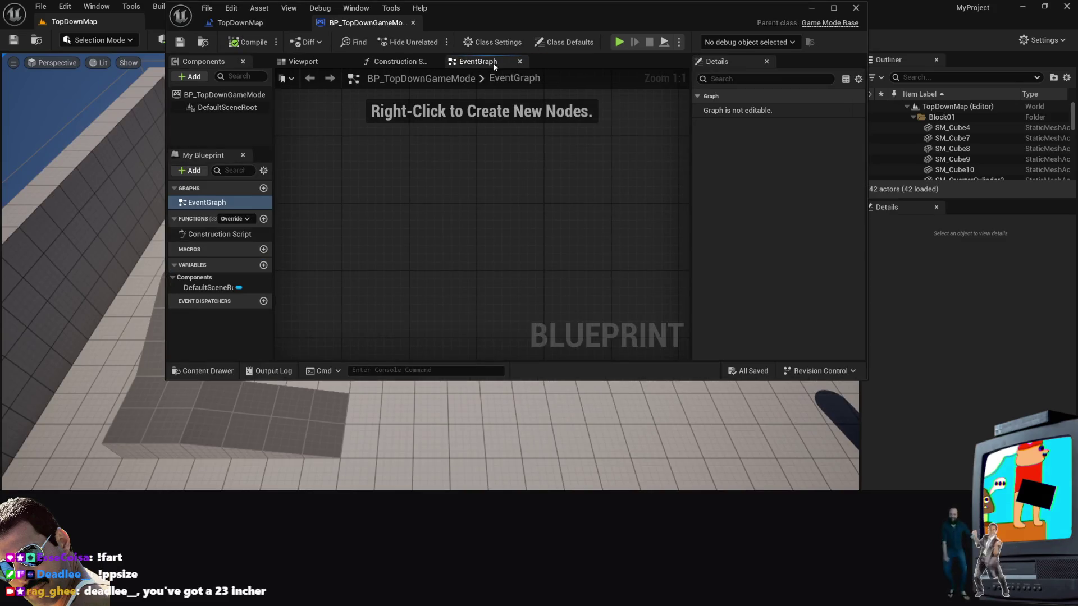
click(855, 8)
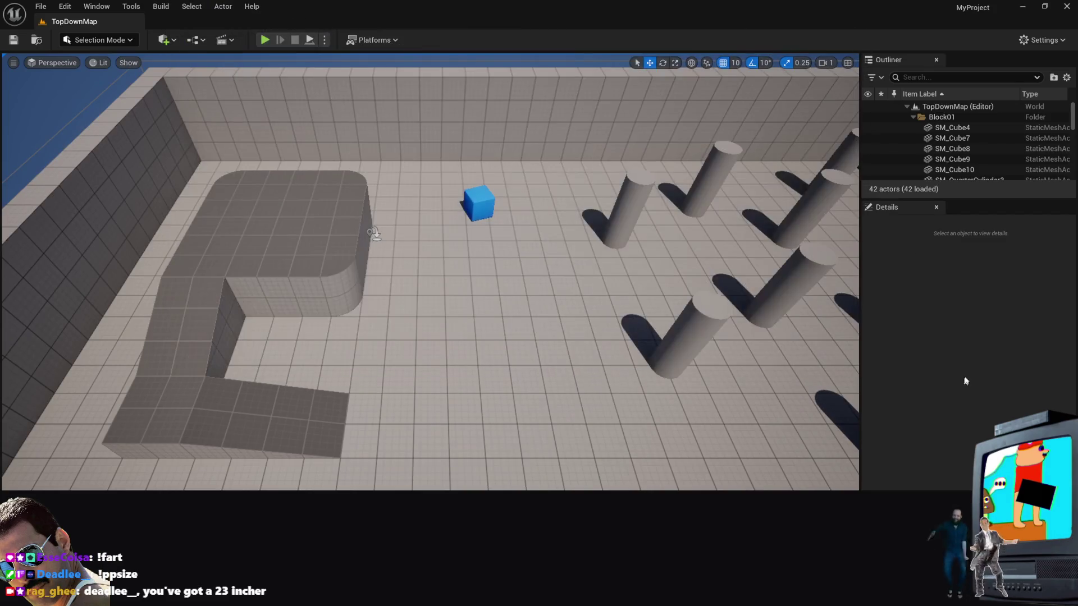
scroll(1003, 144, down, 3)
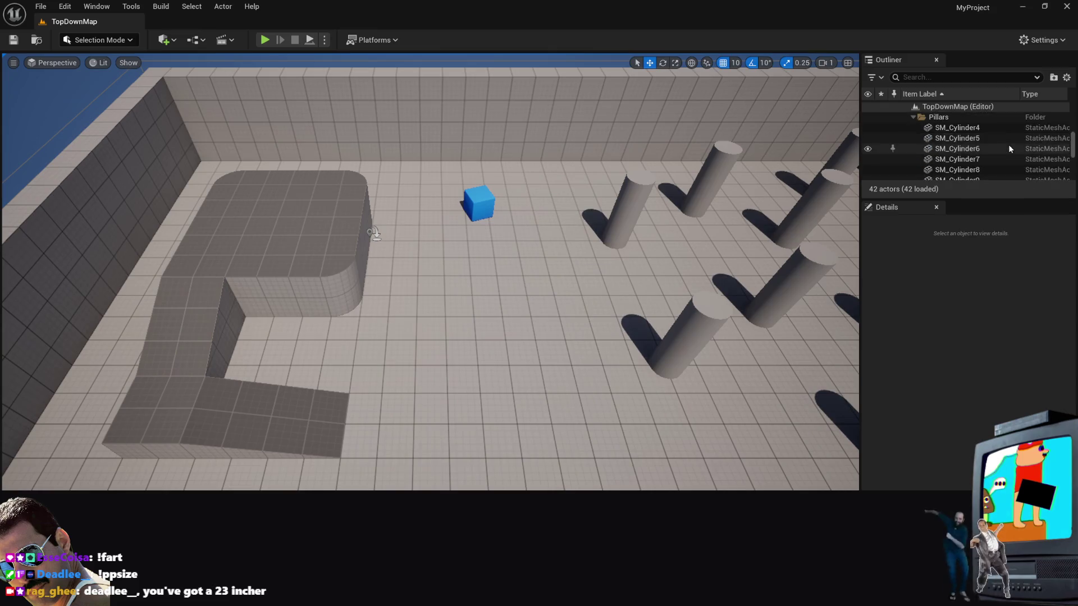
scroll(1008, 143, down, 5)
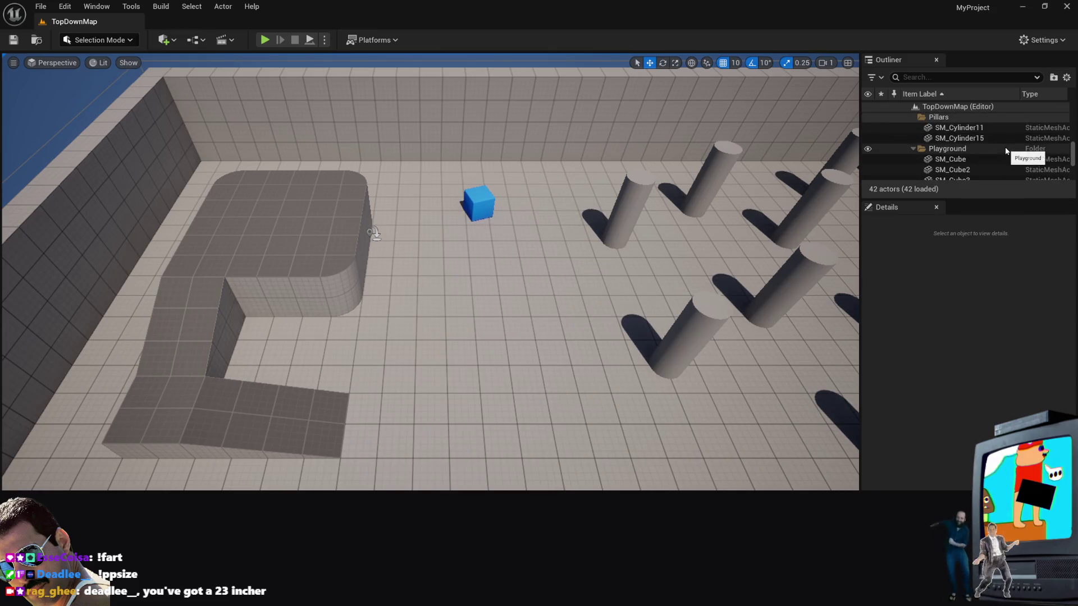
scroll(1001, 150, up, 7)
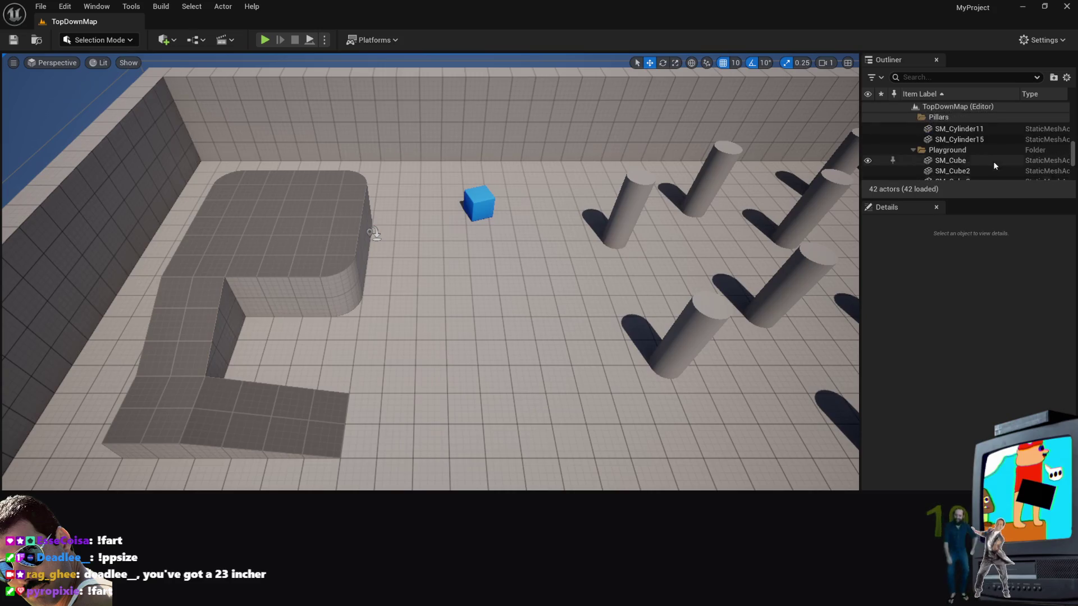
scroll(990, 169, up, 3)
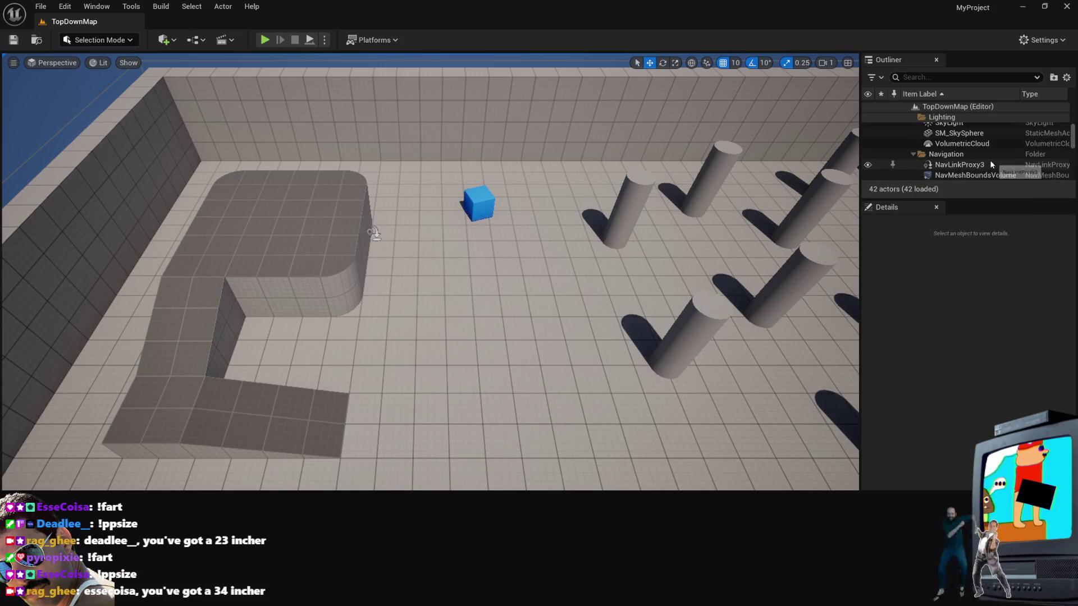
scroll(990, 163, up, 2)
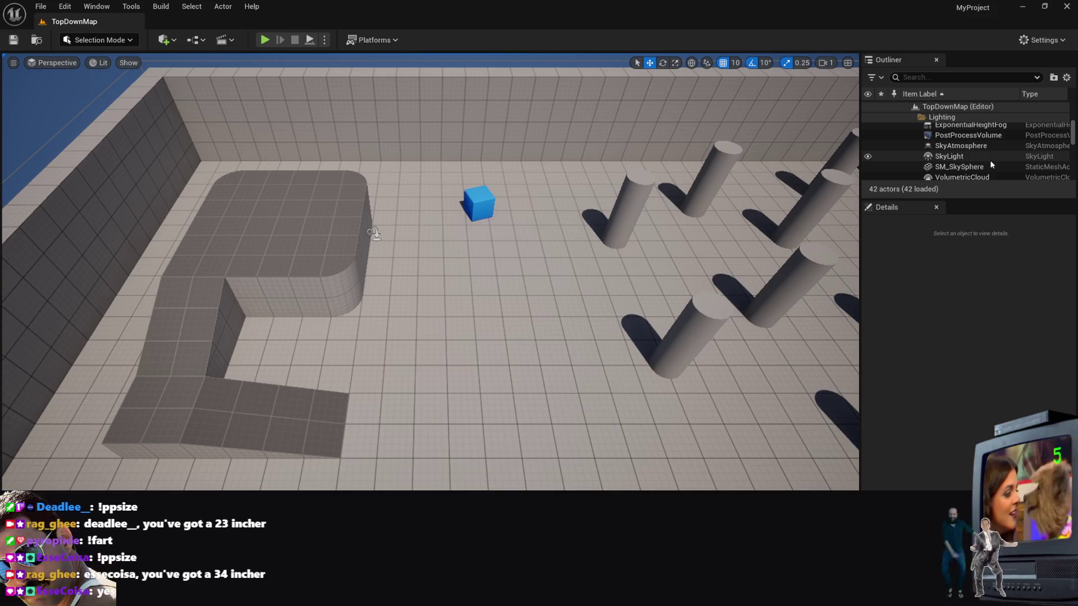
scroll(986, 160, up, 3)
scroll(985, 160, up, 3)
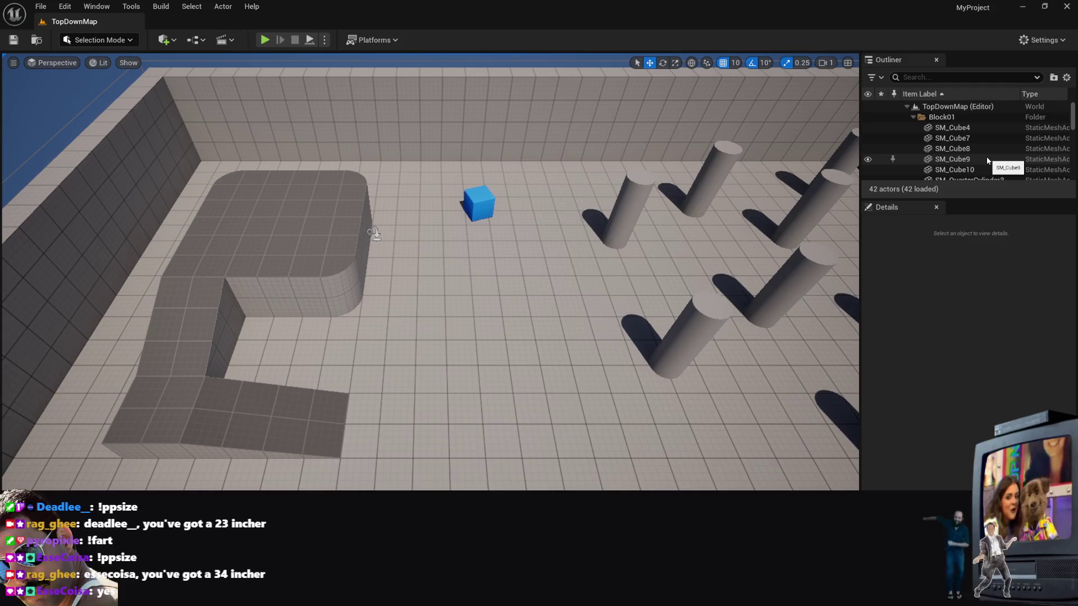
scroll(949, 140, down, 10)
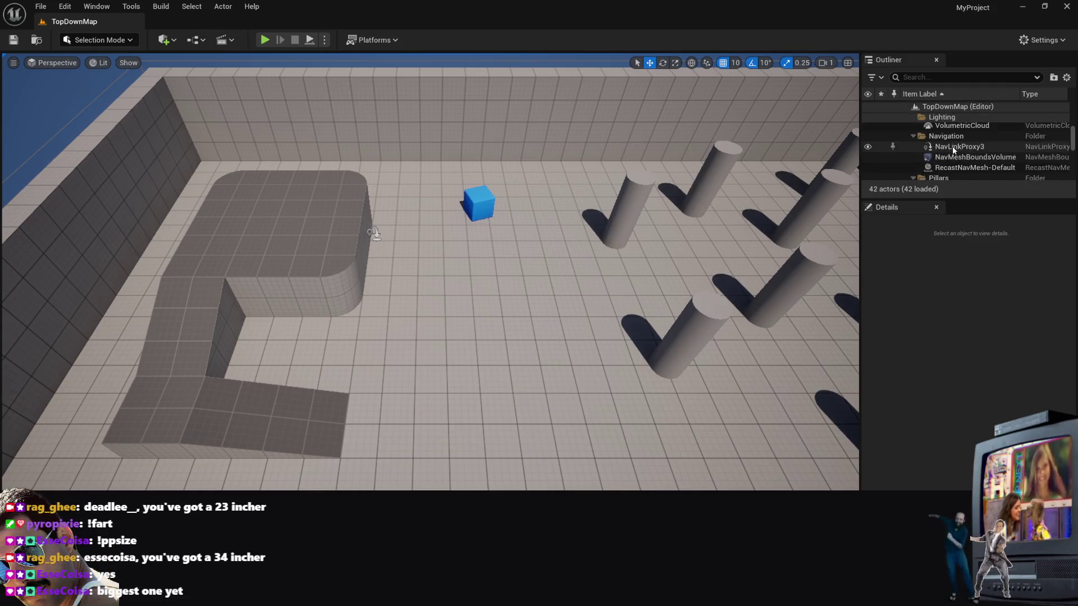
scroll(954, 159, down, 6)
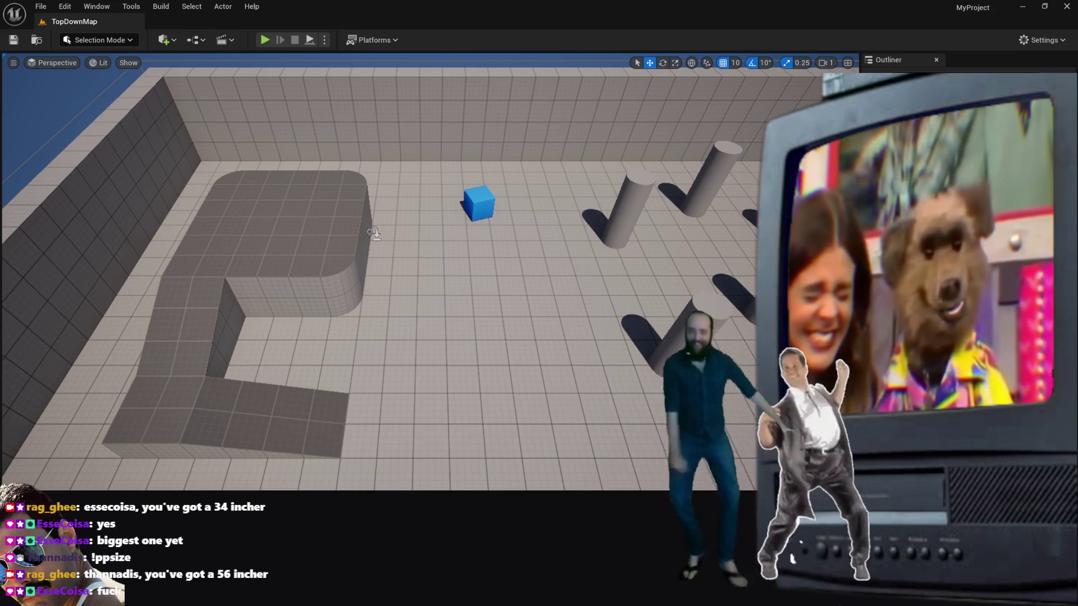
drag(499, 286, 457, 251)
Step: Play the level briefly, stop with Esc, and select the PlayerStart on the floor
click(264, 40)
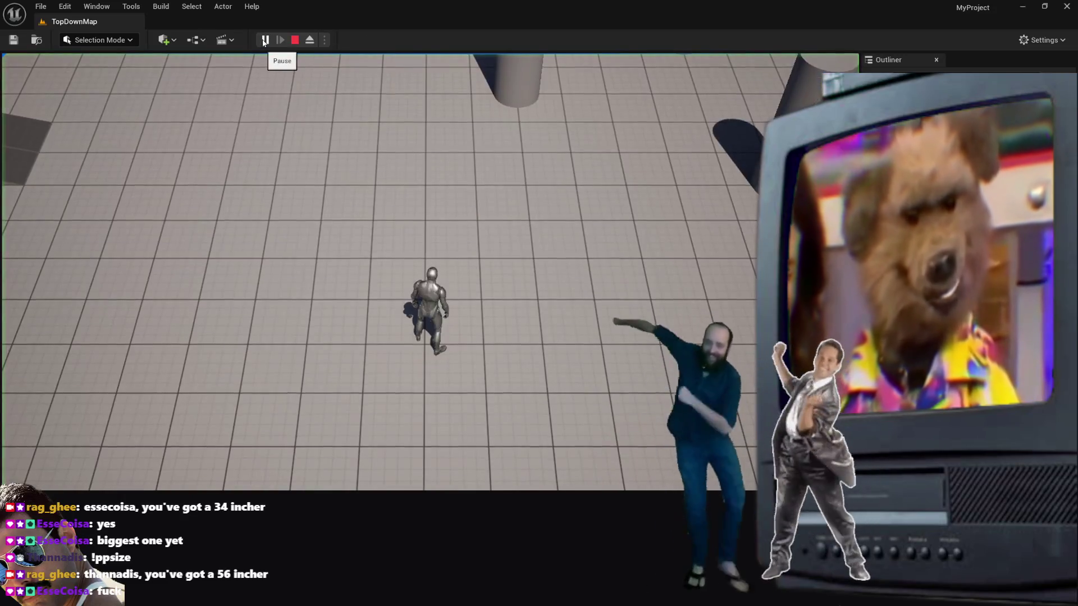
key(Escape)
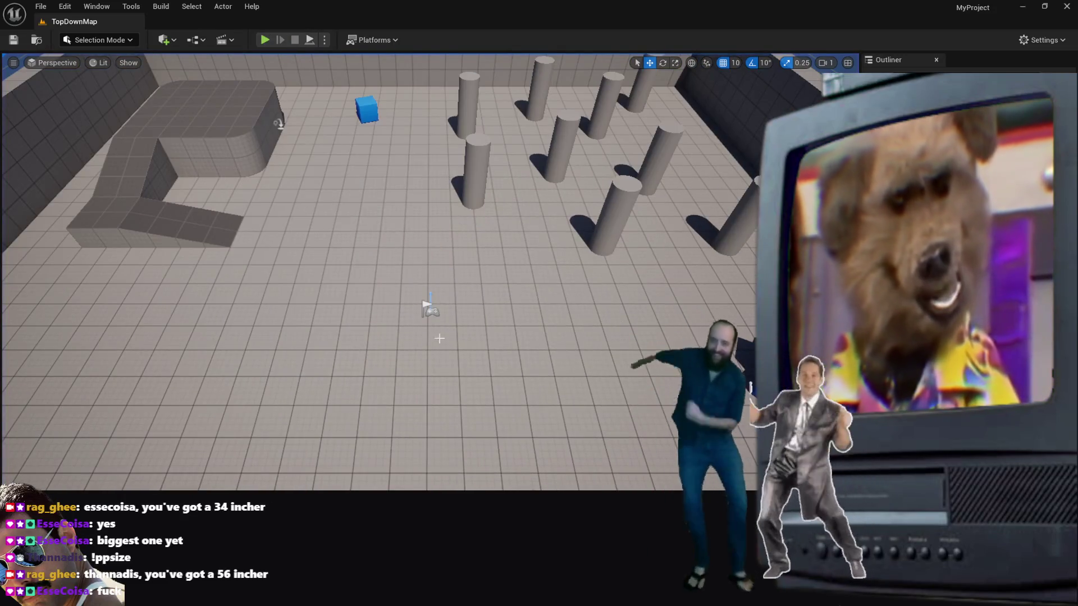
click(427, 308)
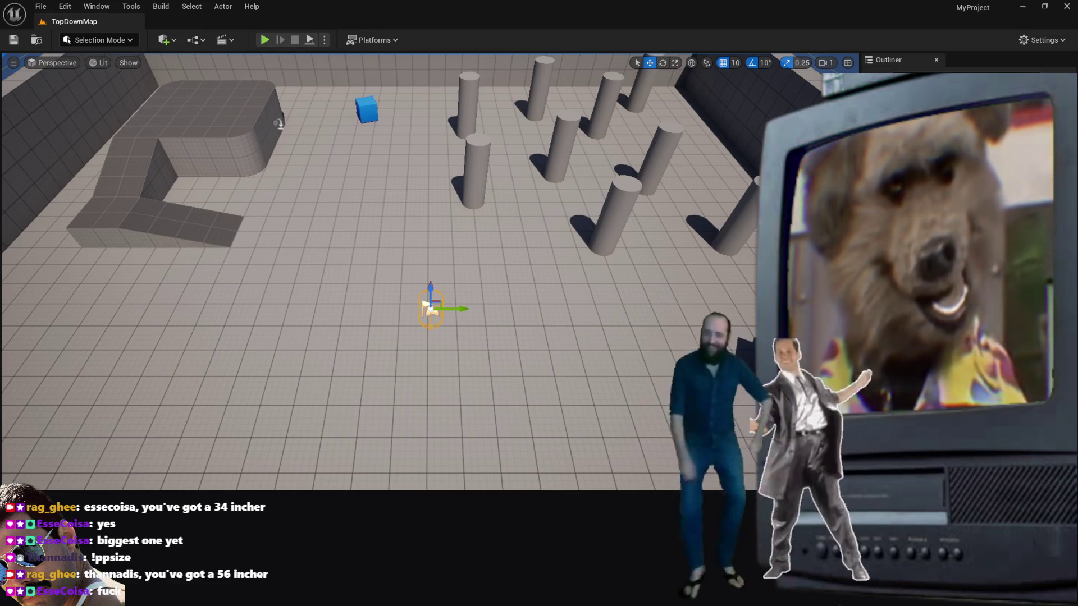
click(425, 304)
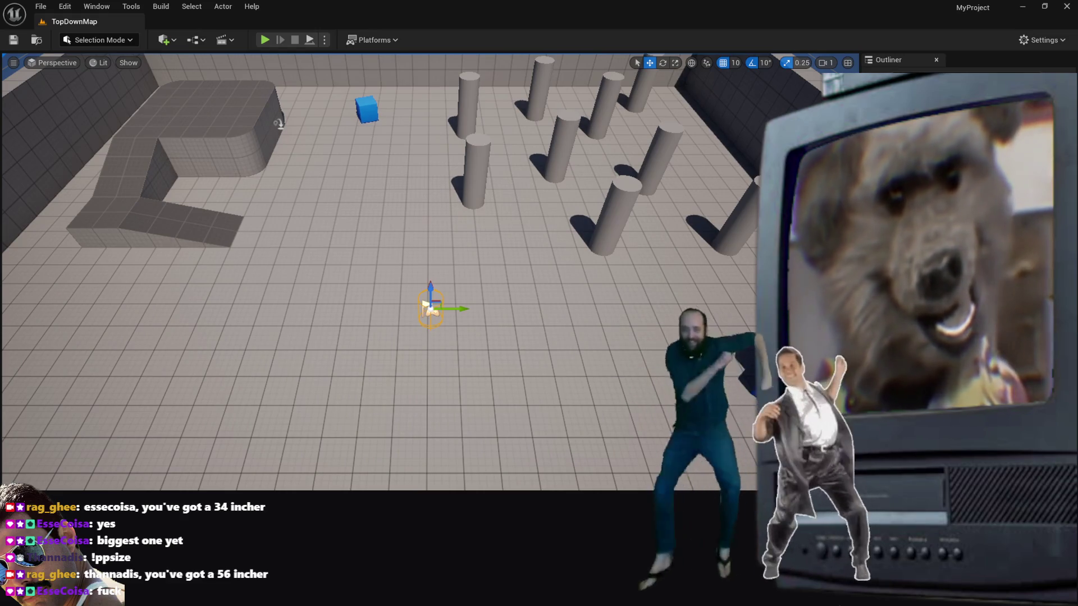
click(426, 305)
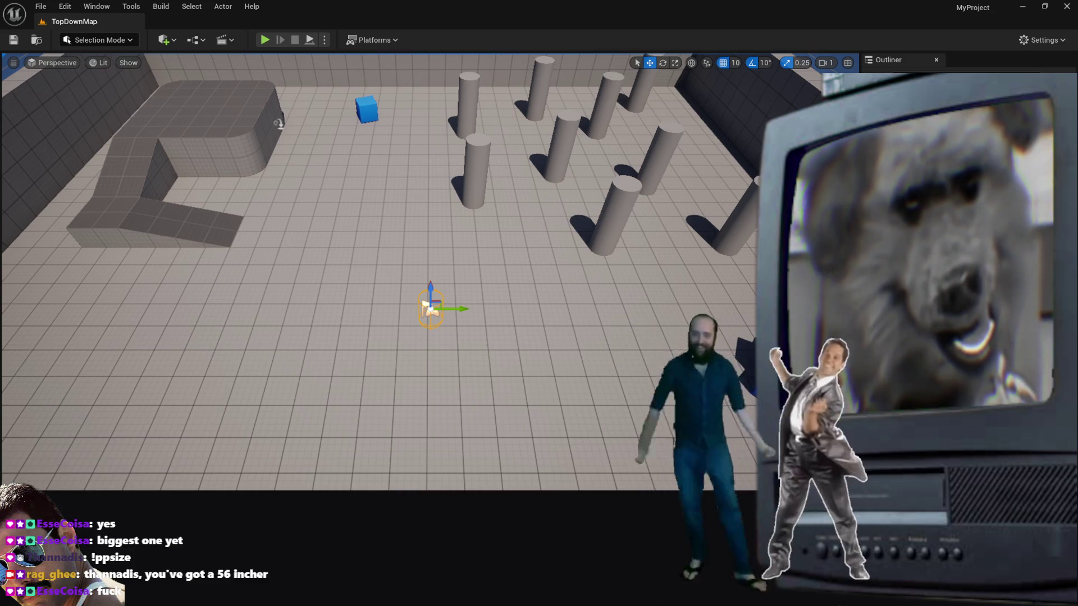
click(426, 305)
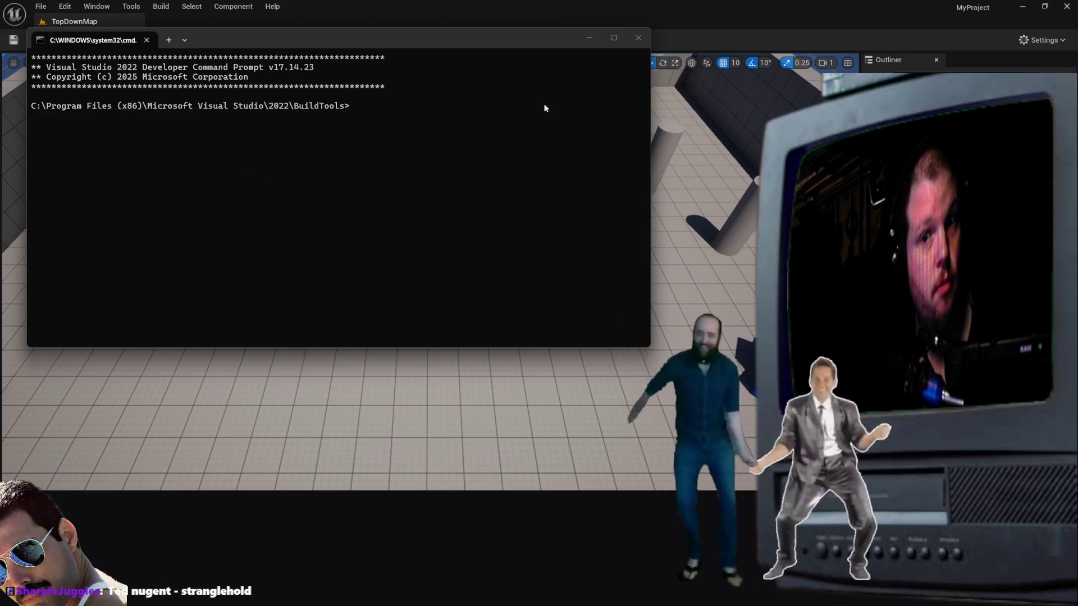
Step: Close the Visual Studio 2022 Developer Command Prompt window
click(638, 38)
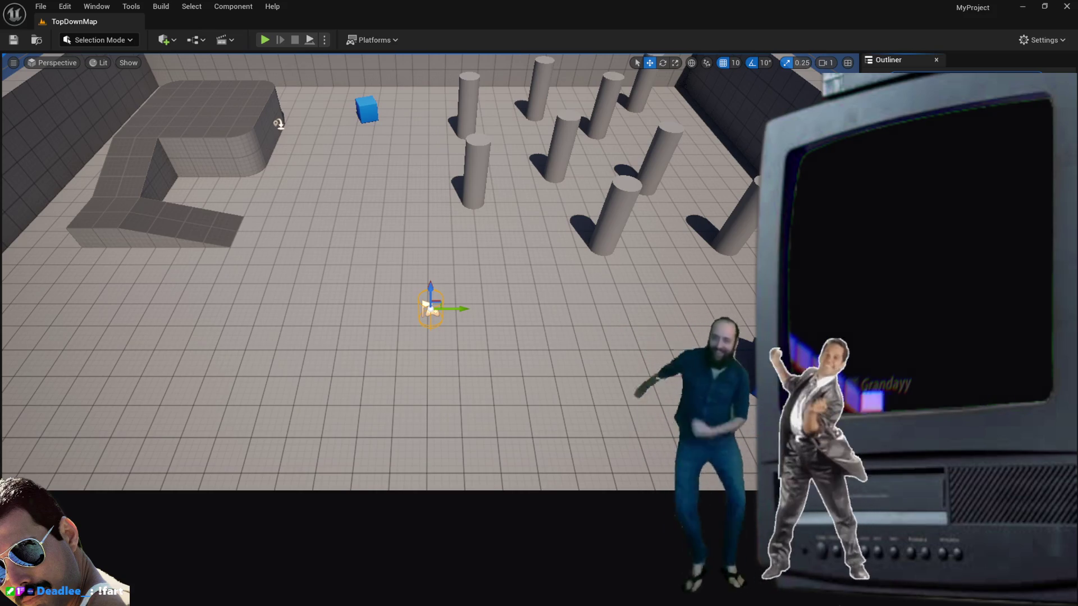
scroll(421, 269, up, 3)
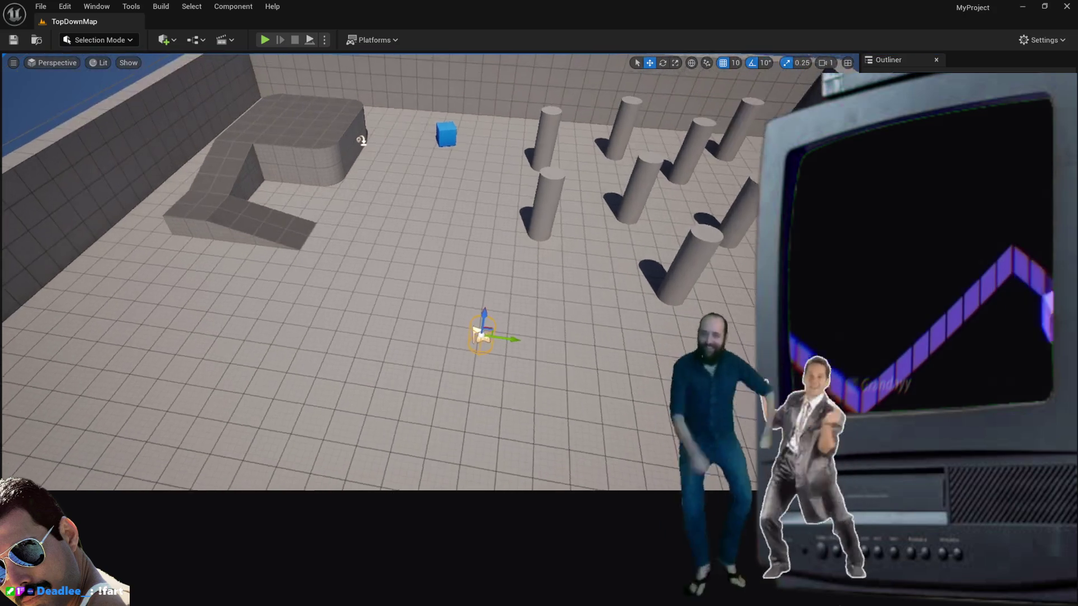
scroll(393, 269, down, 3)
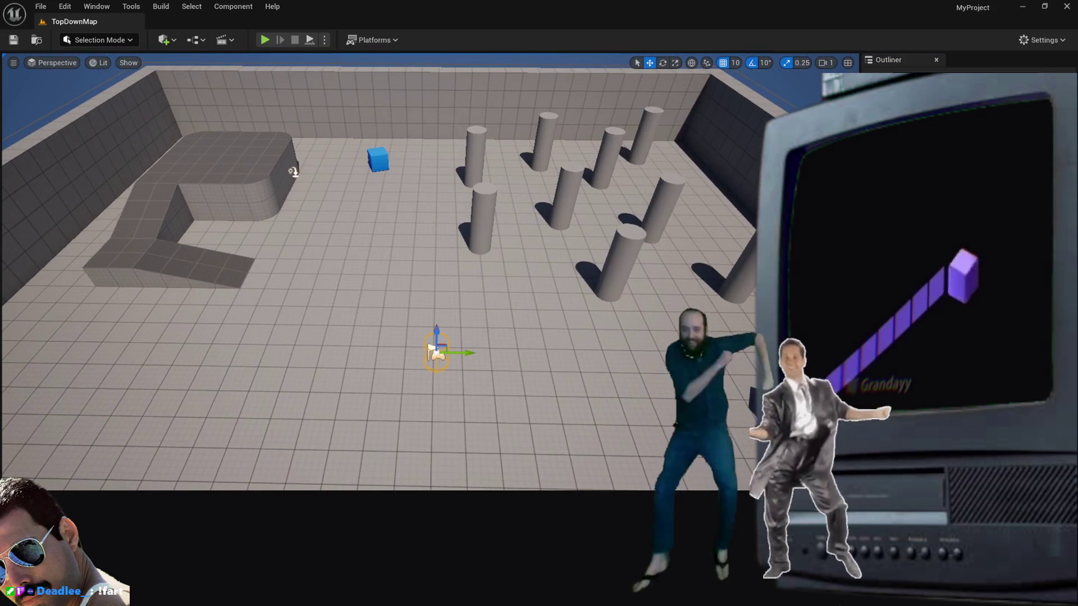
scroll(293, 172, up, 2)
scroll(303, 181, down, 1)
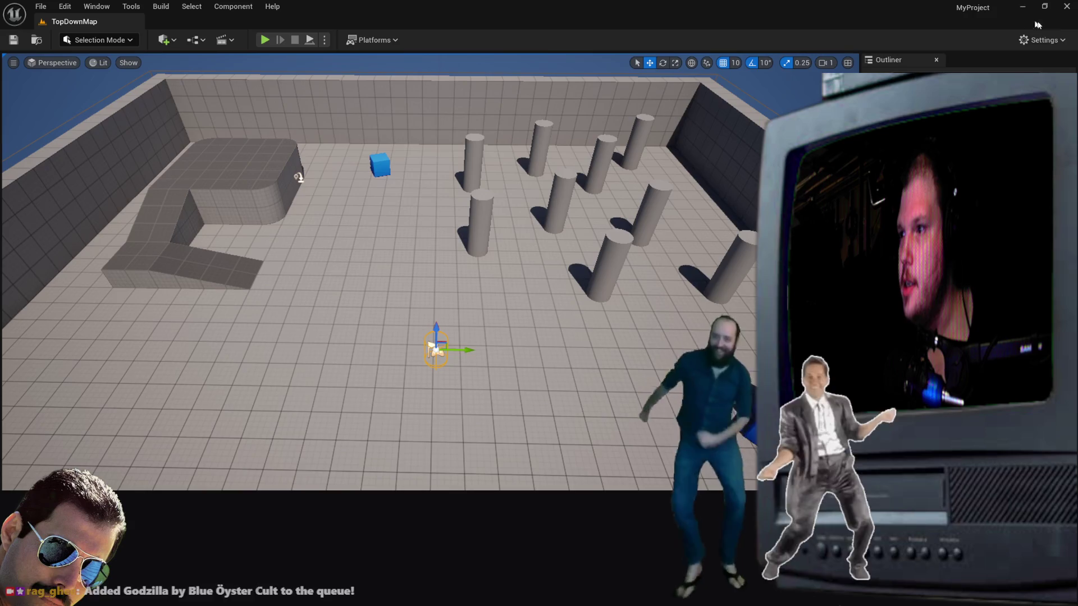
click(1066, 6)
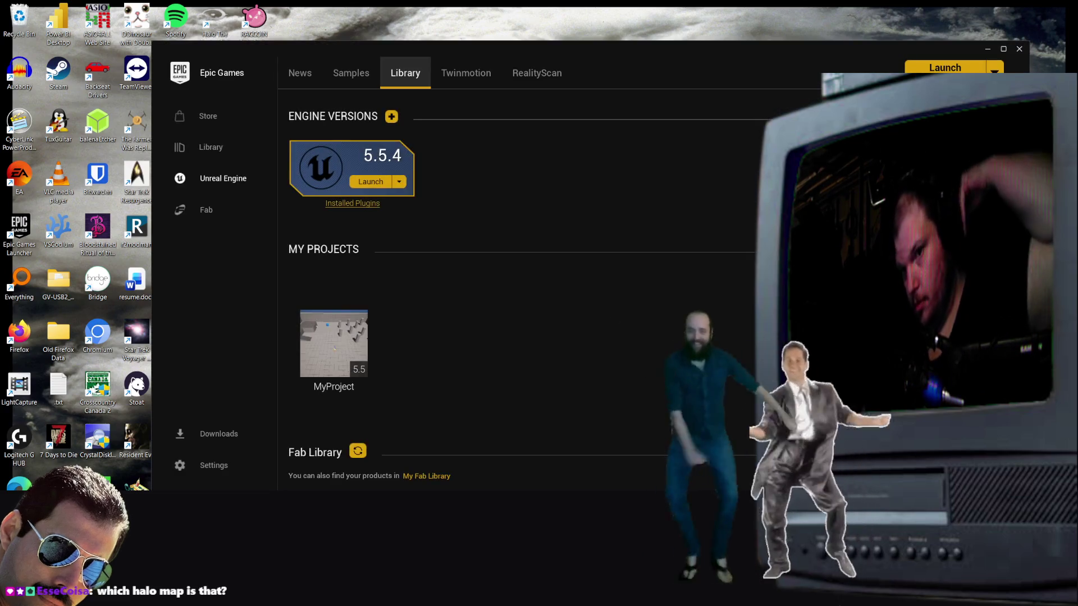
Step: Launch Unreal Engine 5.5.4 from the MyProject tile's right-click options
right_click(350, 340)
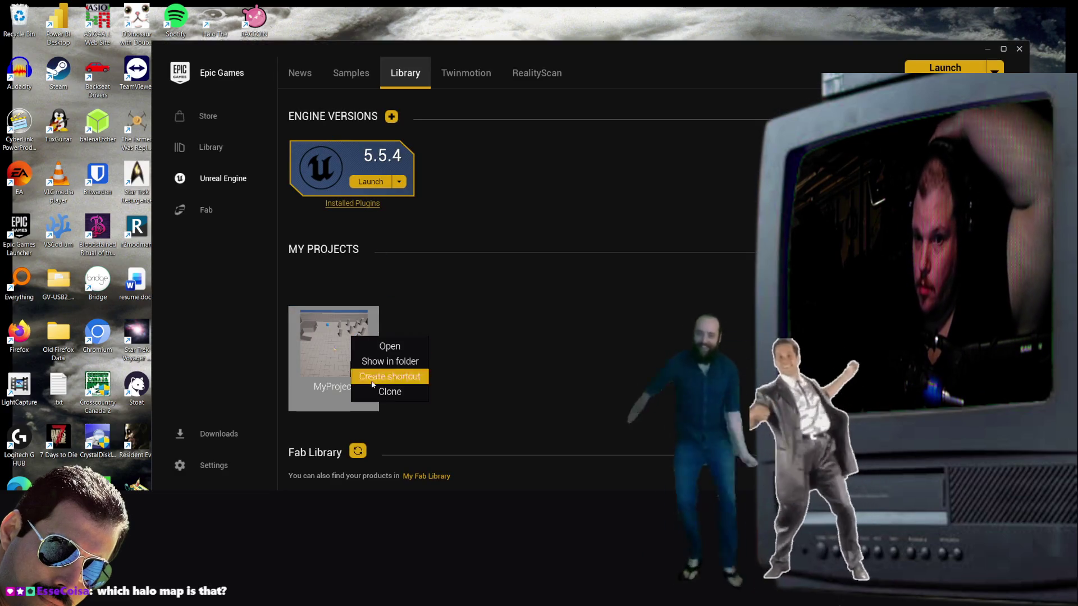
click(388, 334)
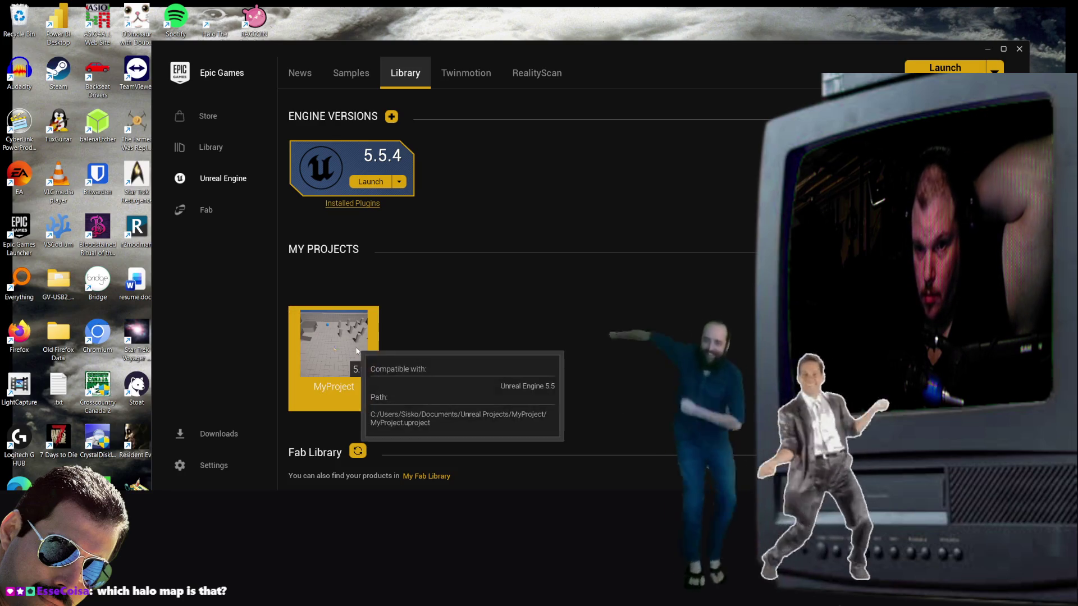
right_click(356, 348)
click(411, 336)
right_click(356, 348)
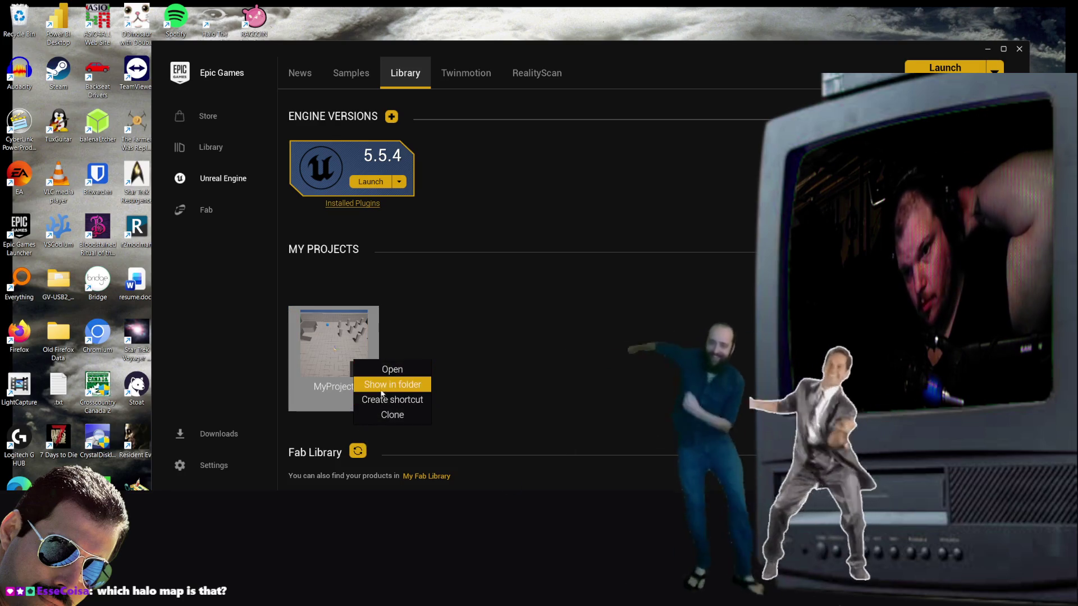
click(390, 242)
click(371, 183)
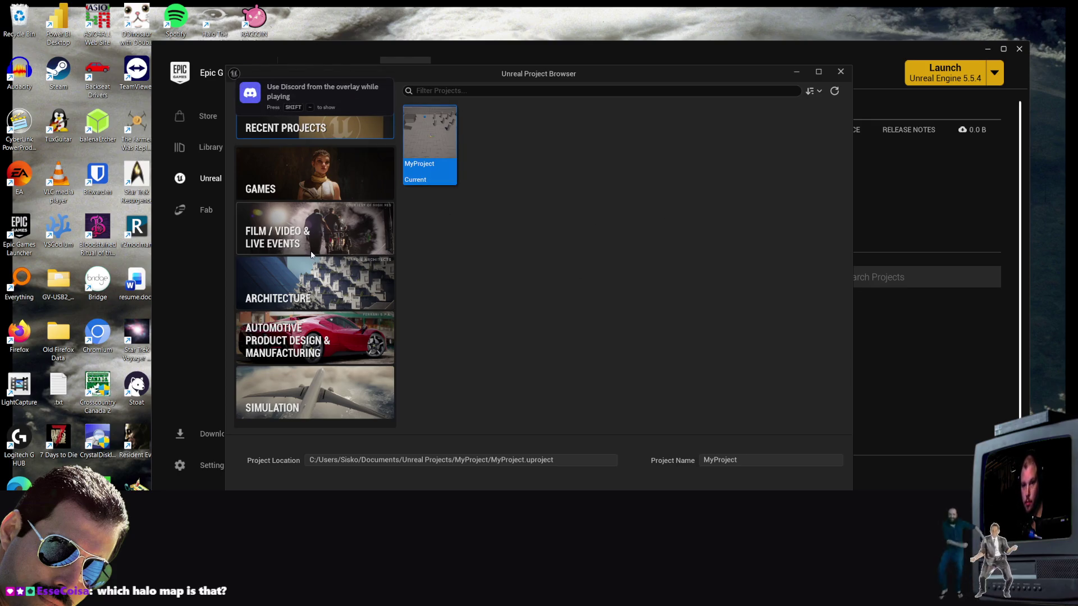
Step: Choose the Top Down game template for the new MyProject2 project
click(297, 168)
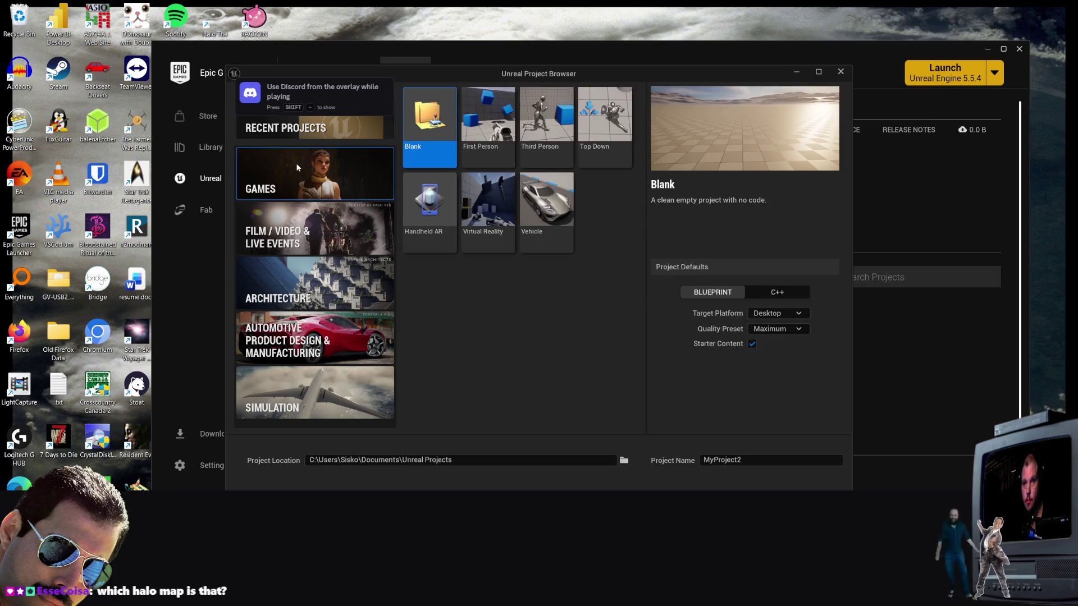
click(605, 126)
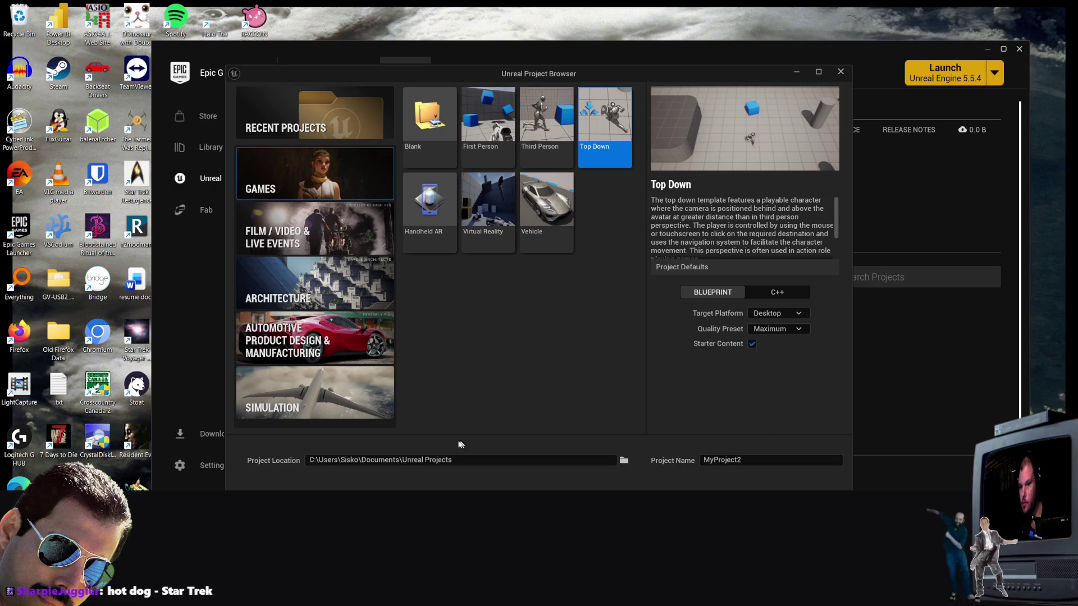
click(464, 465)
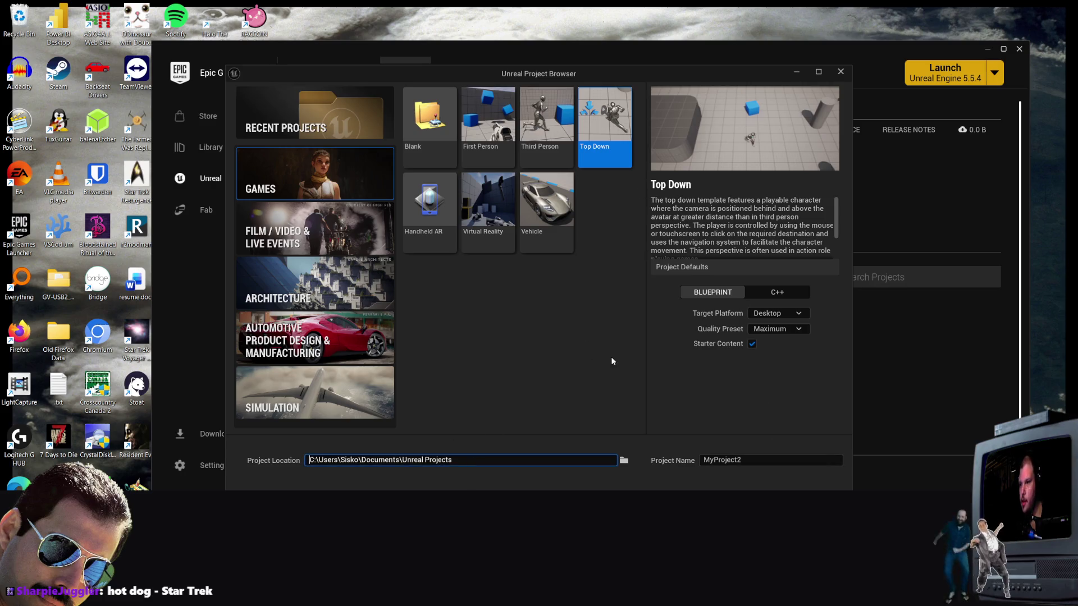
scroll(723, 230, down, 5)
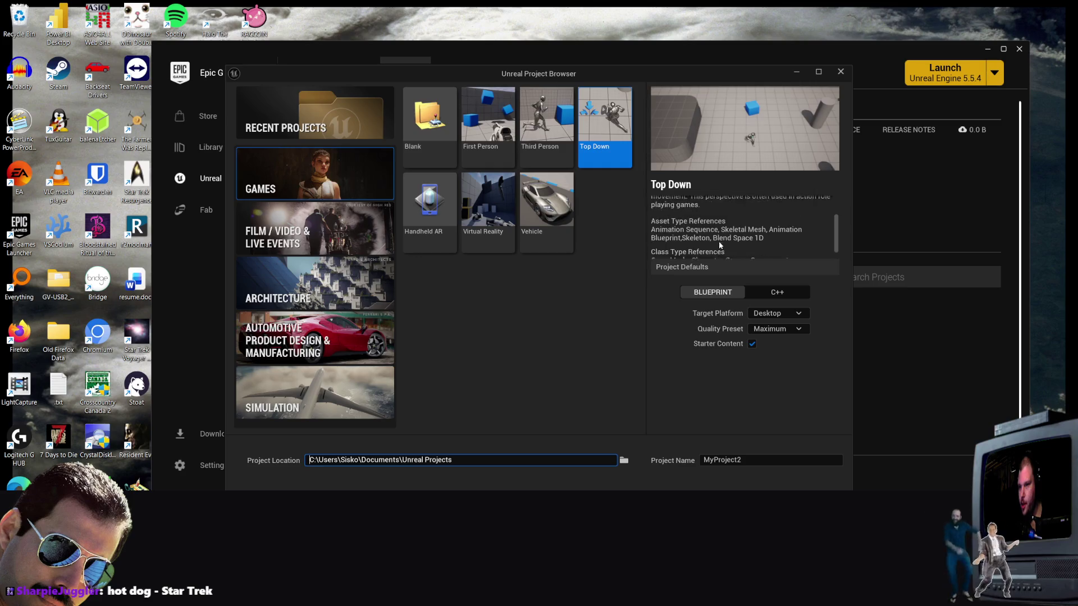
scroll(723, 227, up, 5)
click(501, 387)
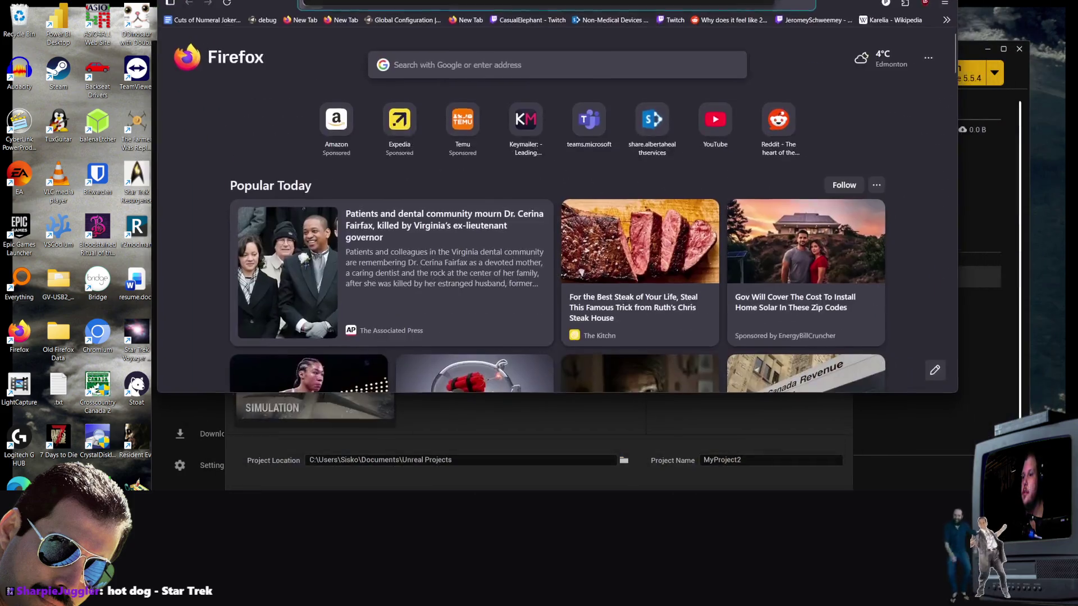
Step: Move the Firefox window over the Project Browser and widen it on both sides
mouse_move(505, 34)
mouse_down()
mouse_move(528, 5)
mouse_move(561, 6)
mouse_move(597, 87)
mouse_move(609, 42)
mouse_move(465, 70)
mouse_move(561, 69)
mouse_move(585, 18)
mouse_up()
drag(79, 19, 8, 18)
mouse_move(873, 64)
mouse_down()
mouse_move(1043, 70)
mouse_move(976, 72)
mouse_move(1003, 76)
mouse_up()
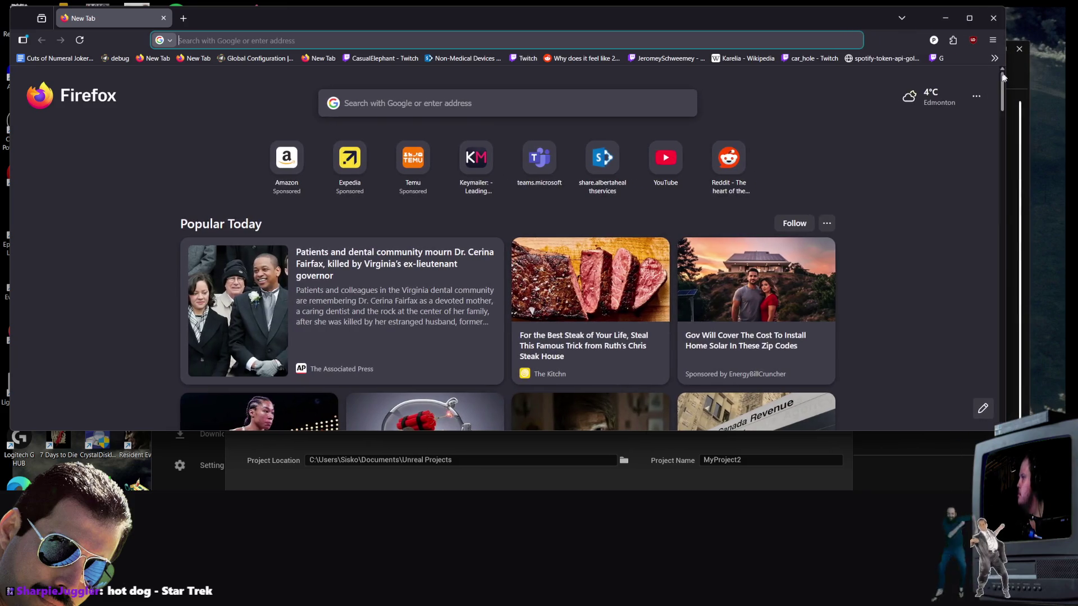
Step: Make Firefox taller and load wikispeedruns.com by typing 'wiki' in the address bar
click(688, 435)
scroll(730, 415, down, 3)
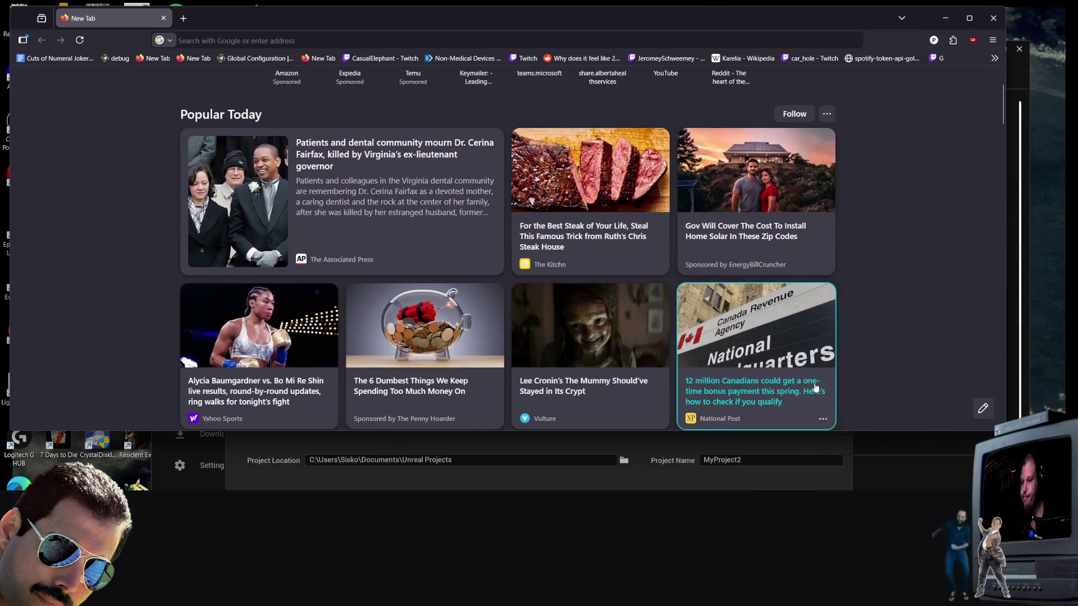
drag(903, 432, 897, 484)
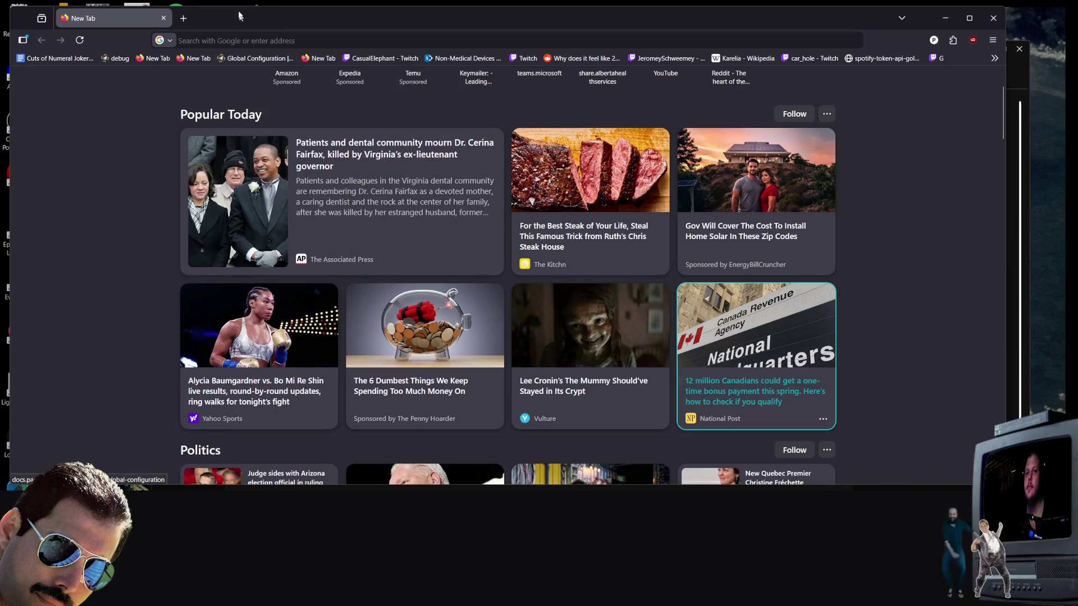
click(238, 40)
text(wiki)
key(Return)
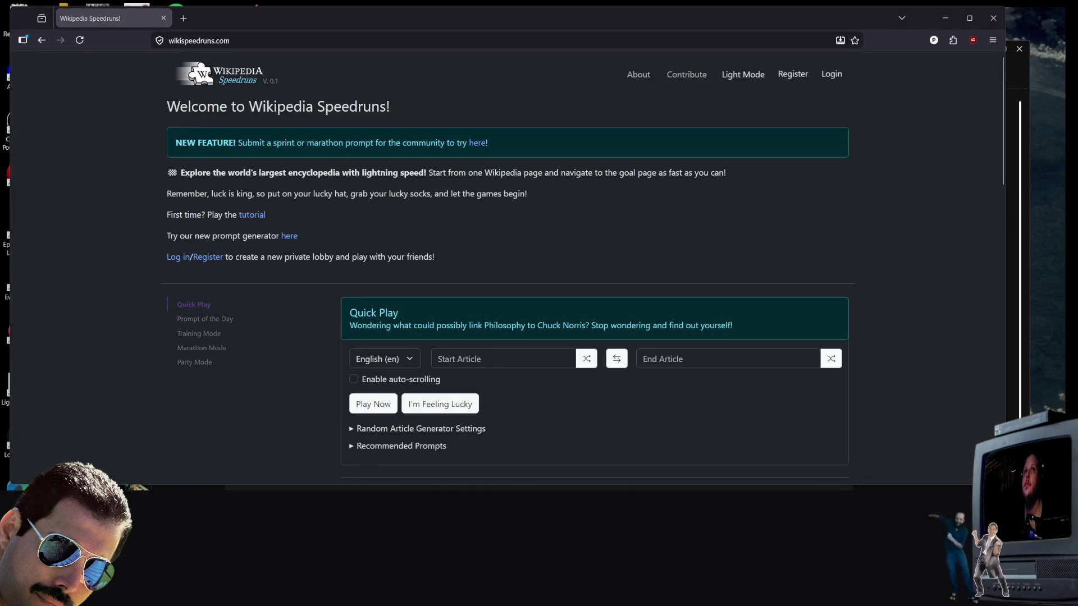
Step: Enter 'hot dog' as the Quick Play Start Article
click(503, 359)
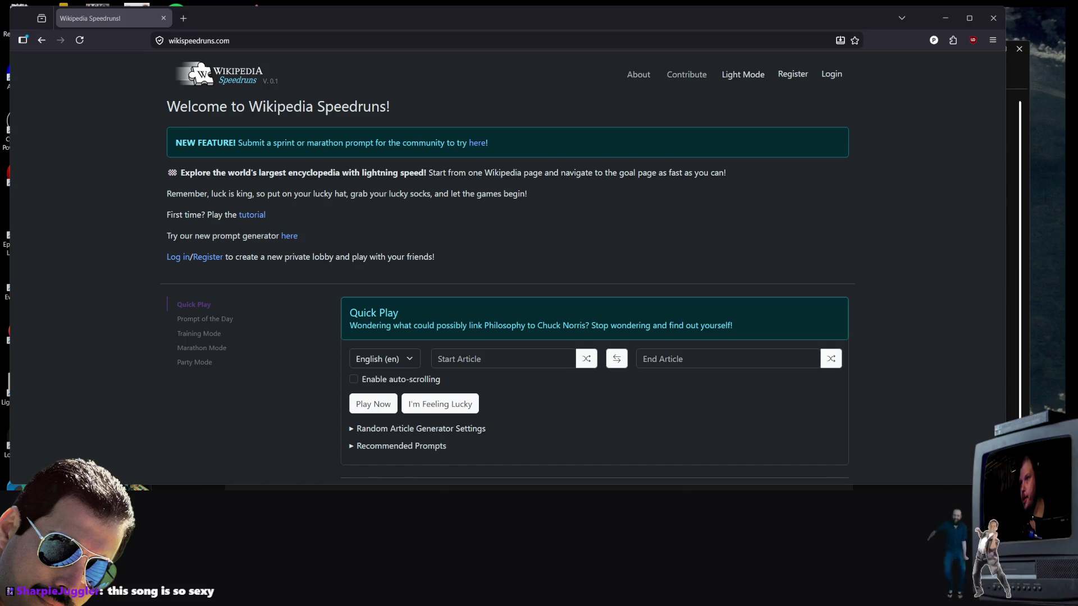
click(454, 364)
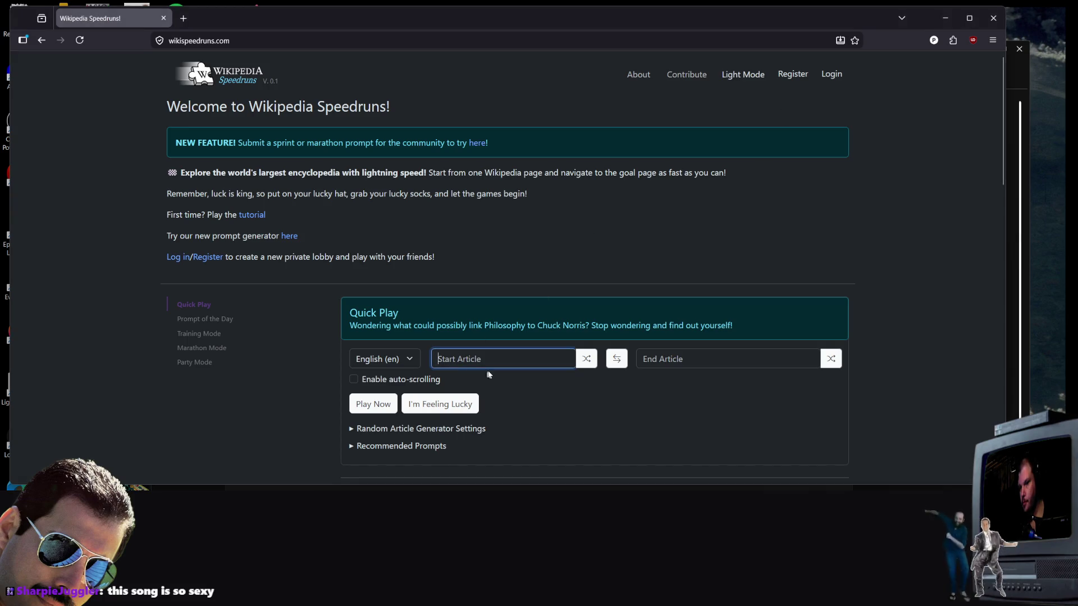
text(g)
key(BackSpace)
text(bg)
key(BackSpace)
key(BackSpace)
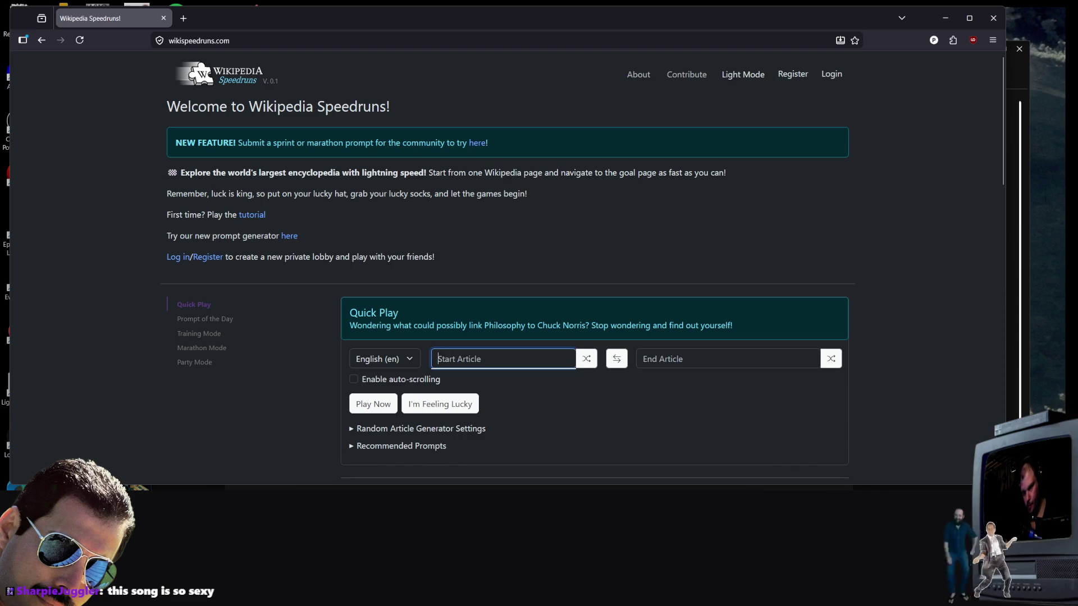
text(hot dog)
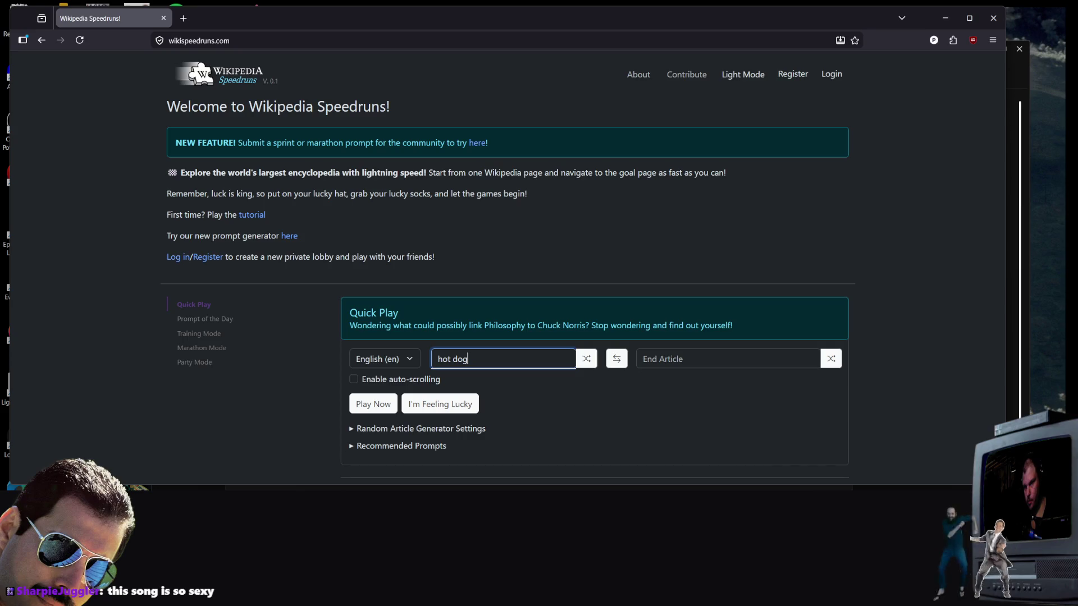
Step: Set 'Star Trek' as the End Article and expand the Random Article Generator Settings
key(Tab)
key(Tab)
key(Tab)
text(star)
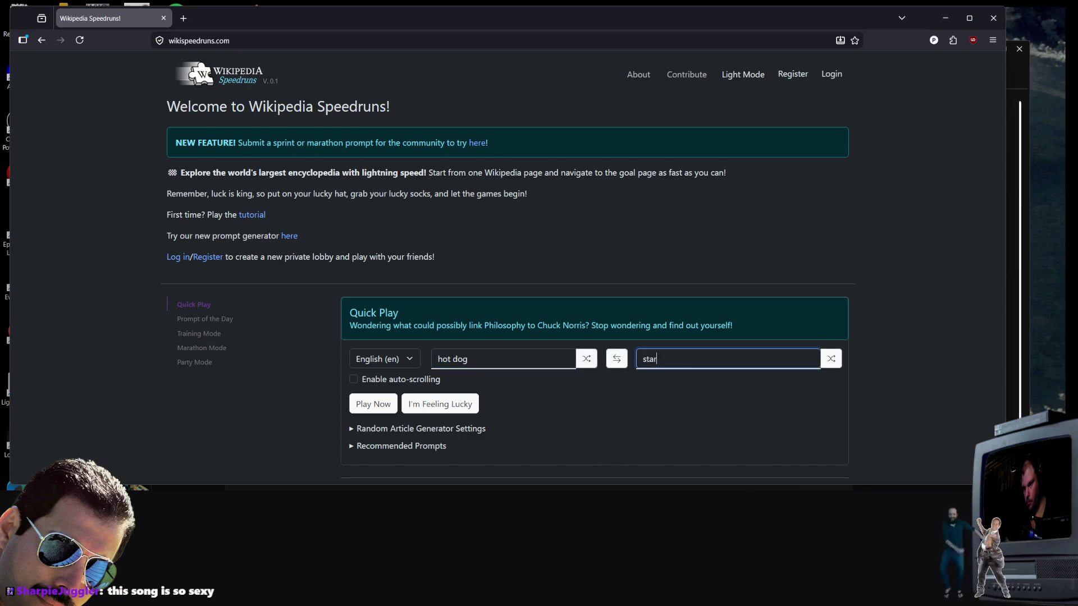
text( trek)
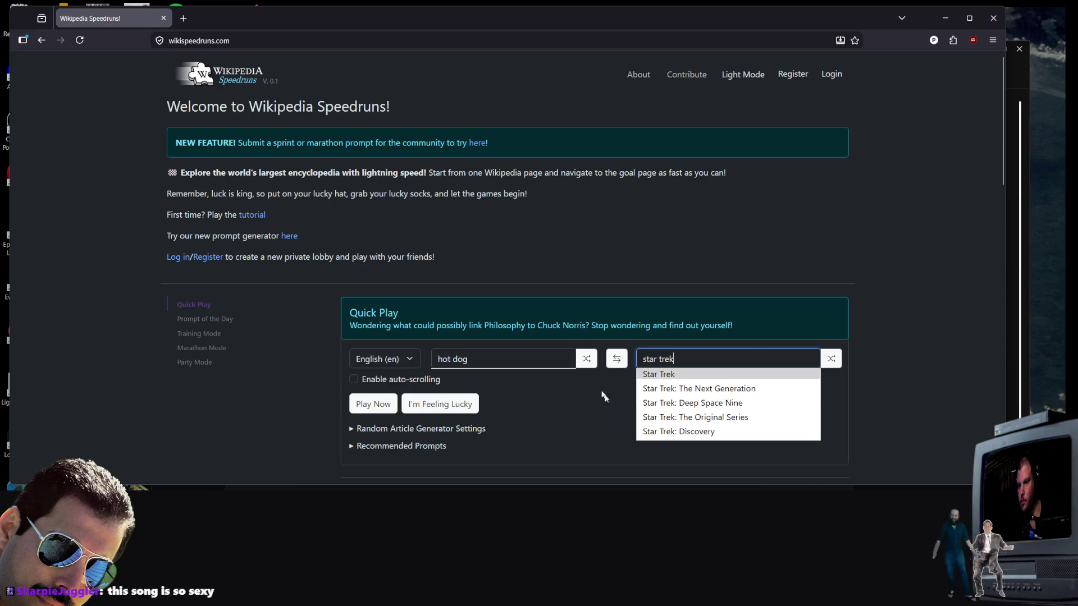
click(662, 374)
click(498, 361)
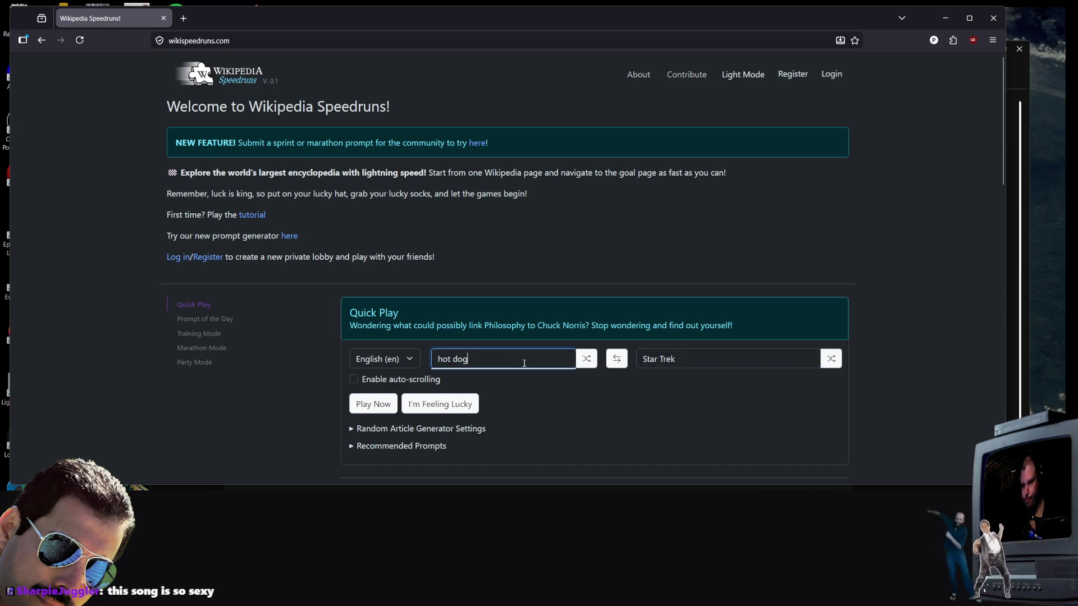
click(536, 429)
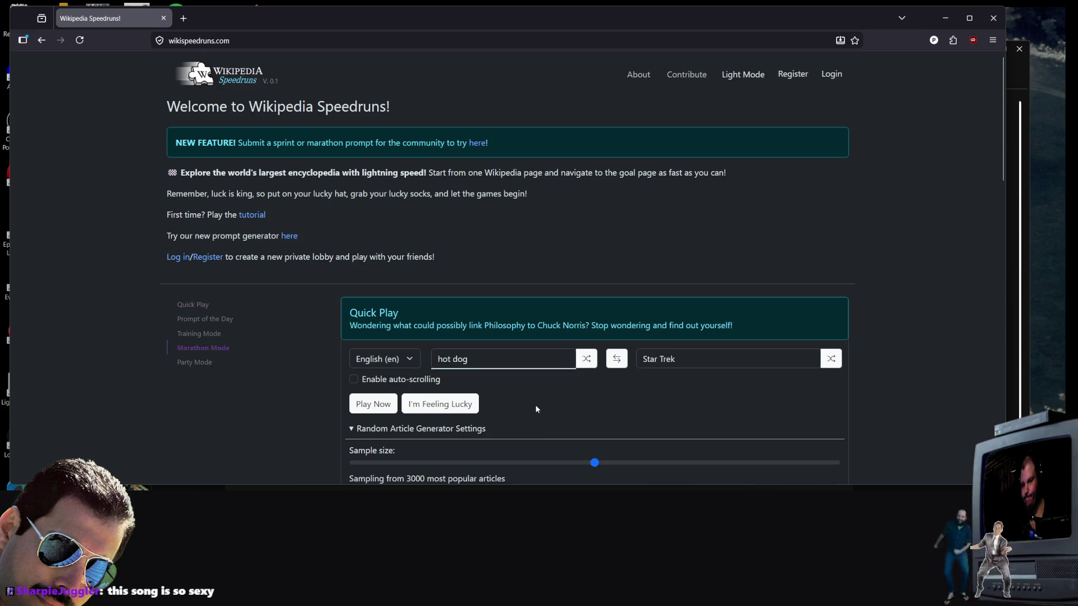
scroll(524, 348, down, 3)
Step: Scroll up the home page to the Quick Play race set from hot dog to Star Trek
scroll(523, 345, up, 3)
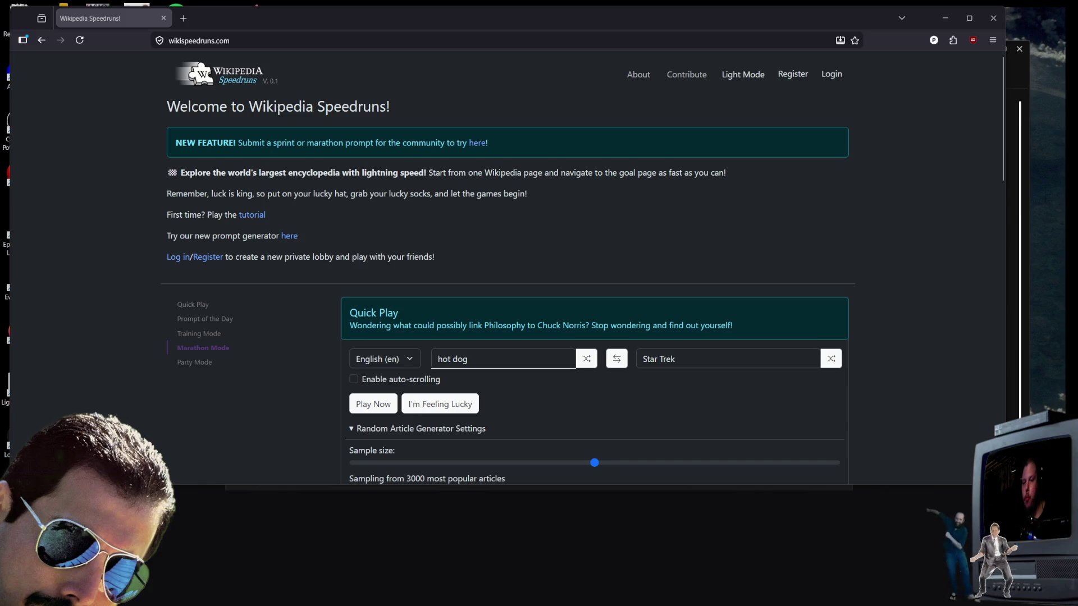
Step: Start the race, then follow Mustard (condiment) and its 'Americas' link to Cuisine of the Americas
click(370, 407)
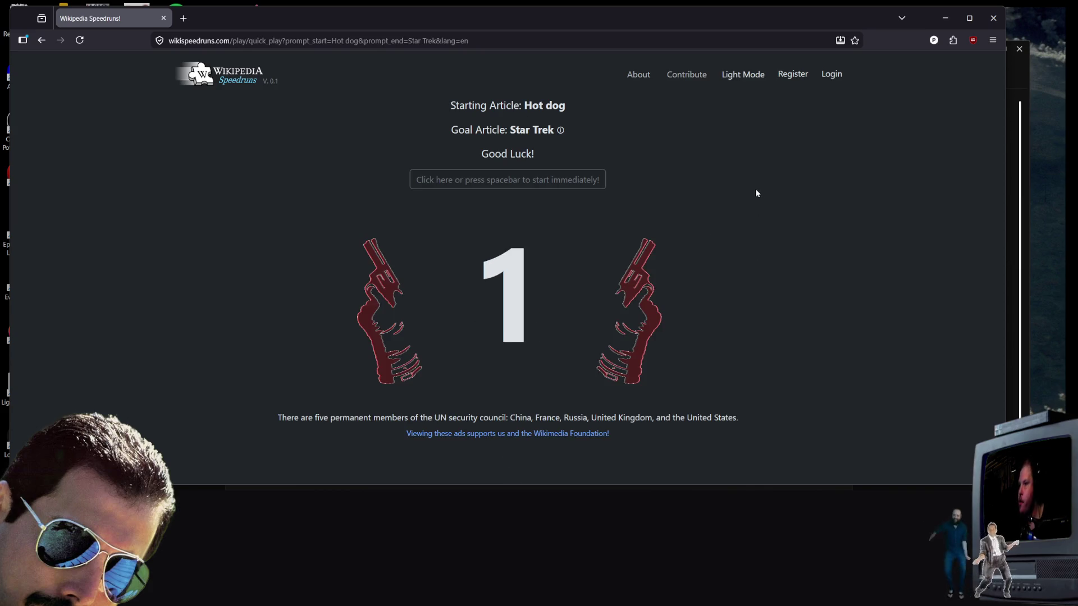
click(785, 241)
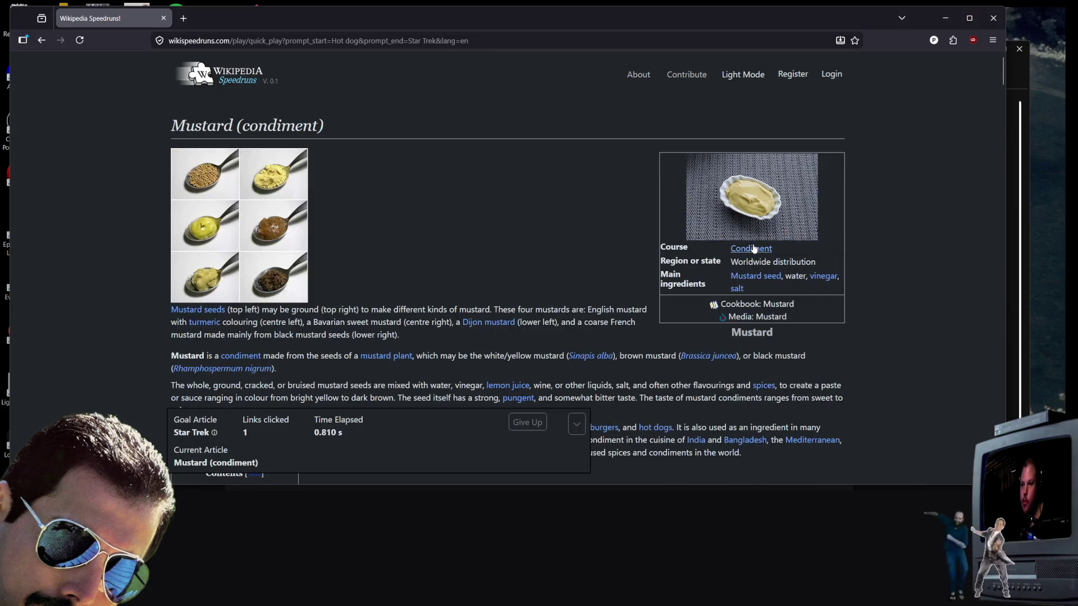
scroll(460, 312, down, 5)
scroll(631, 324, up, 4)
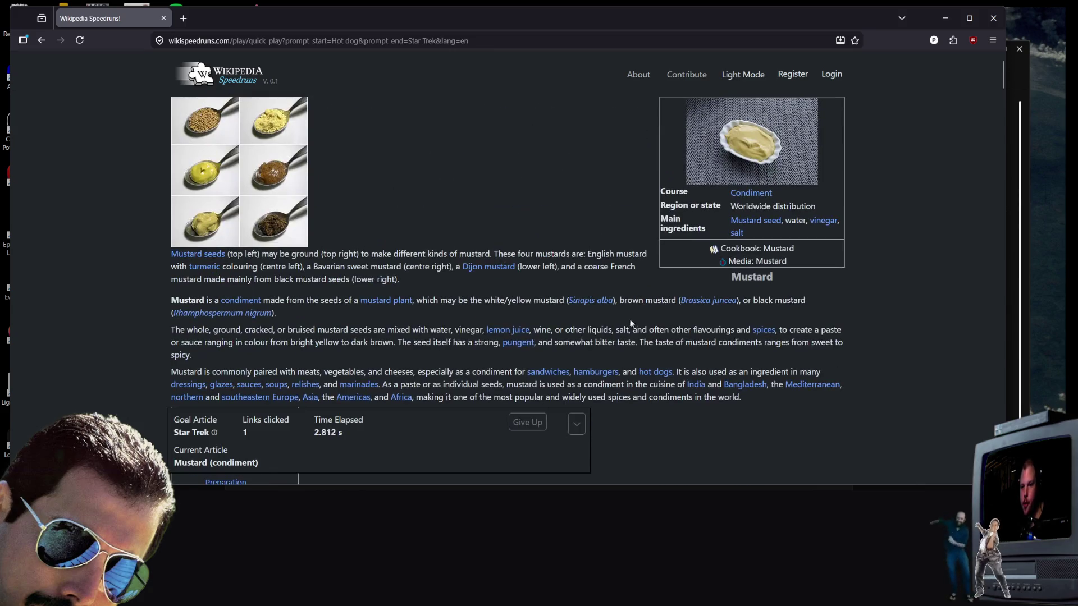
scroll(554, 339, down, 3)
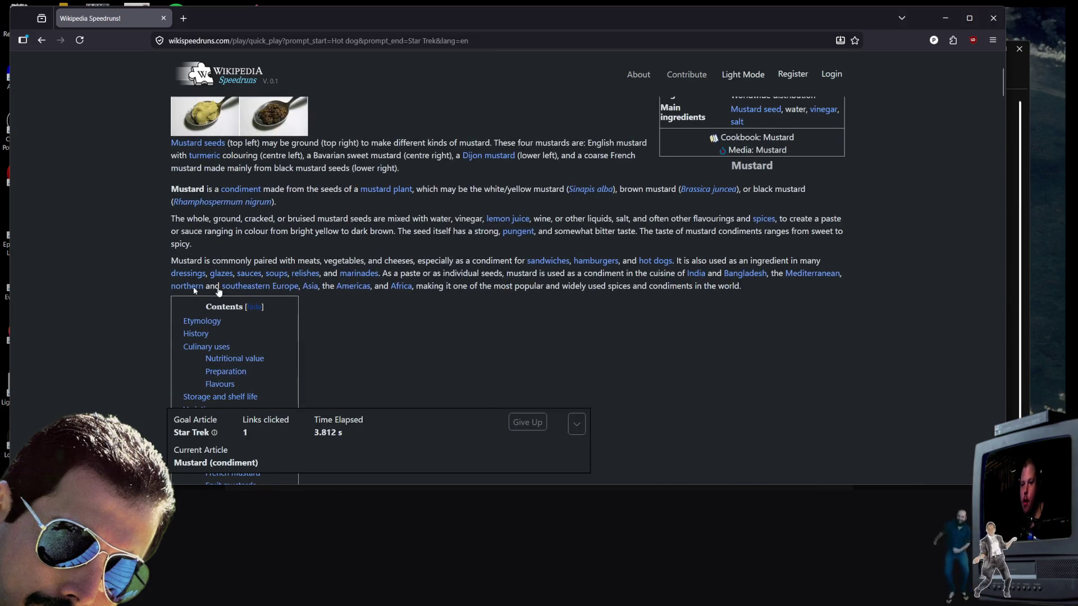
click(353, 290)
scroll(257, 337, down, 4)
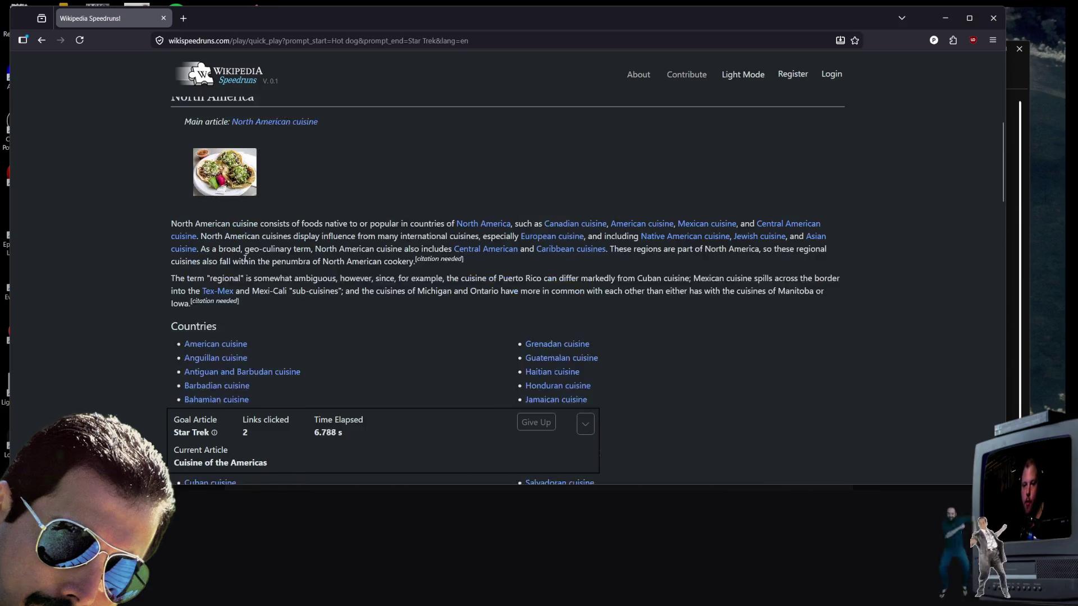
scroll(326, 263, up, 1)
Step: Follow North America, then French from the infobox languages, then Canada in French language
click(484, 279)
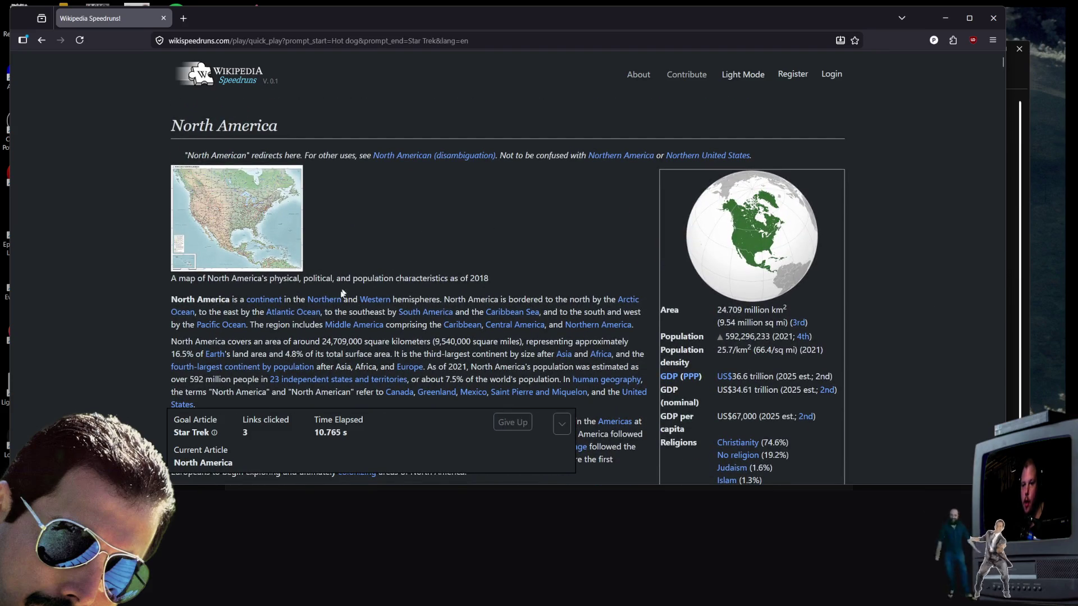
scroll(602, 260, down, 2)
scroll(602, 260, down, 4)
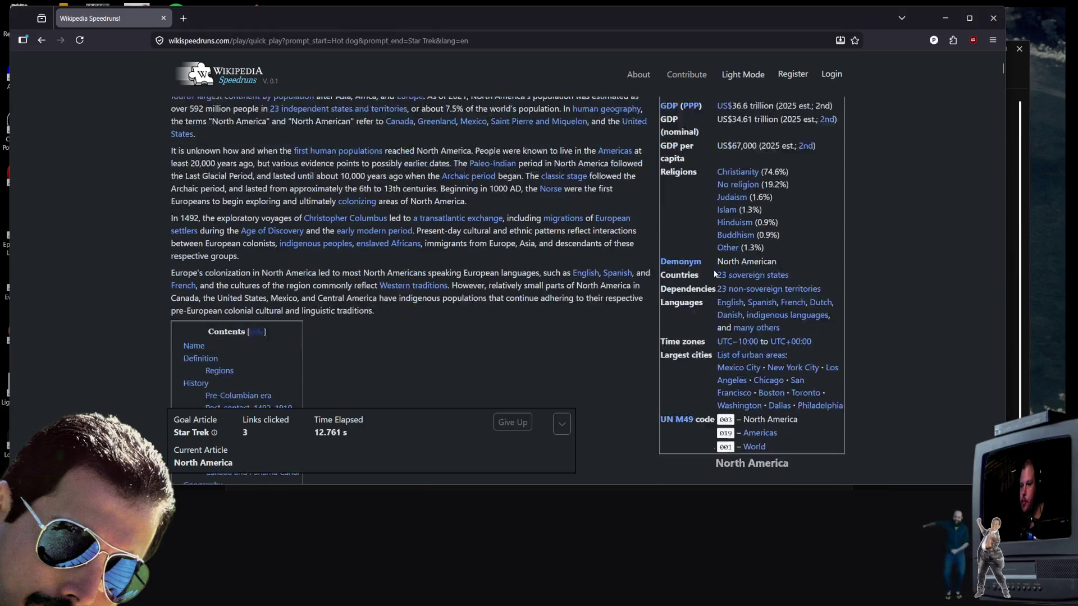
scroll(745, 290, up, 2)
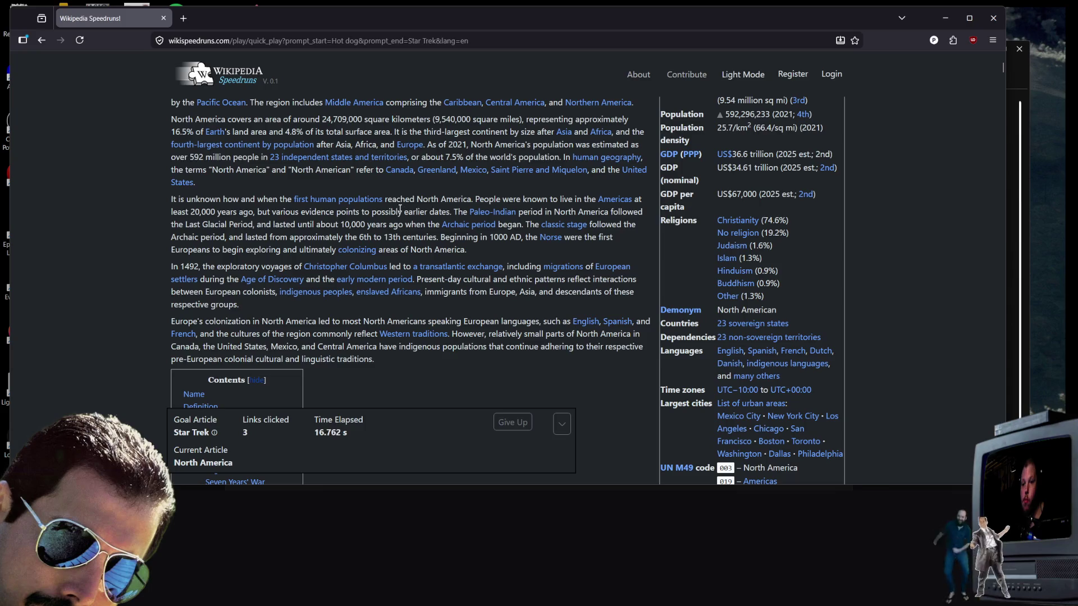
click(792, 351)
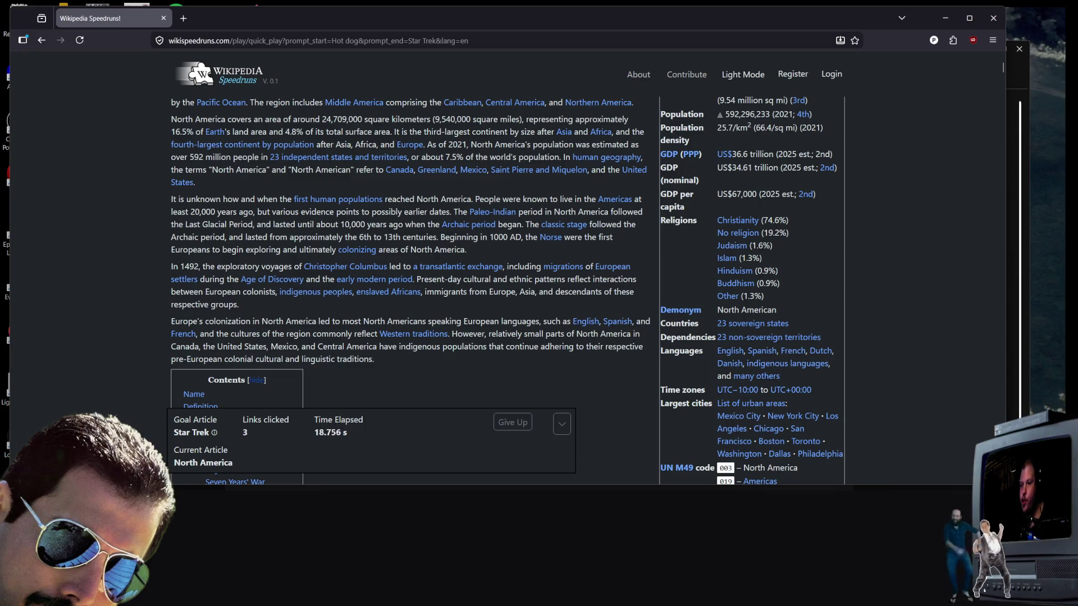
scroll(673, 309, up, 2)
scroll(708, 292, down, 3)
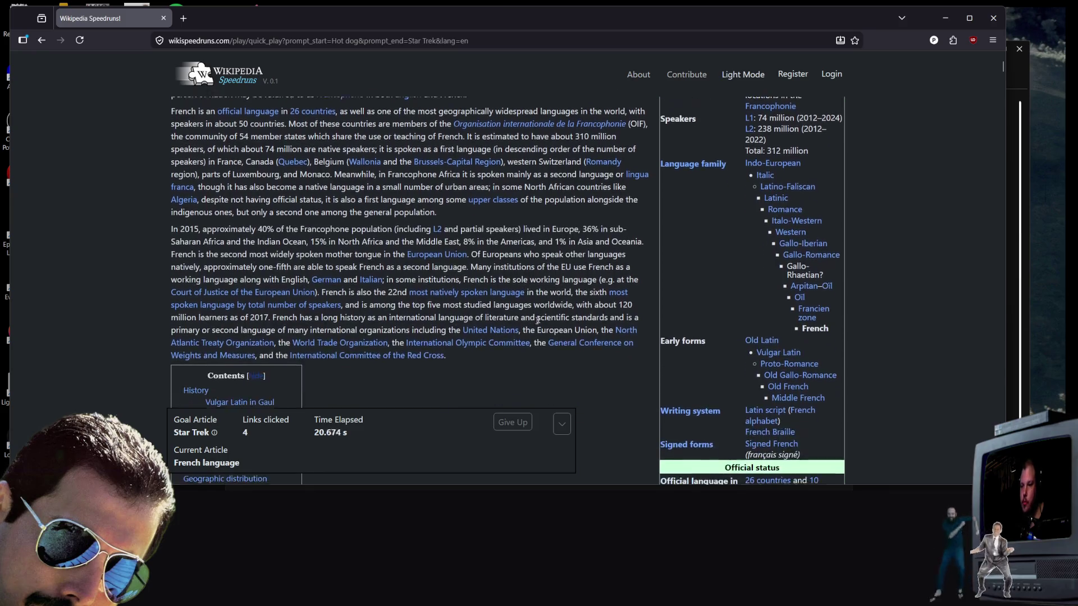
scroll(689, 281, up, 2)
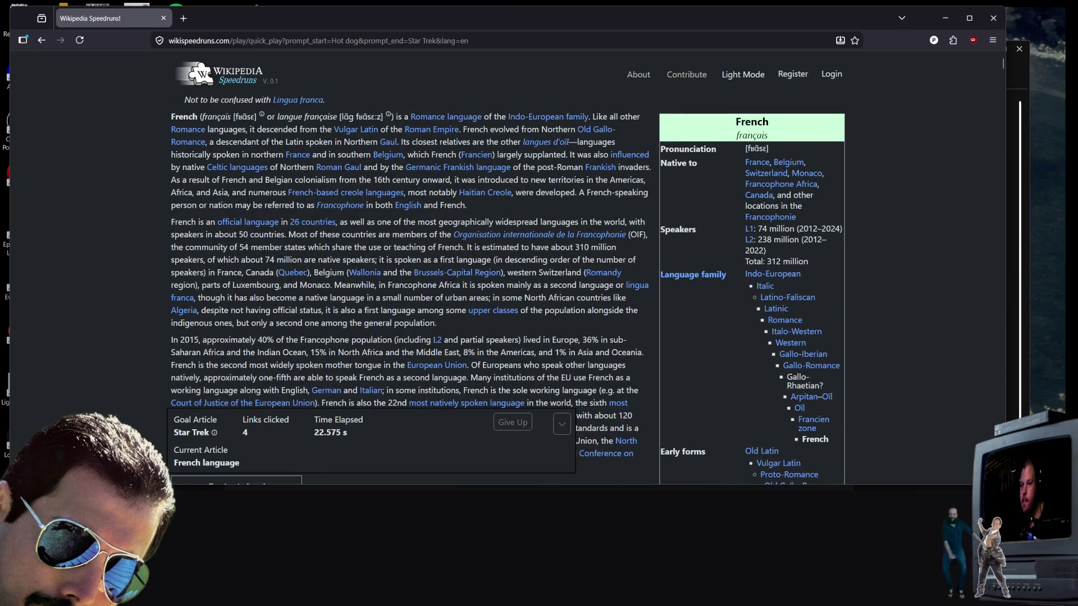
click(758, 194)
scroll(486, 252, down, 6)
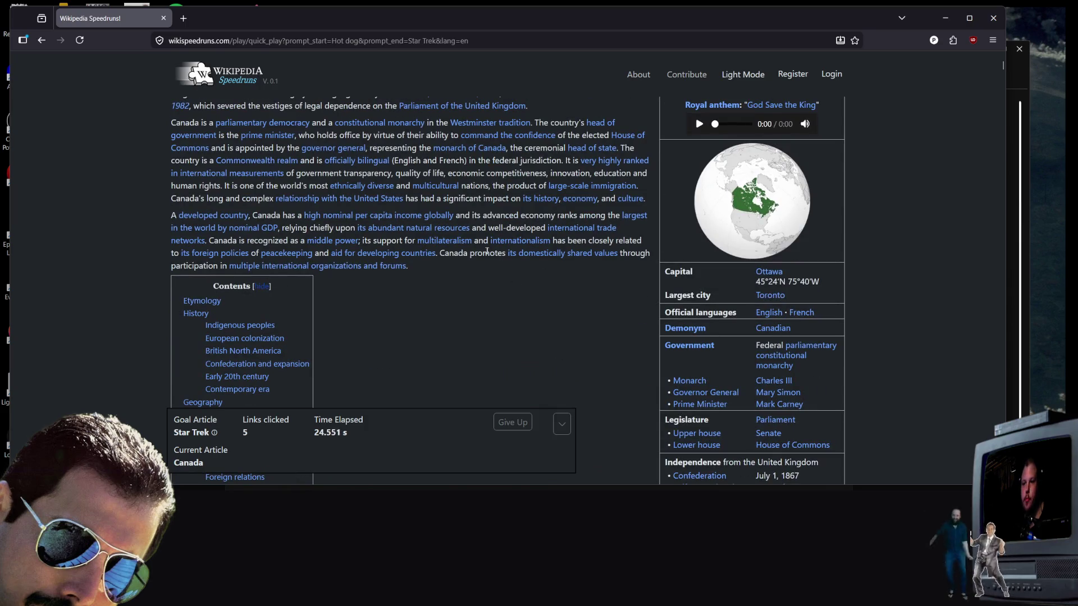
Step: Skim the Canada article and follow 'its colonies in North America' to New France
scroll(487, 251, down, 10)
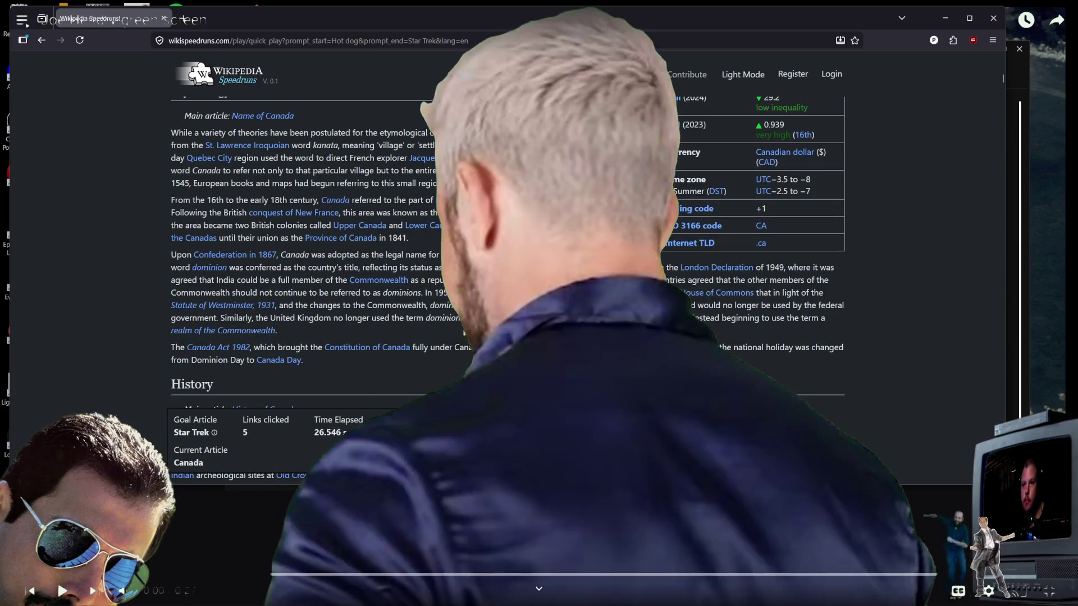
scroll(463, 332, down, 2)
scroll(665, 336, up, 4)
scroll(786, 352, up, 10)
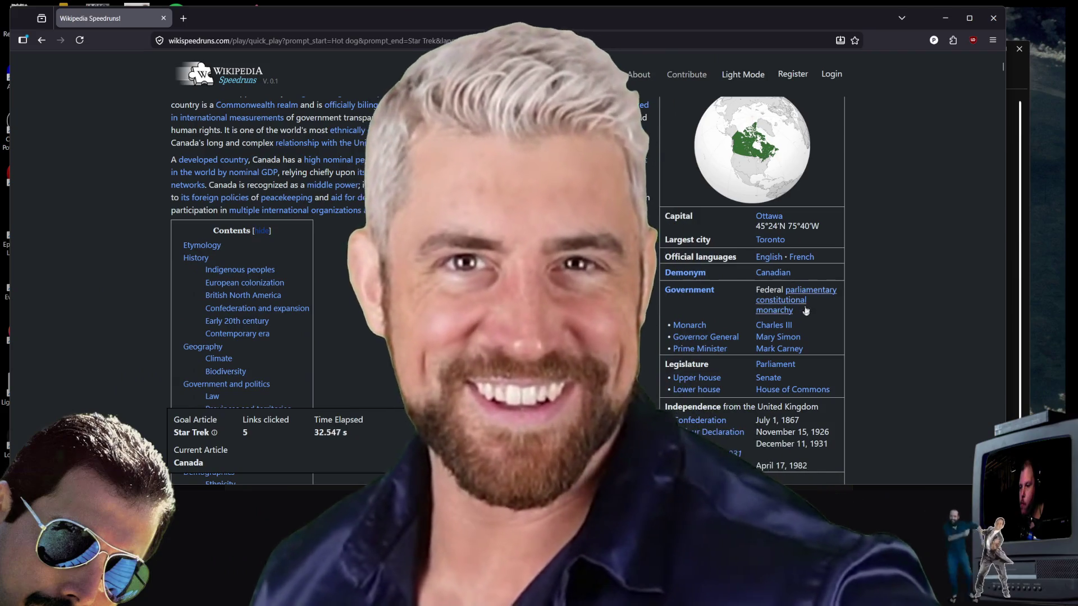
scroll(792, 296, down, 5)
scroll(786, 303, up, 8)
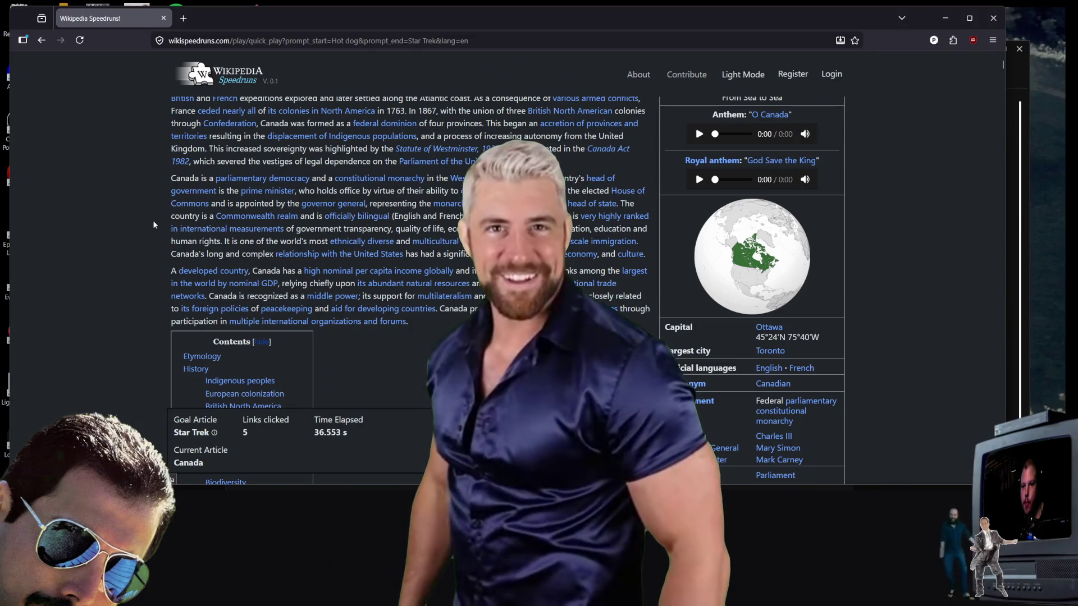
scroll(291, 166, up, 2)
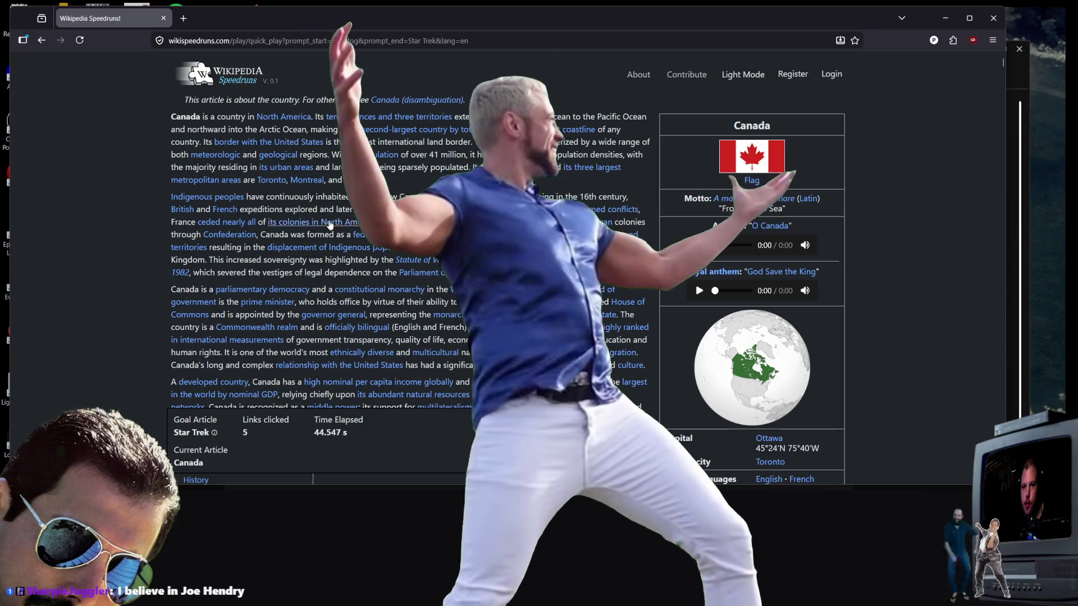
click(330, 224)
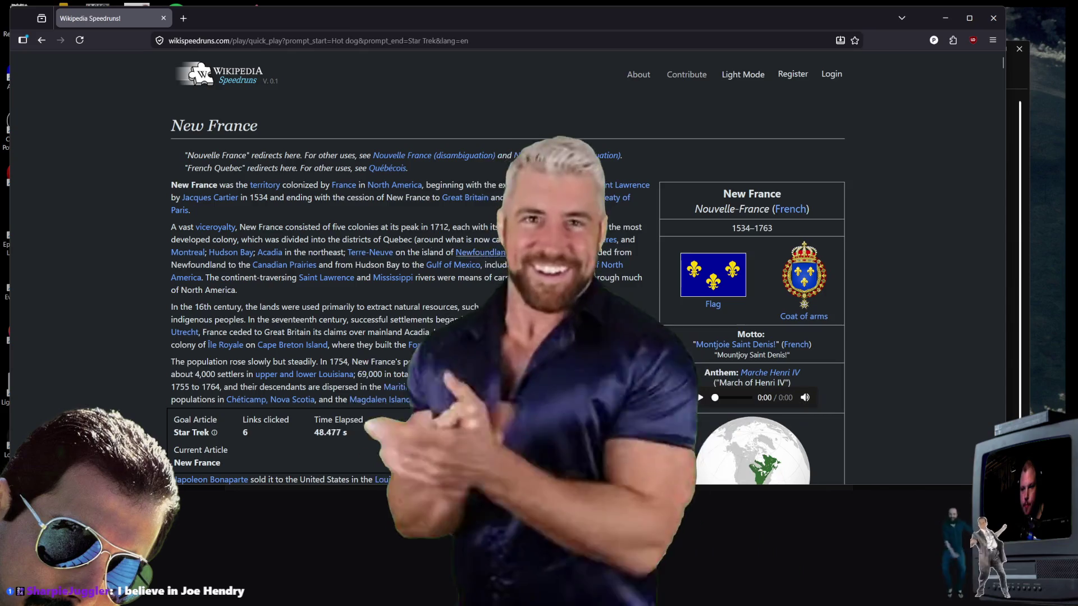
Step: Scroll down the New France article and follow the Canada (New France) link
scroll(674, 289, down, 3)
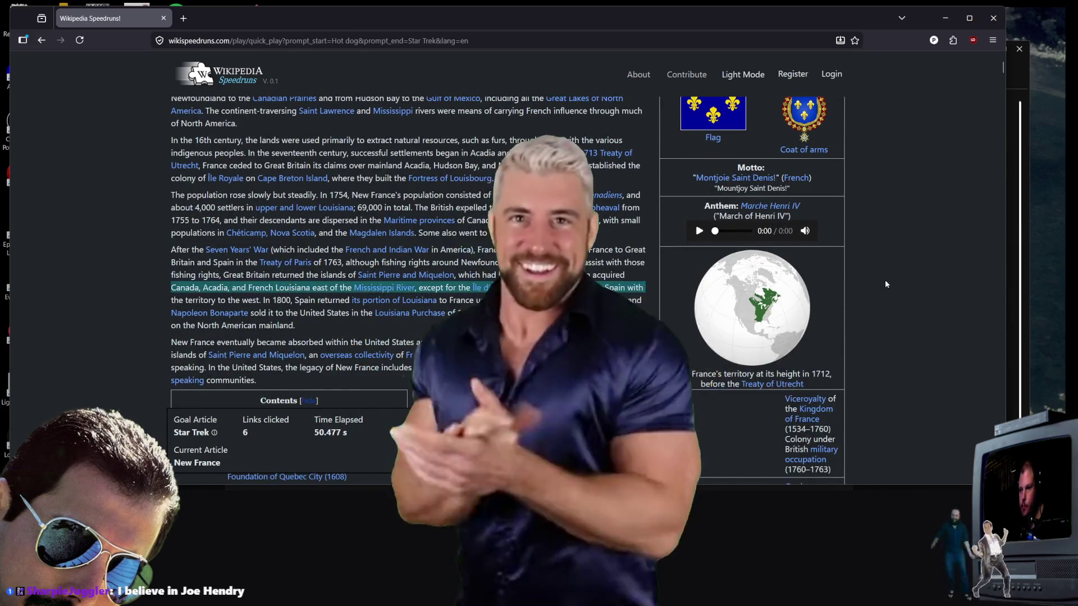
scroll(824, 214, down, 3)
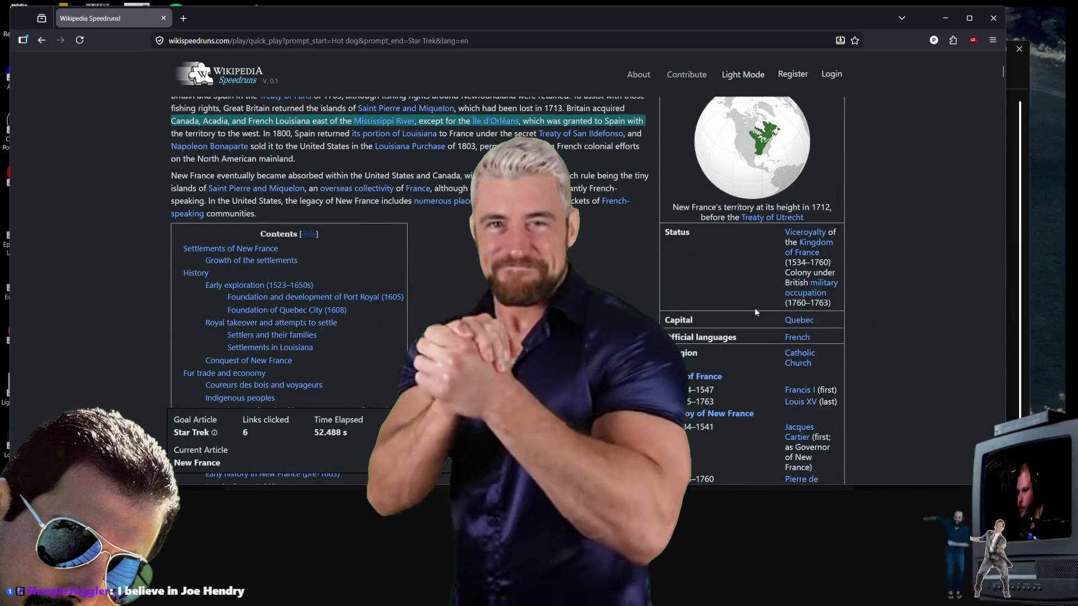
scroll(755, 312, down, 13)
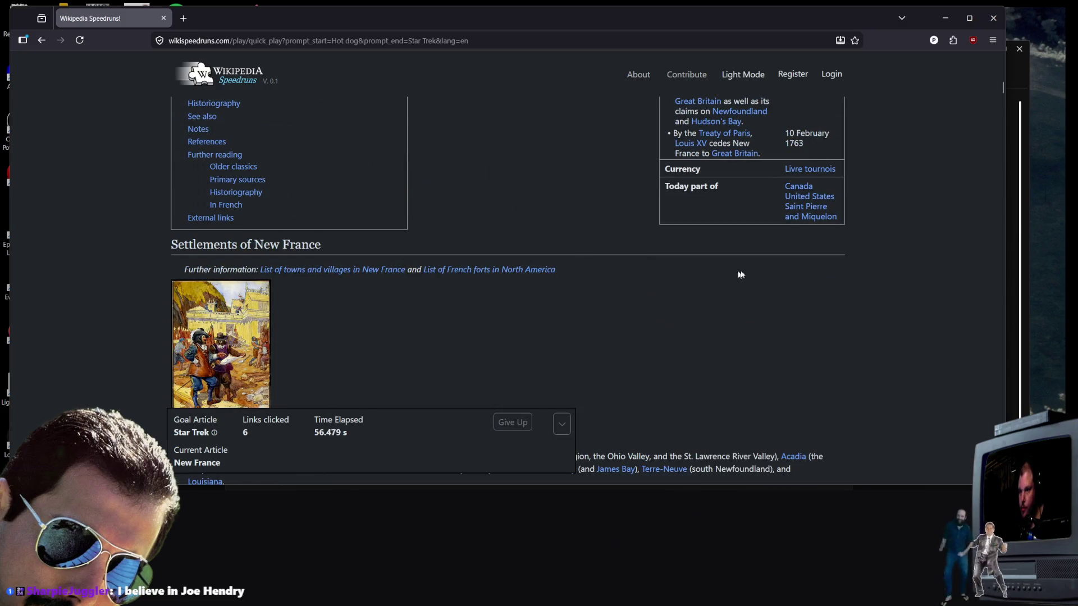
scroll(740, 275, down, 4)
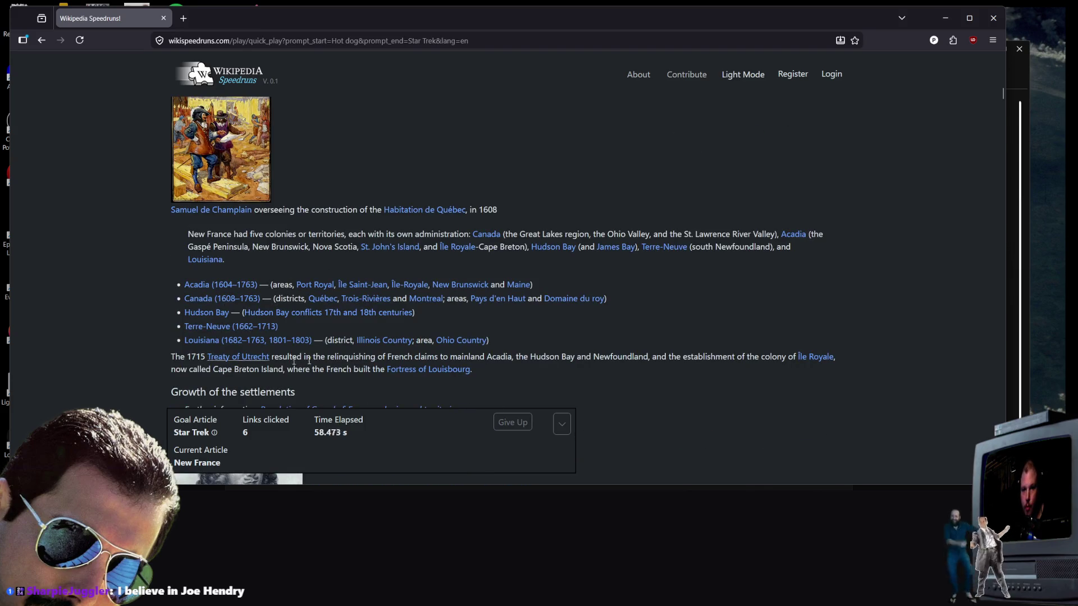
scroll(309, 361, down, 12)
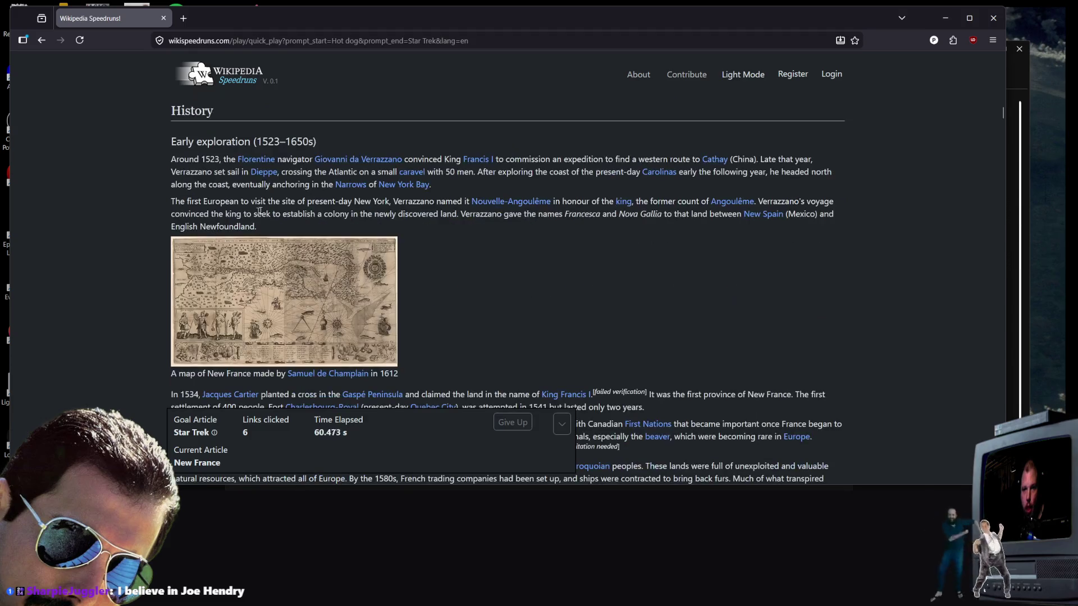
scroll(275, 213, down, 6)
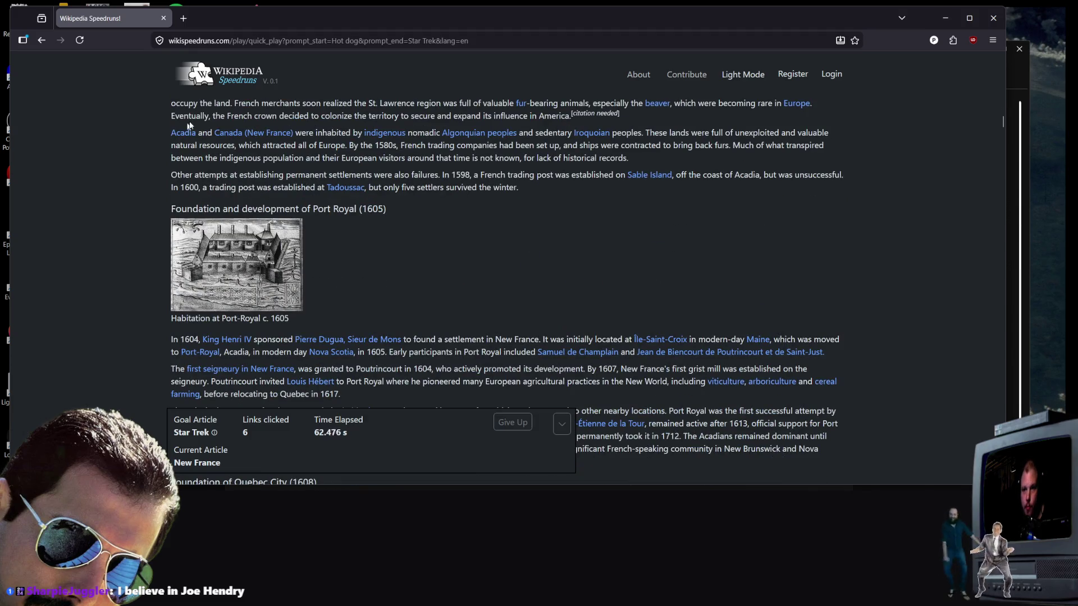
click(239, 145)
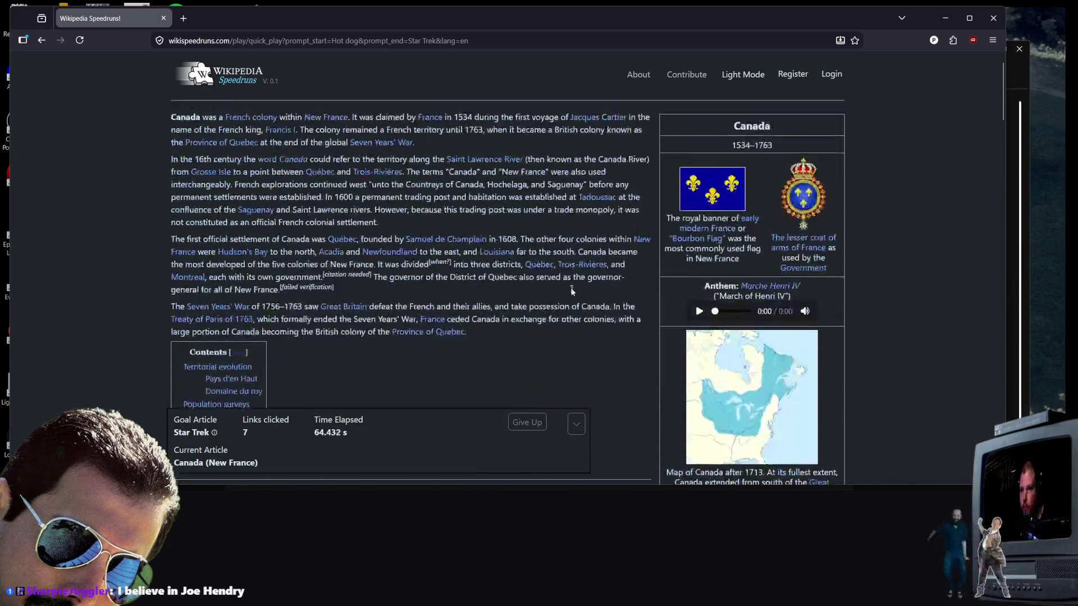
Step: Follow St. Lawrence River on to the Montreal article
click(489, 199)
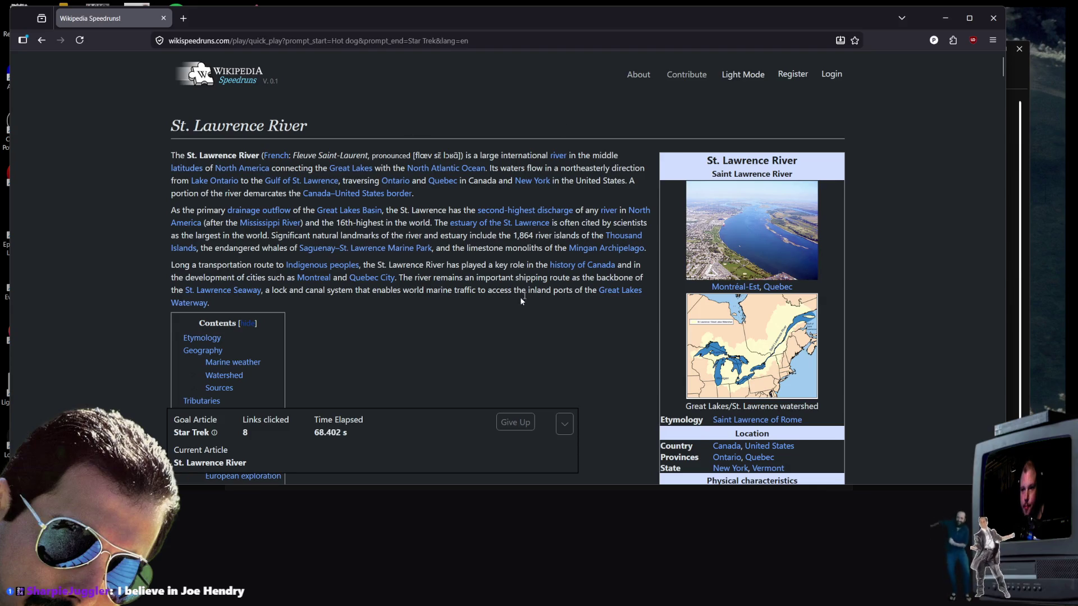
click(313, 278)
scroll(298, 316, down, 10)
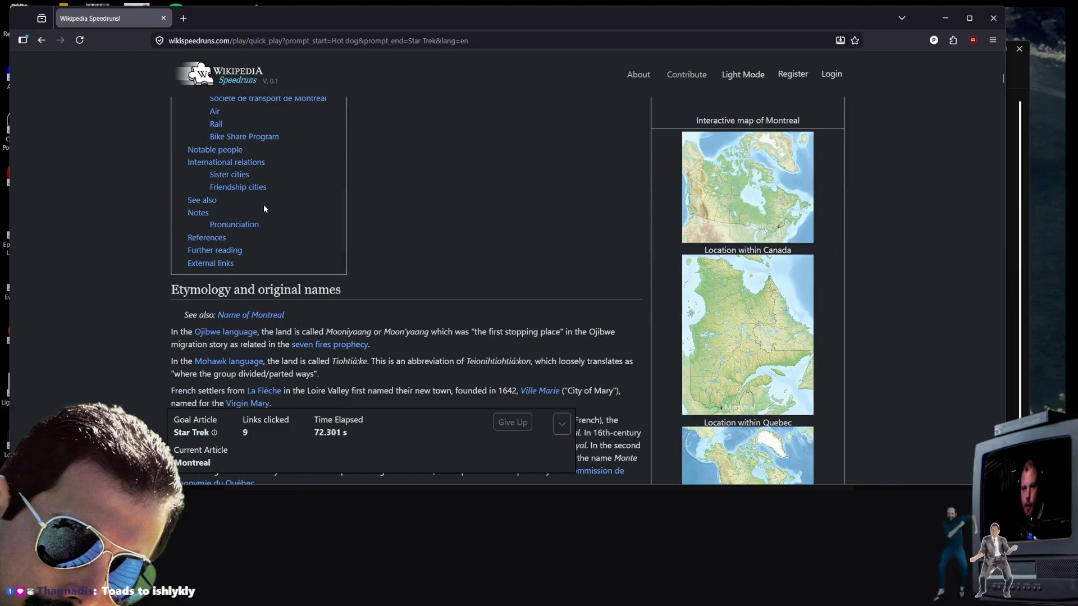
scroll(264, 204, up, 2)
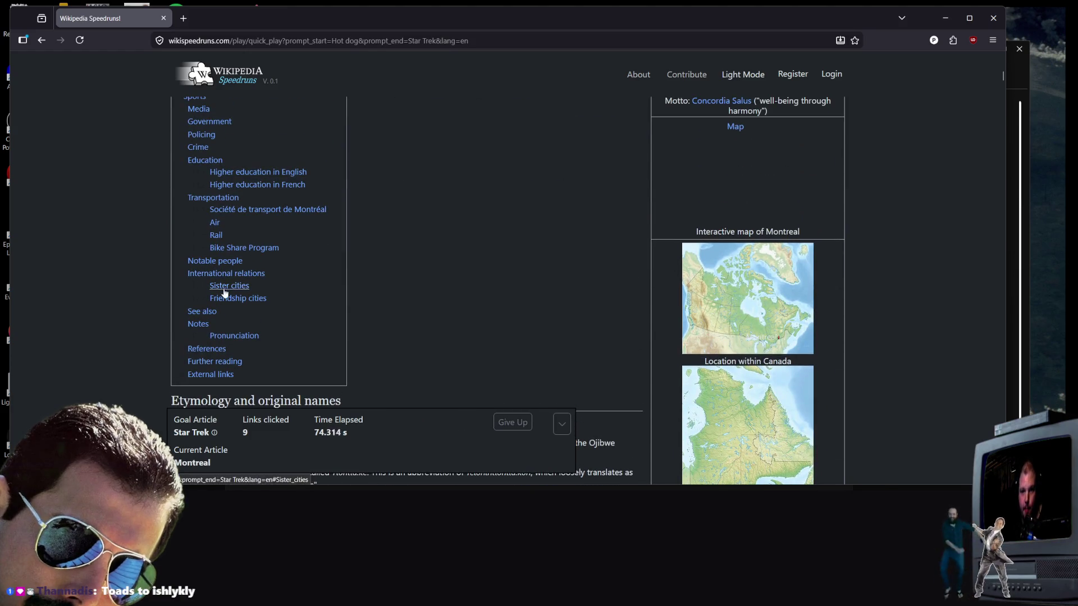
scroll(223, 264, down, 8)
scroll(223, 264, down, 10)
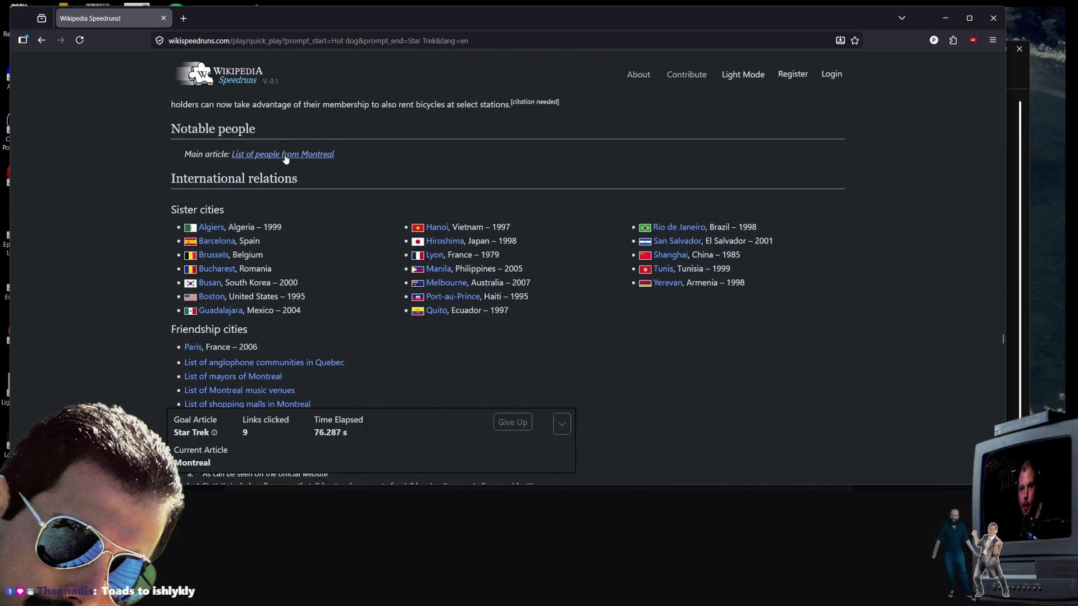
Step: Go through List of people from Montreal's 'S' section to William Shatner, then finish at Star Trek
click(283, 159)
scroll(237, 301, down, 10)
scroll(292, 301, up, 10)
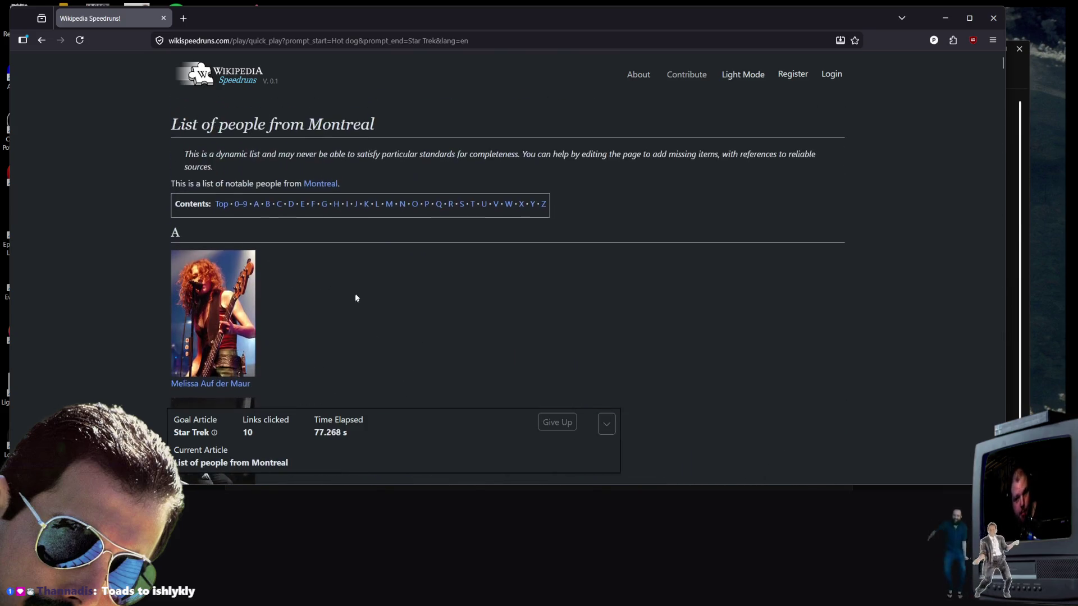
click(461, 208)
scroll(400, 219, down, 7)
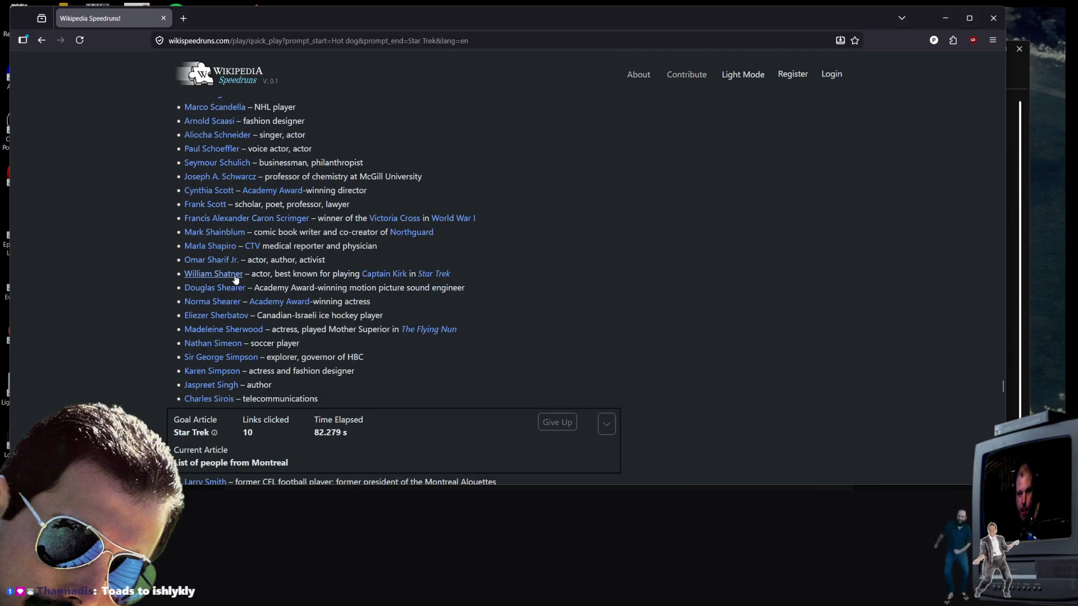
click(235, 274)
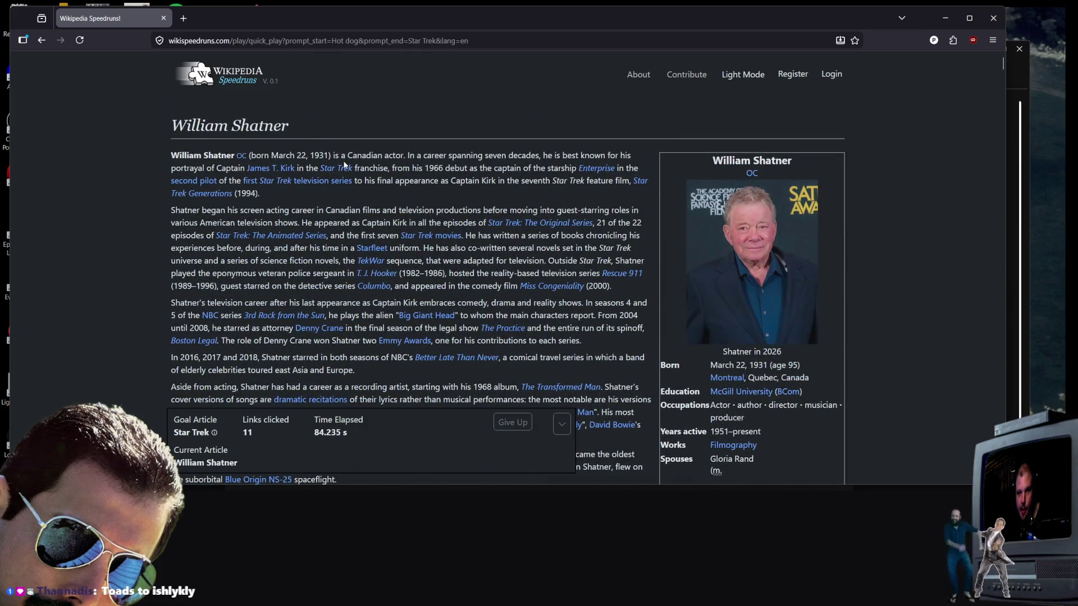
click(339, 172)
right_click(339, 171)
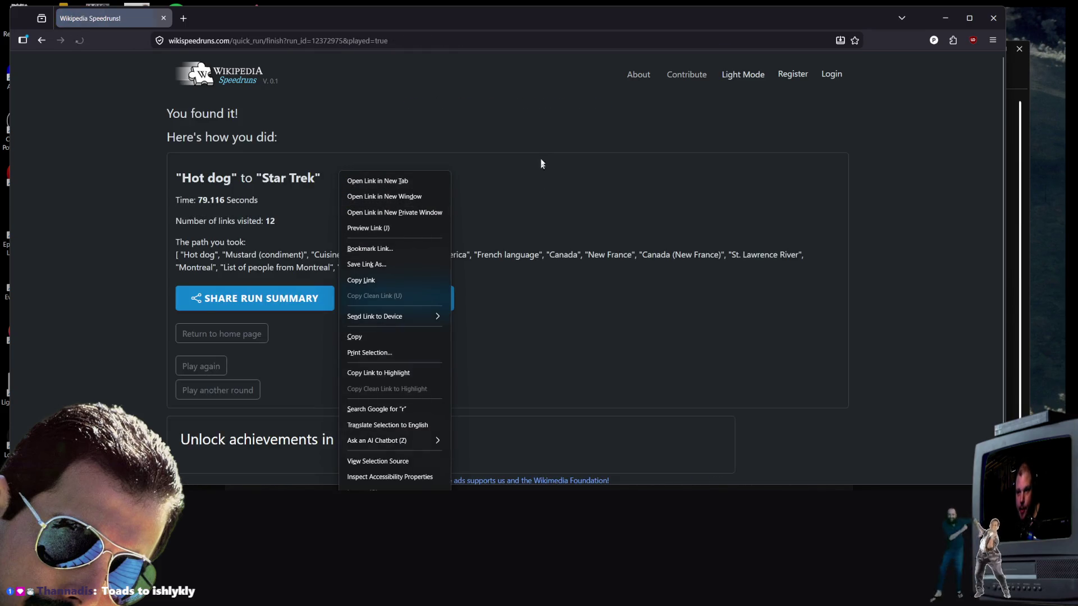
Step: Dismiss the link menu and choose 'Play another round' from the results summary
click(475, 107)
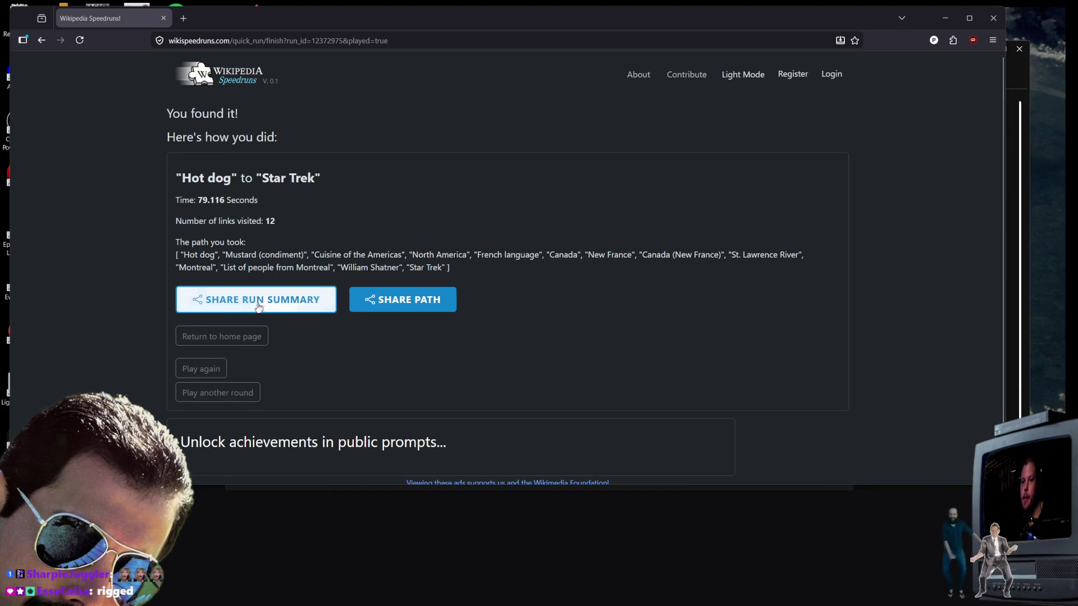
click(239, 391)
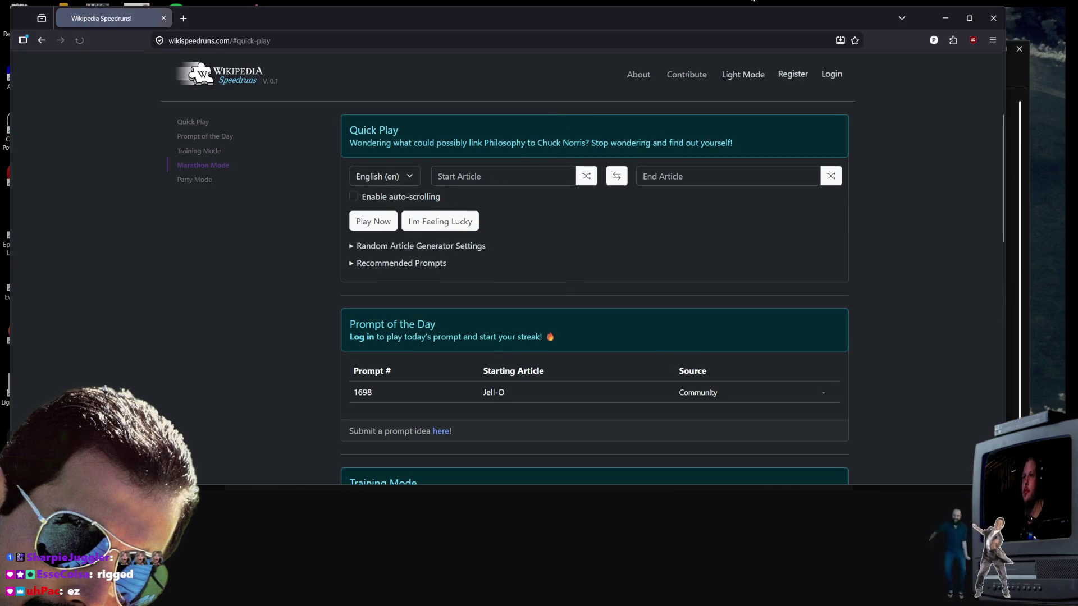
Step: Enter Toad as the start article and Ishlykly as the end article from the suggestions
click(485, 175)
text(toads)
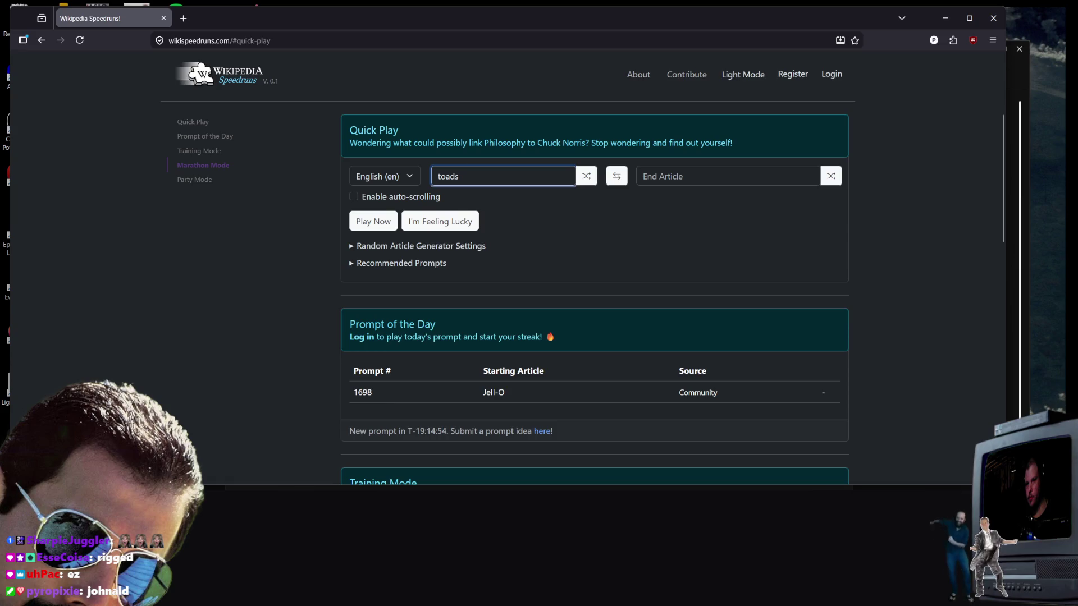
key(Return)
key(Tab)
key(Tab)
key(Tab)
text(ish)
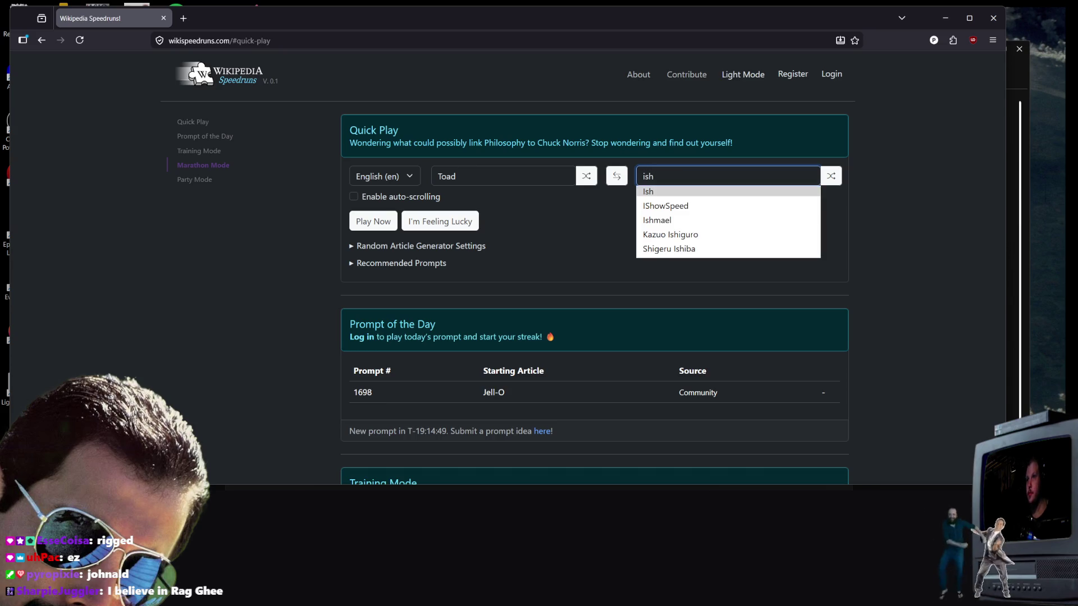
text(ly)
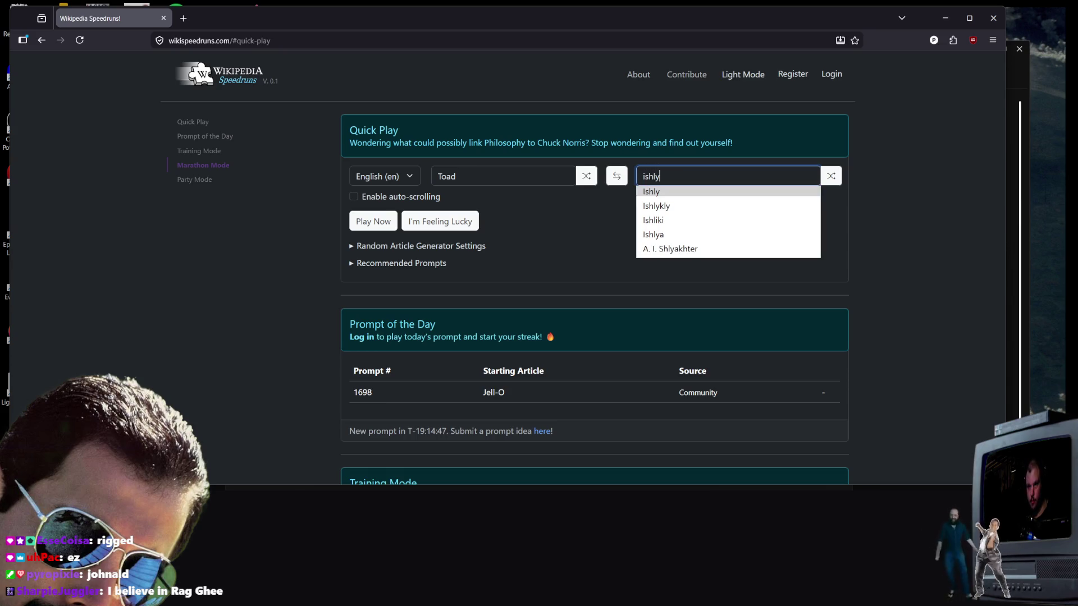
key(Down)
key(Return)
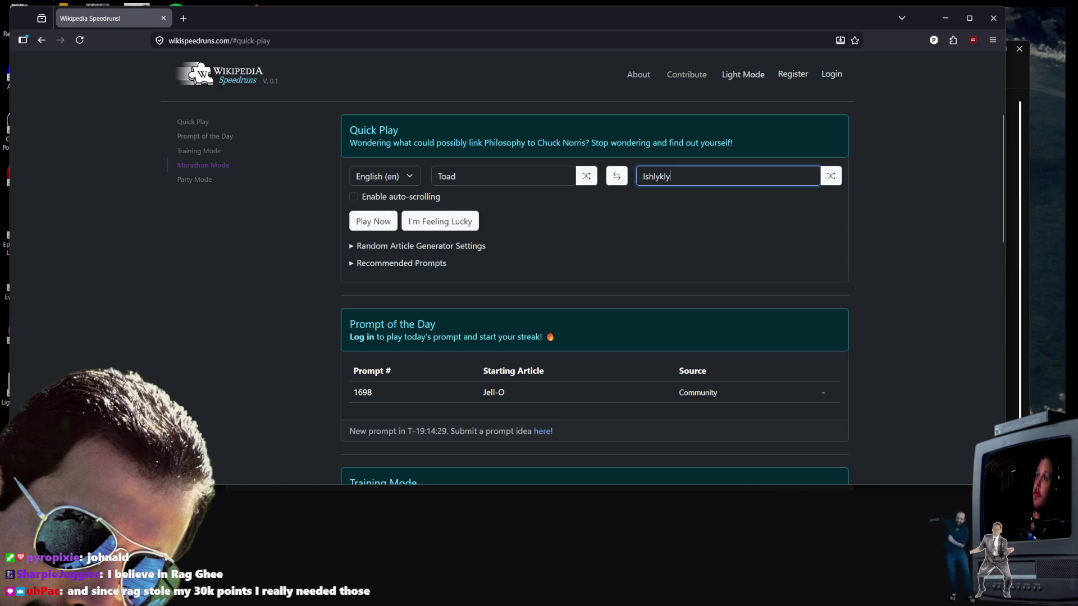
key(alt+Tab)
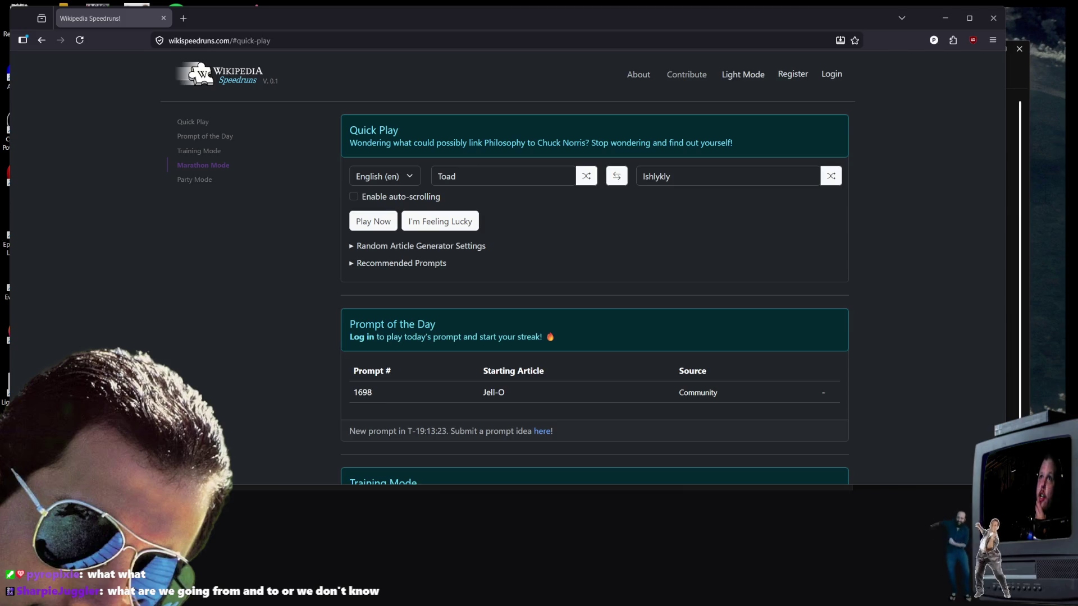
Step: Switch to the browser window showing the Twitch stream
key(alt+Tab)
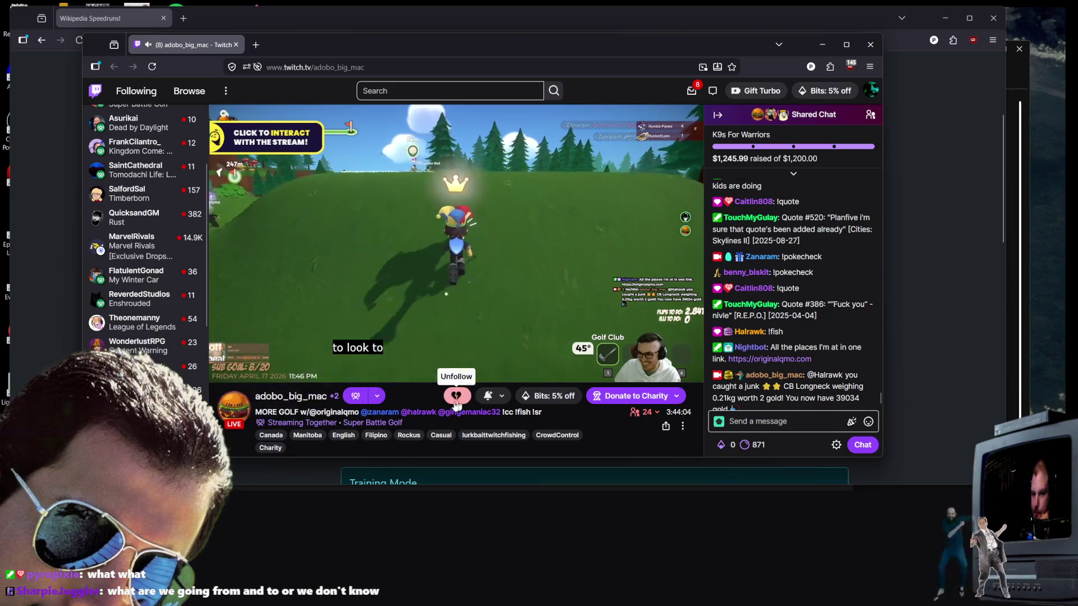
Step: Post '!mavis' and then 'helllooooo' in the Twitch chat
mouse_move(245, 376)
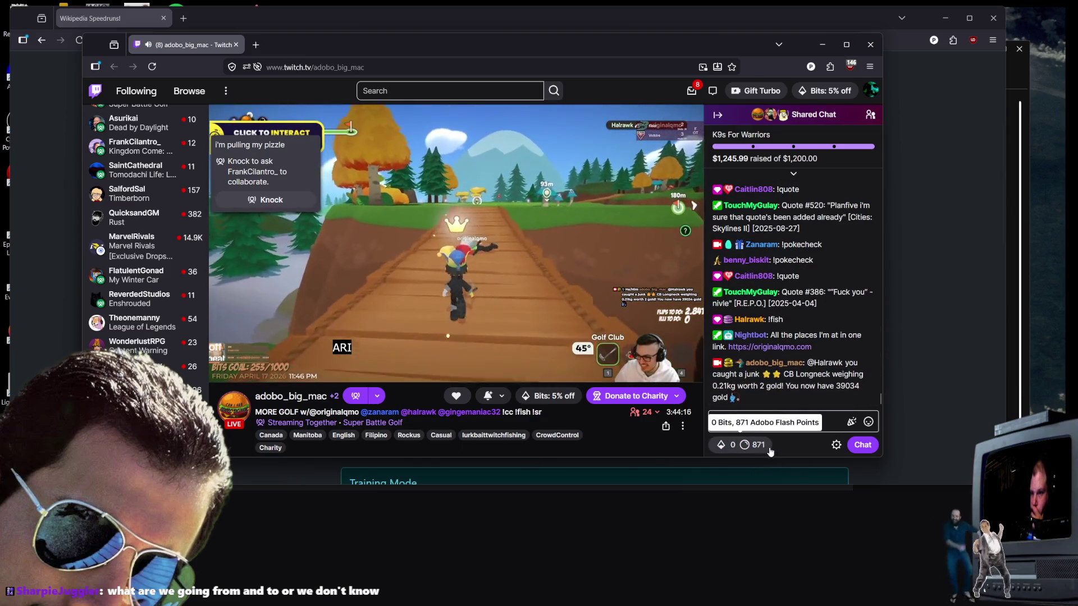
click(774, 421)
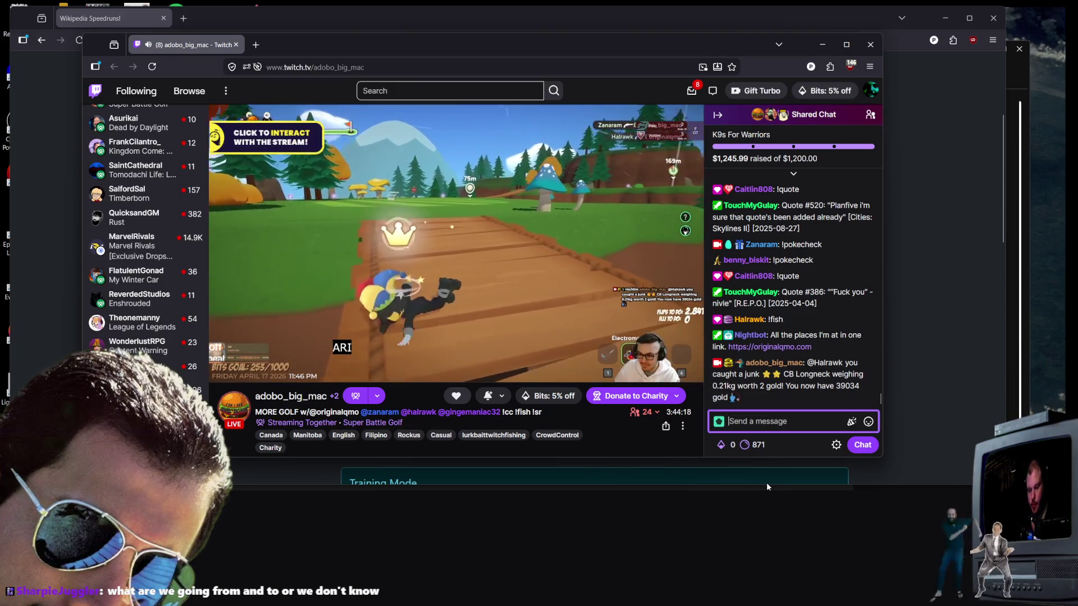
text(!mavis)
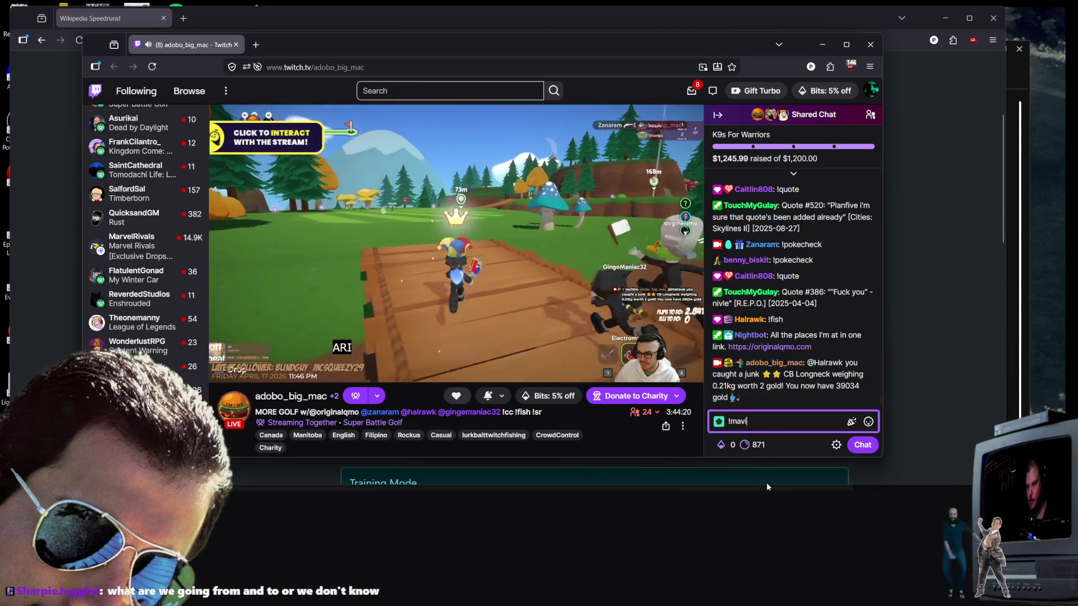
key(Return)
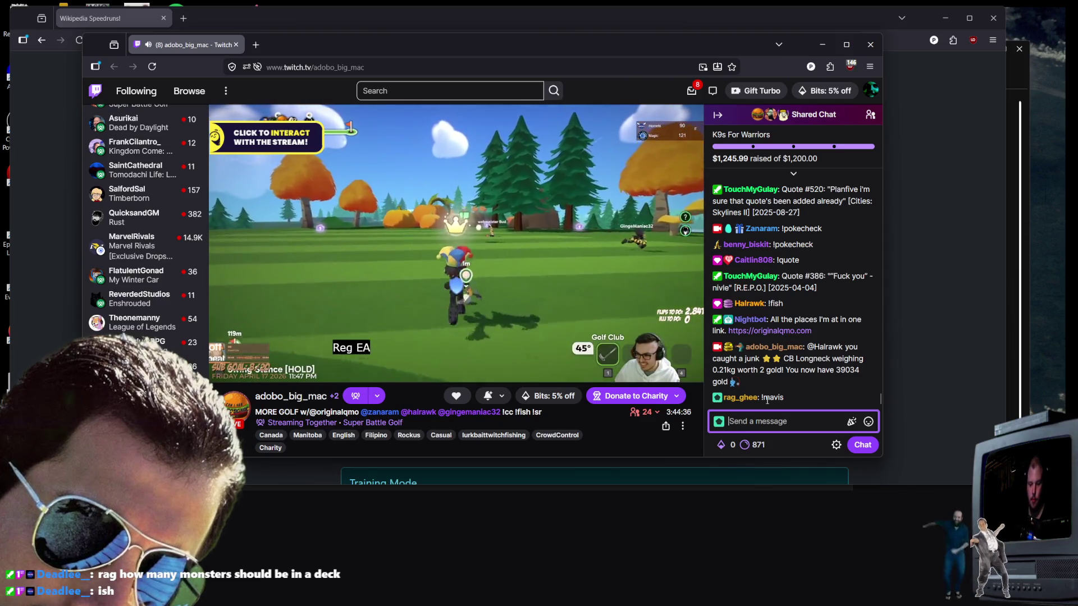
text(helllooooo)
key(Return)
Step: Send 'I'd love to', 'but i'm making a VIDEO GAME', 'about adobo big mac', then return to Wikipedia Speedruns
text(I'd love to)
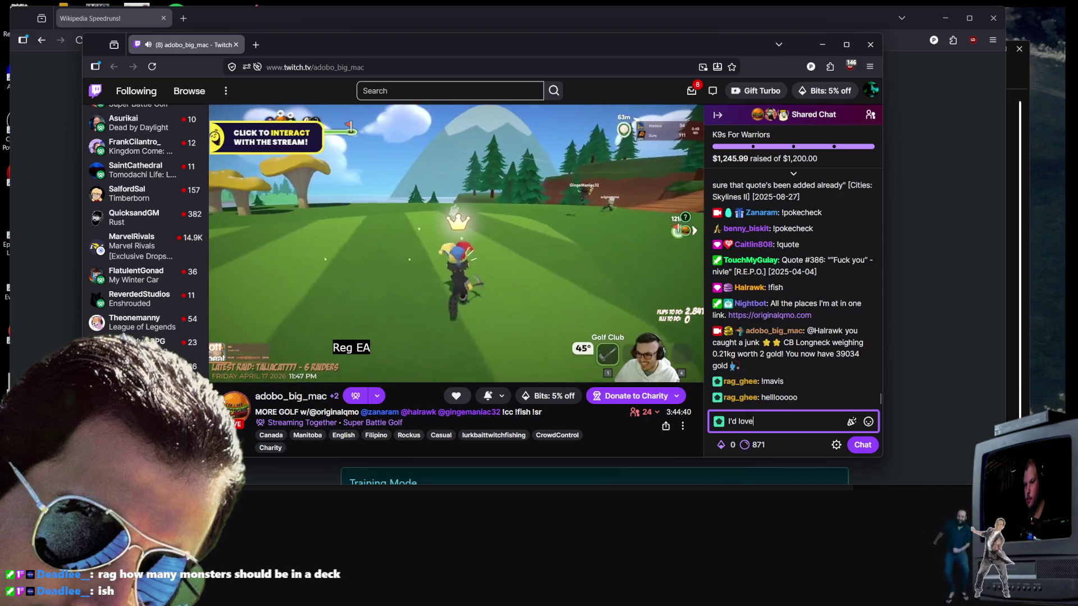
key(Return)
text(bu)
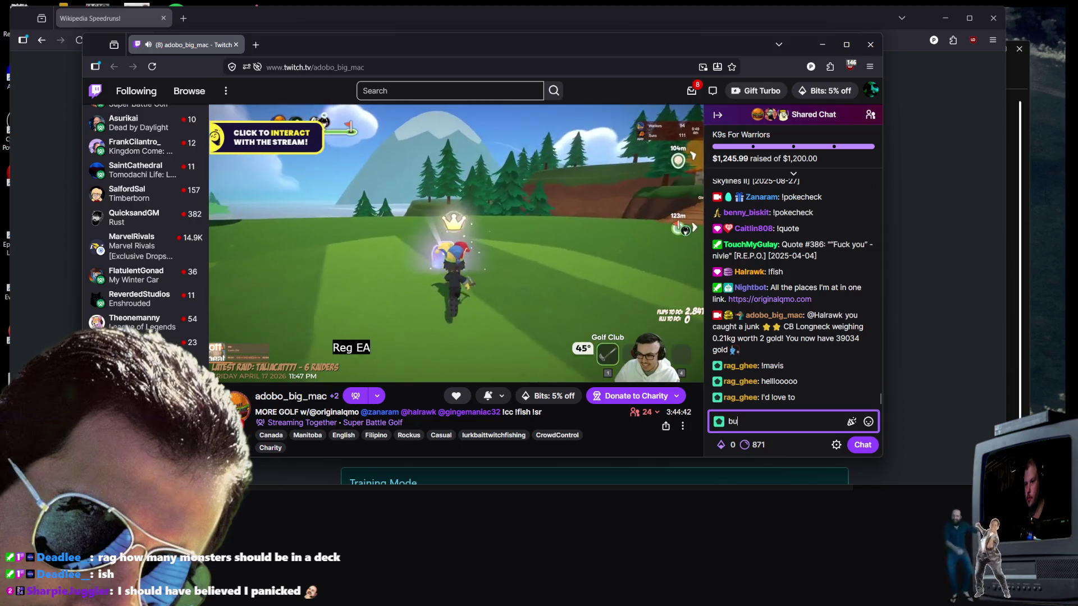
text(t i'm making a )
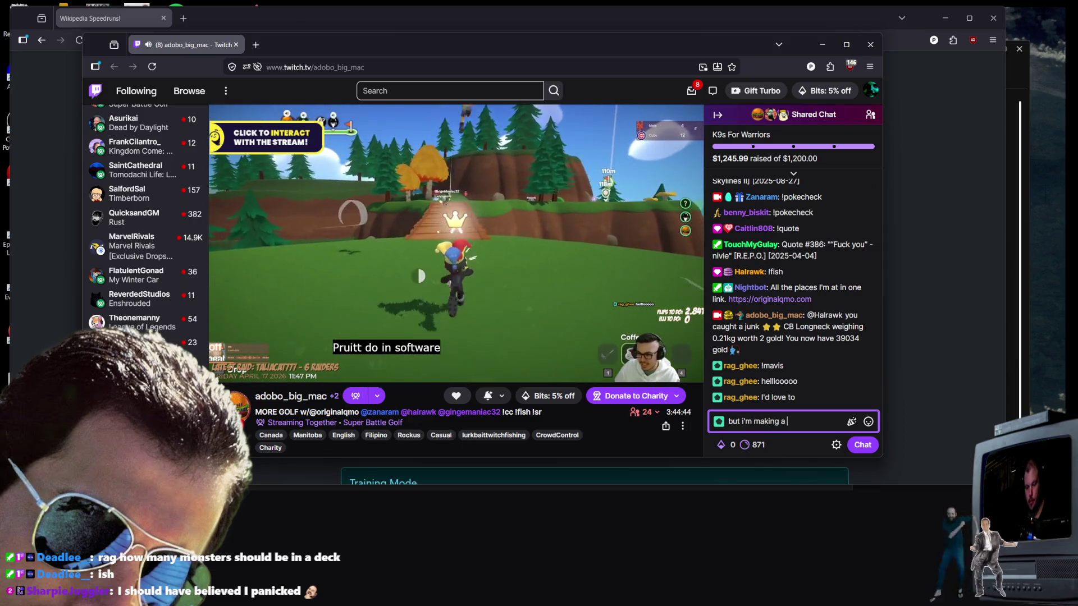
text(VIDEO GAME)
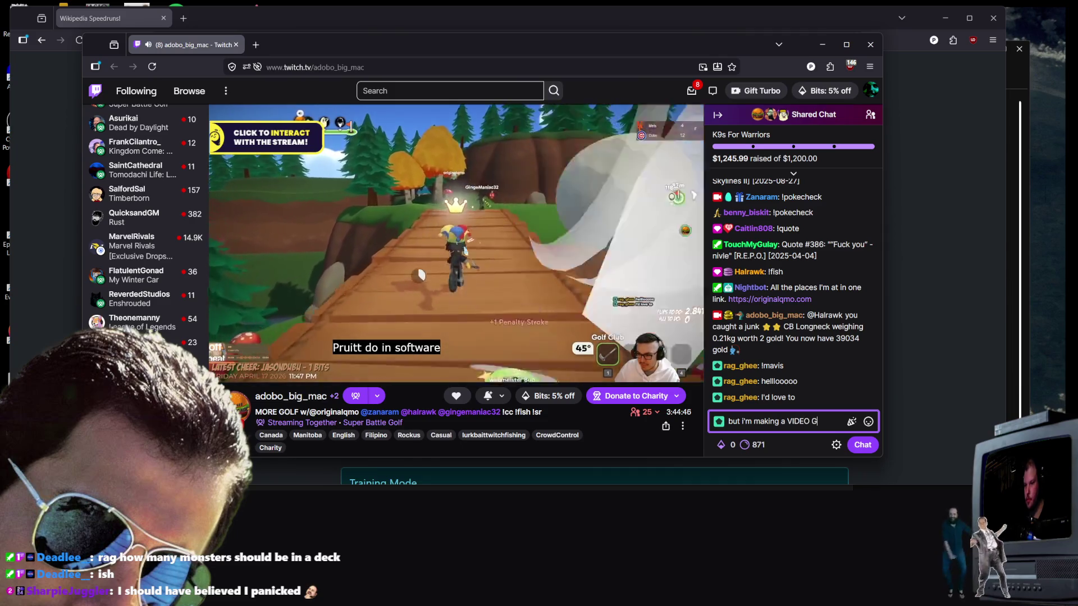
key(Return)
text(about ado)
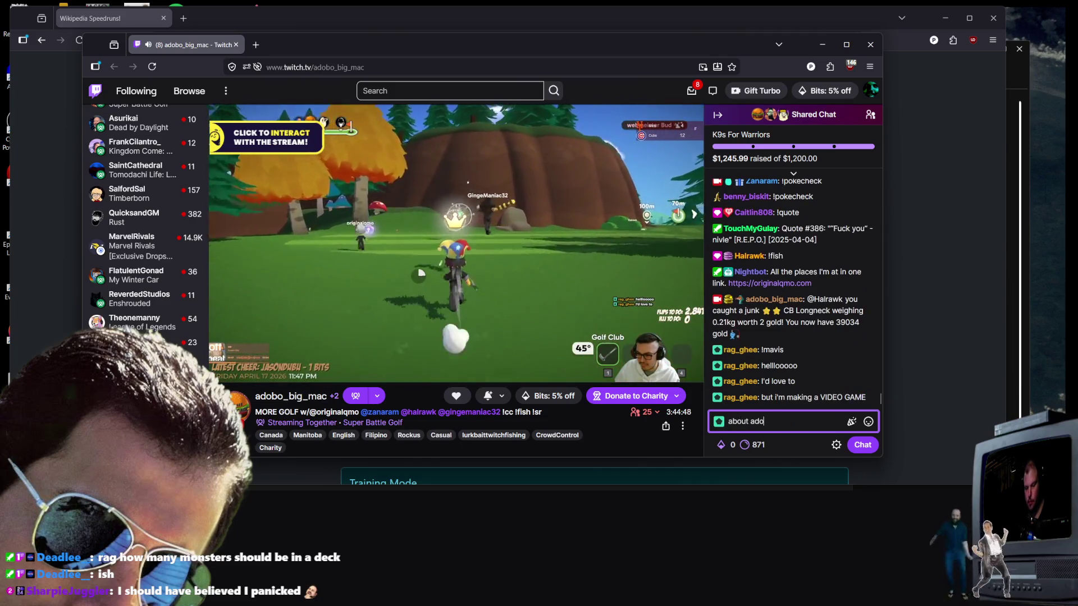
text(bo big mac)
key(Return)
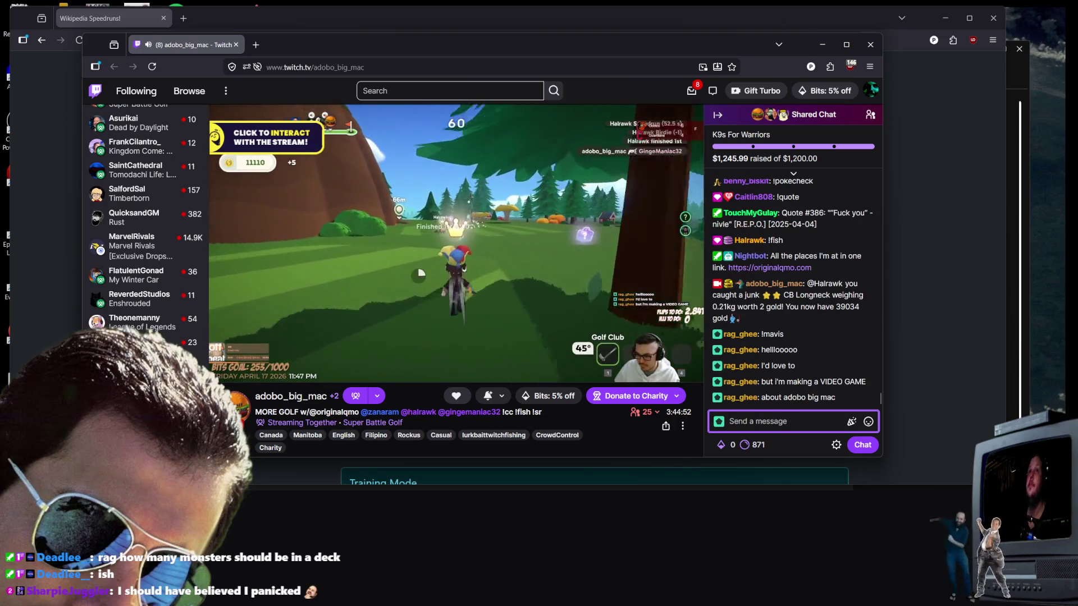
click(905, 243)
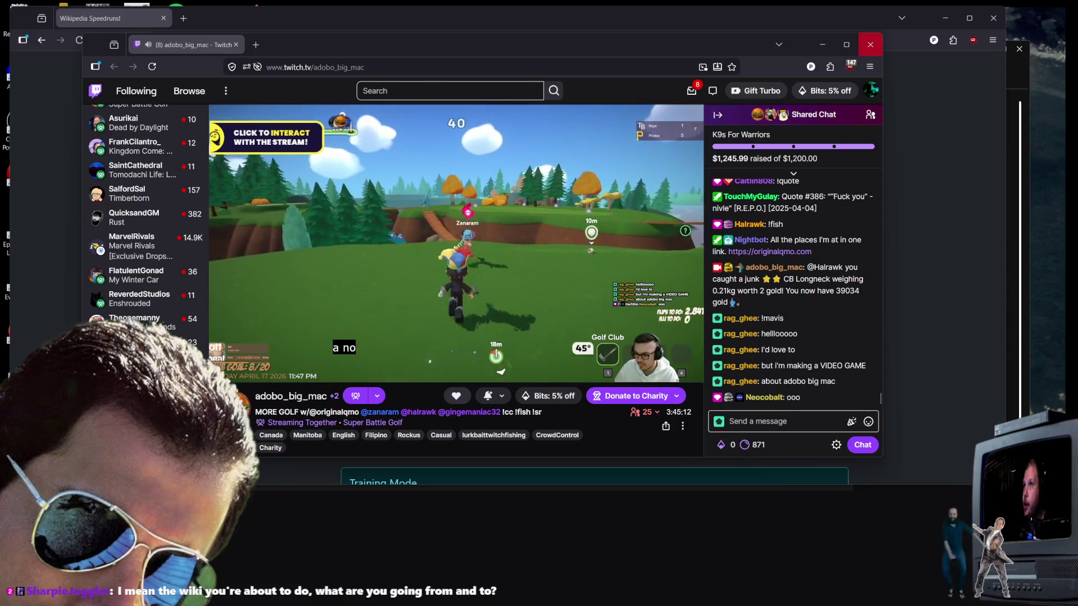
click(37, 186)
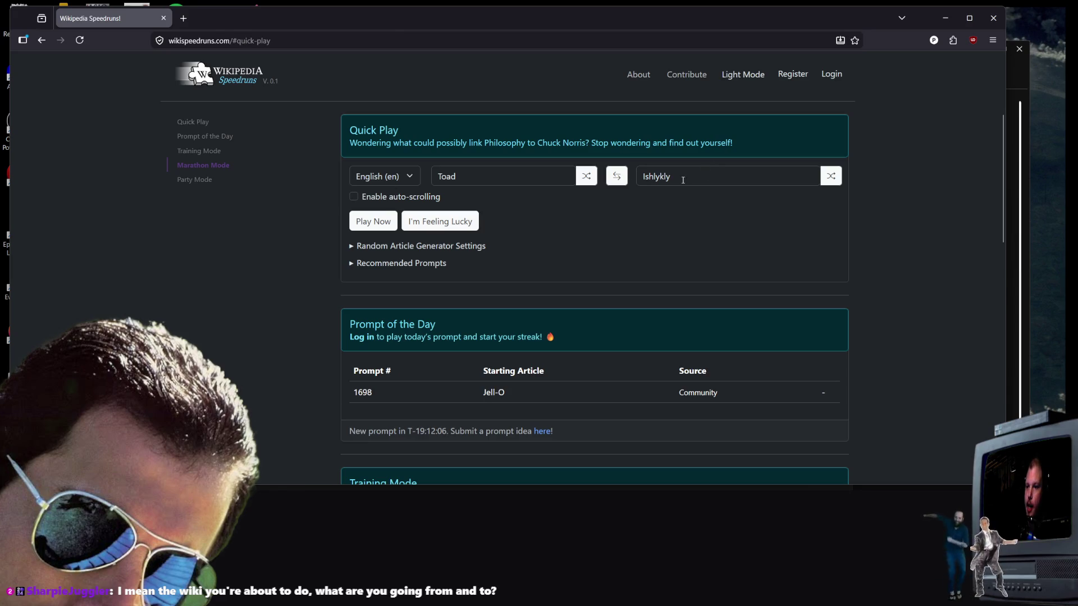
Step: Minimise the Twitch stream window and start the Toad-to-Ishlykly race from the Speedruns setup
click(708, 173)
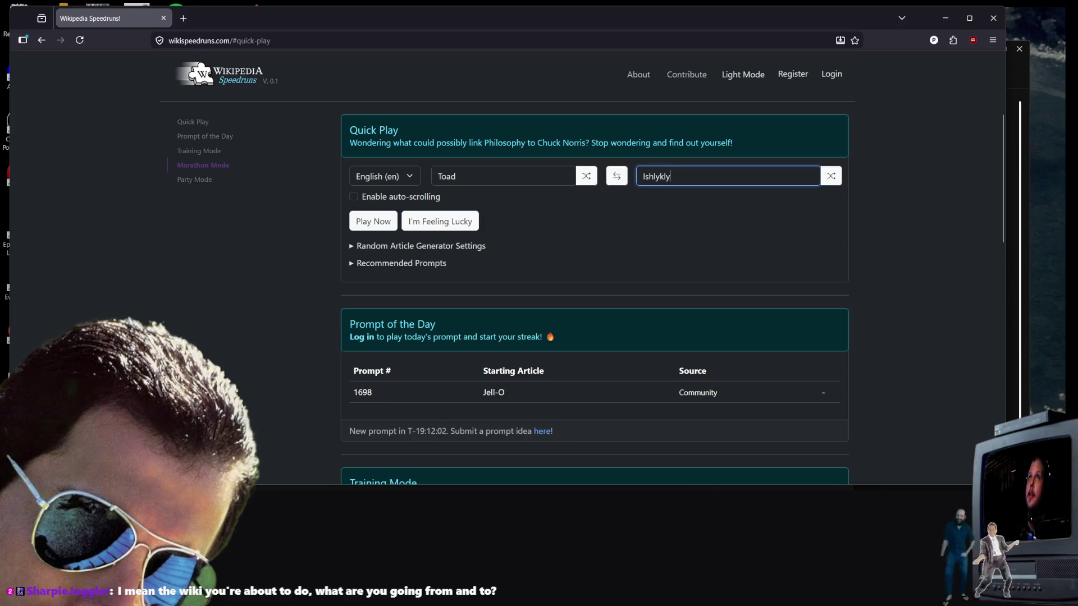
key(alt+Tab)
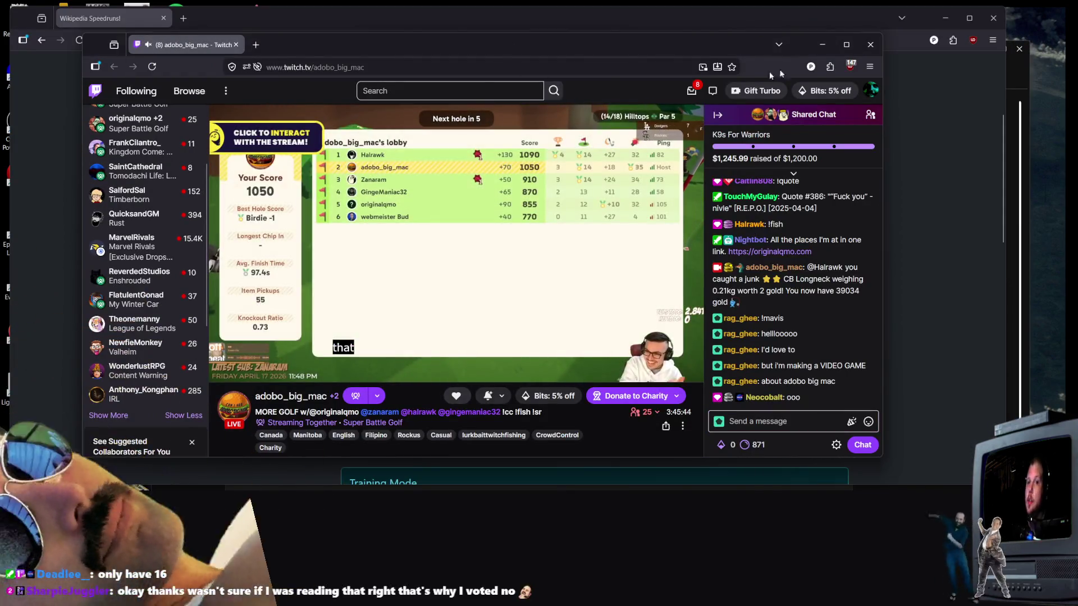
click(832, 50)
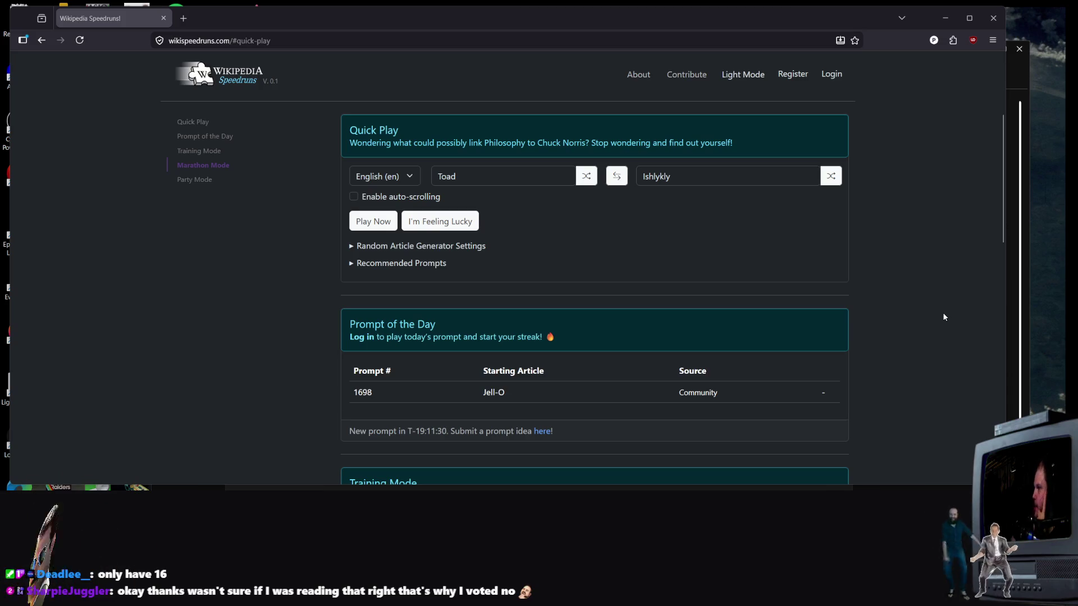
click(380, 227)
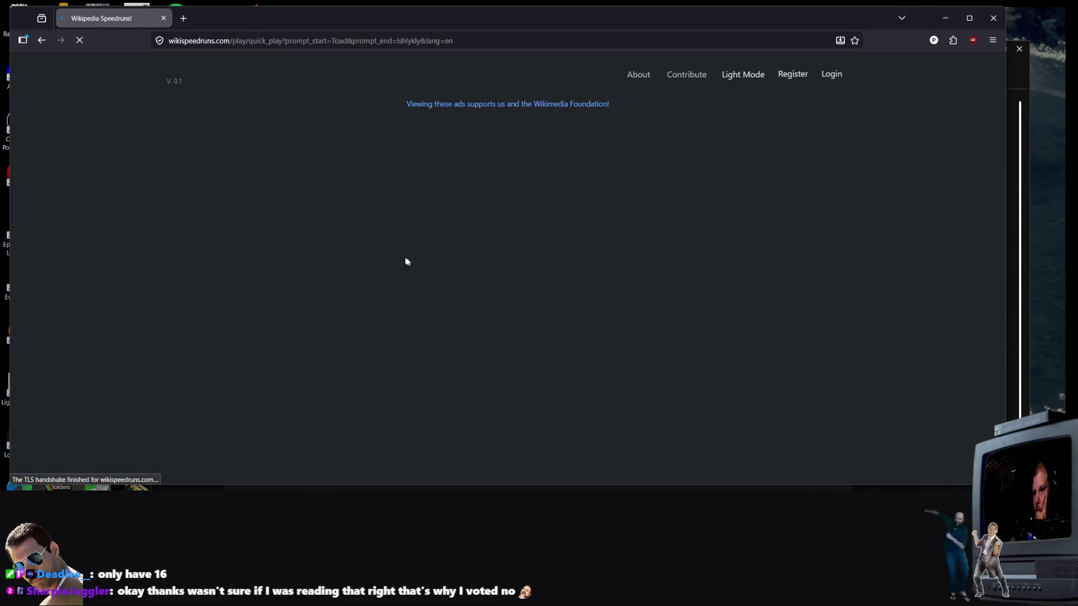
Step: Scroll through the Toad article looking for a promising link while the race timer runs
mouse_move(558, 132)
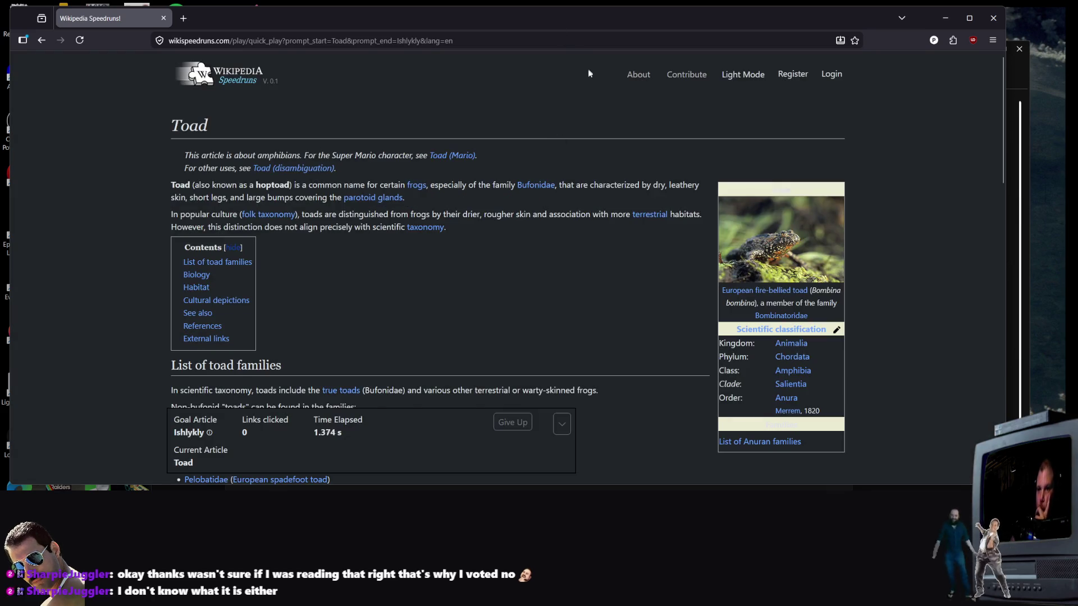
scroll(682, 356, down, 4)
scroll(669, 357, up, 4)
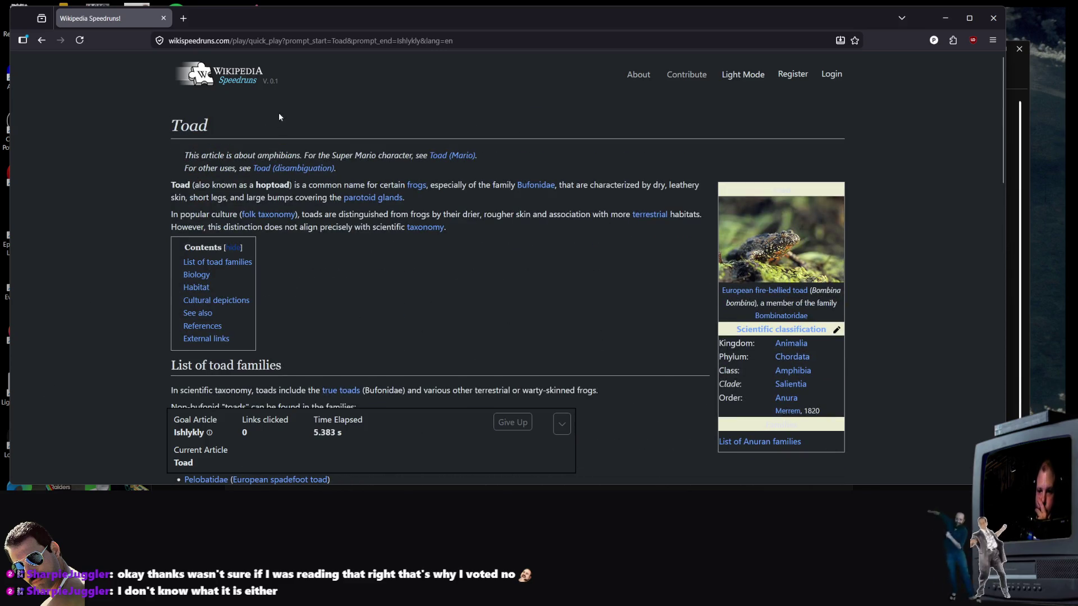
scroll(279, 117, down, 7)
scroll(306, 163, up, 3)
scroll(332, 206, down, 7)
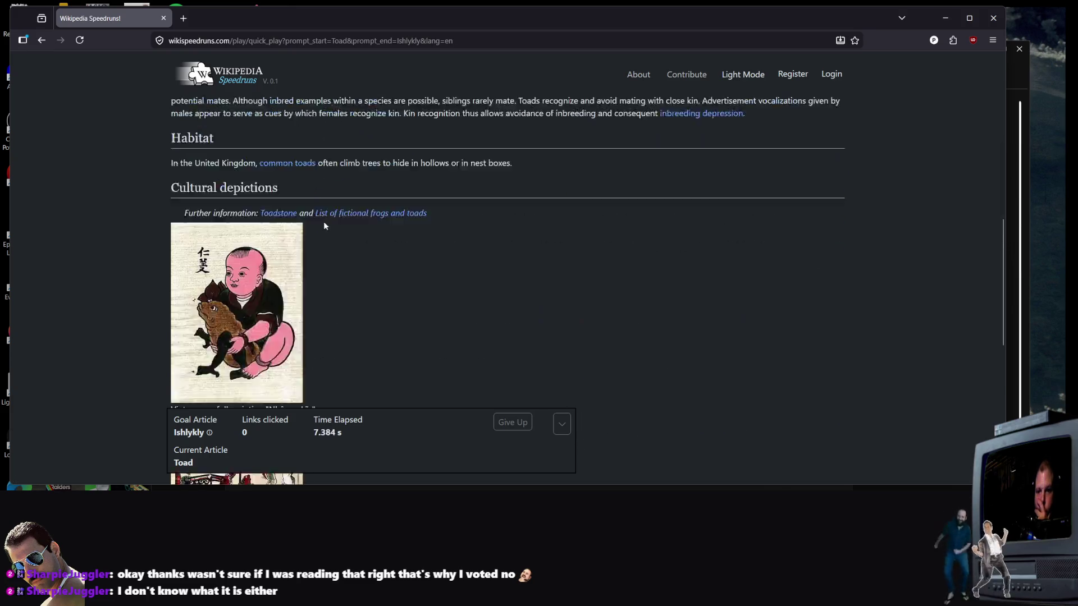
scroll(324, 226, down, 15)
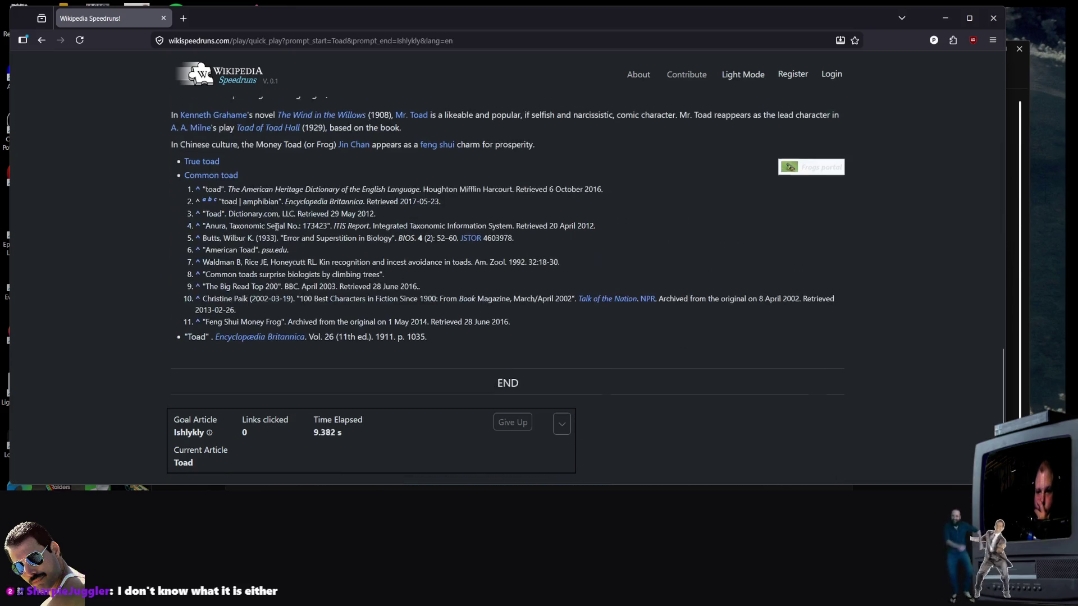
scroll(277, 226, up, 2)
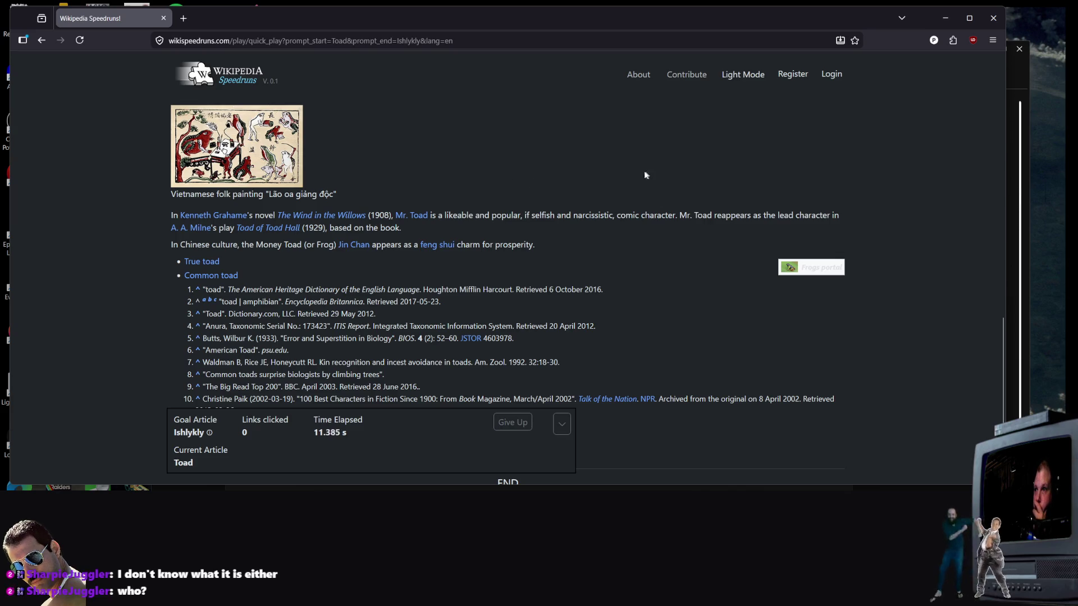
scroll(571, 197, down, 1)
scroll(427, 244, up, 1)
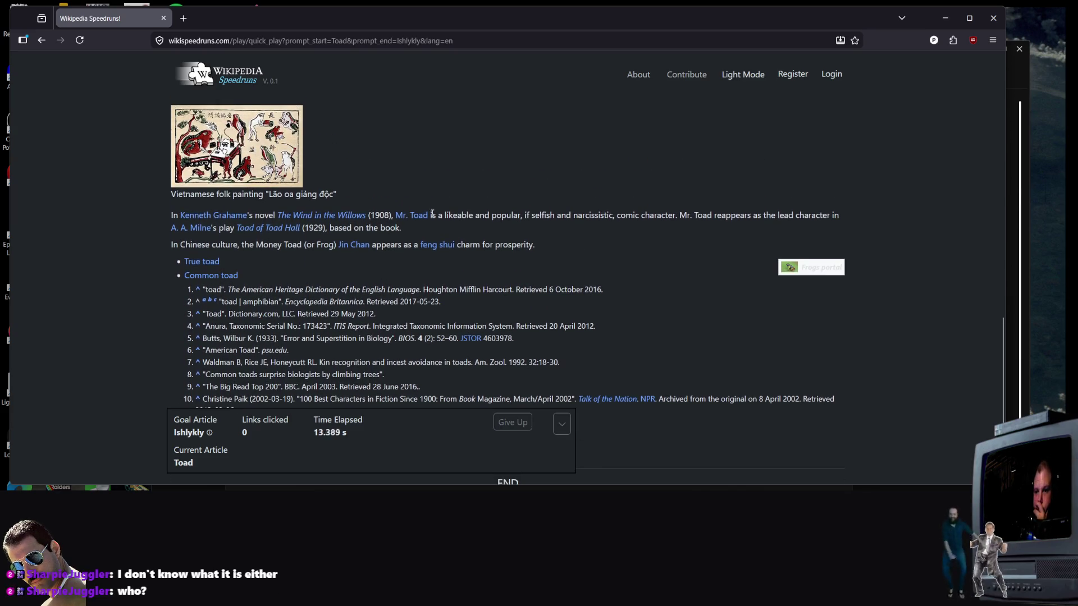
scroll(568, 201, down, 2)
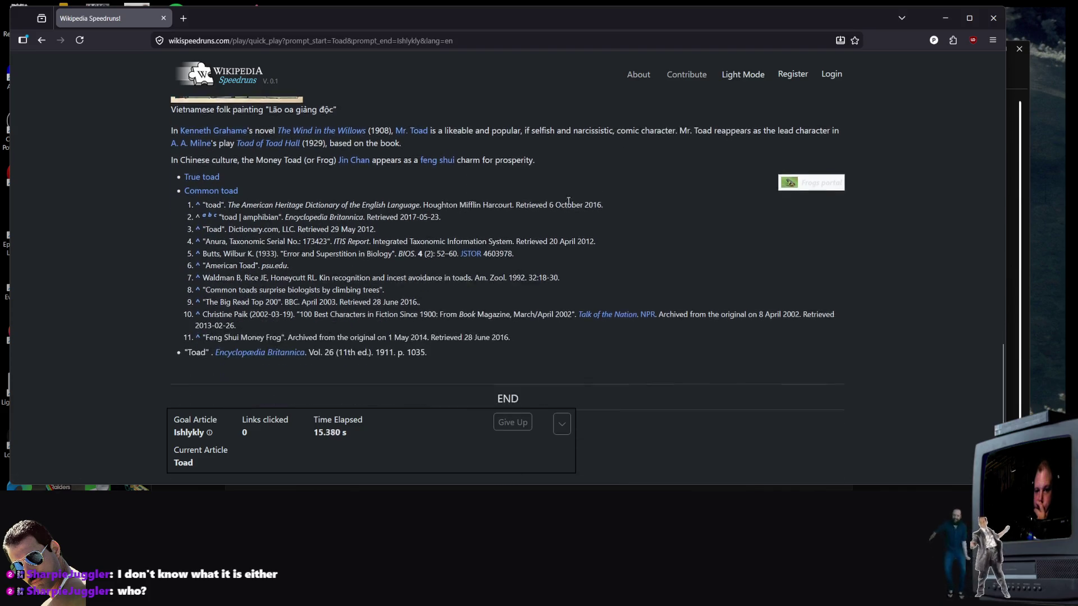
scroll(568, 200, down, 1)
right_click(550, 188)
key(Escape)
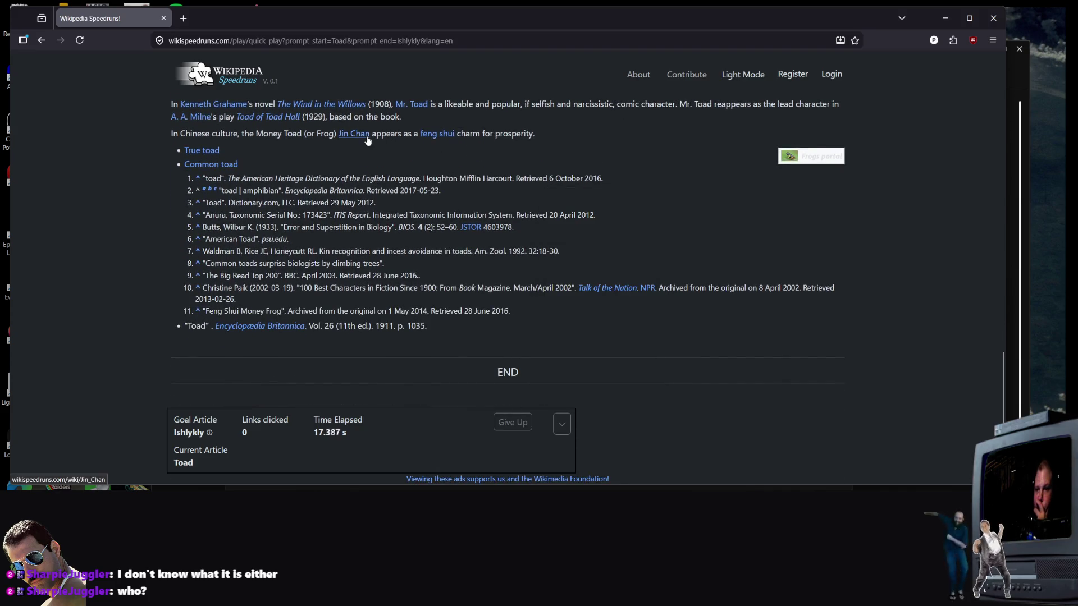
Step: Follow links from Jin Chan through Han Chinese and Greater China to Mainland China
click(367, 138)
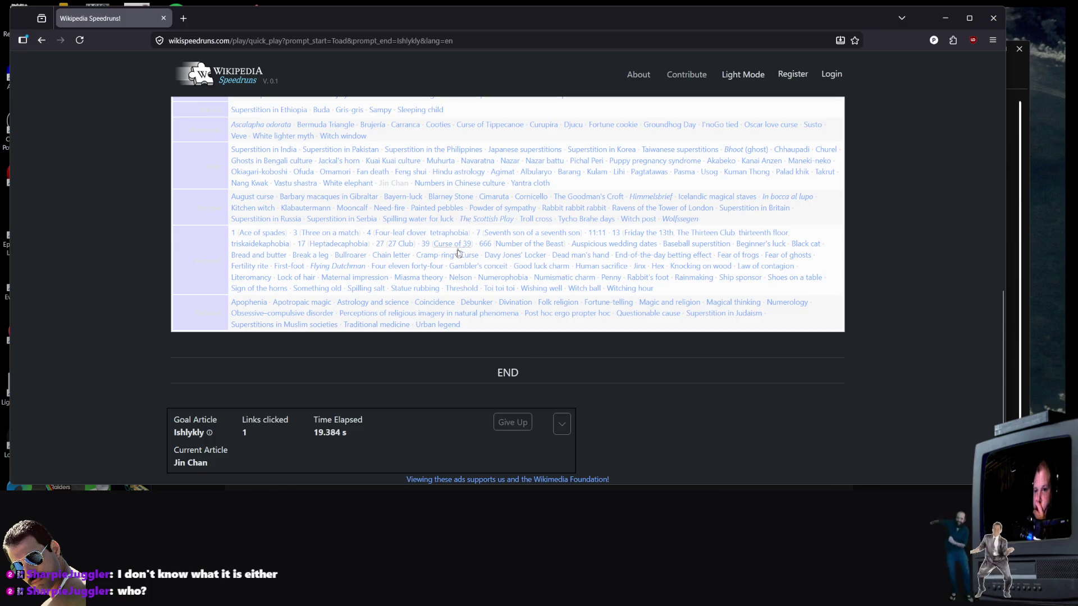
scroll(458, 273, down, 3)
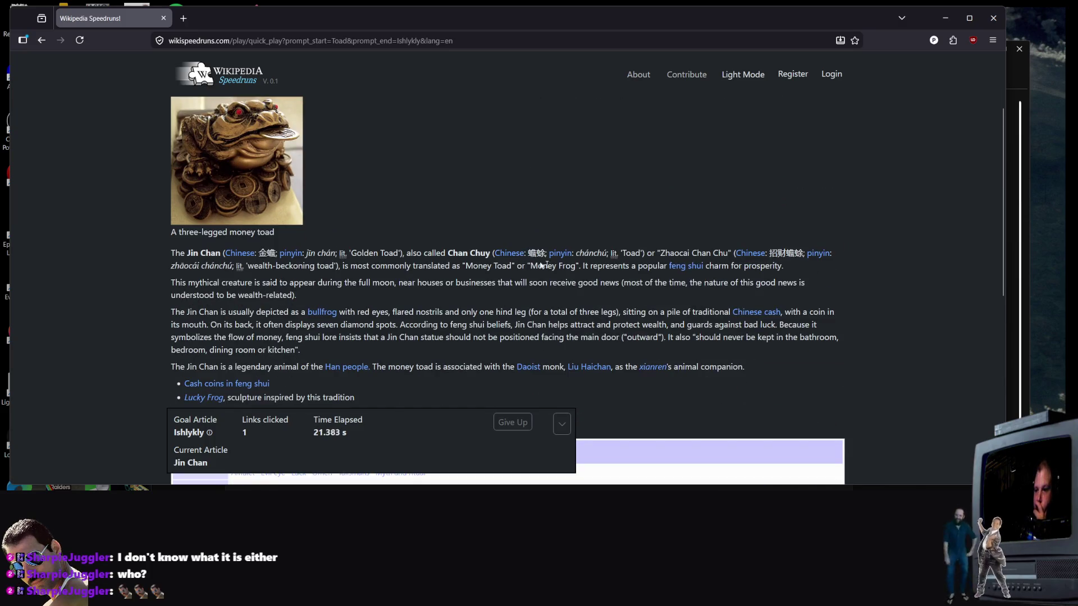
scroll(397, 379, down, 2)
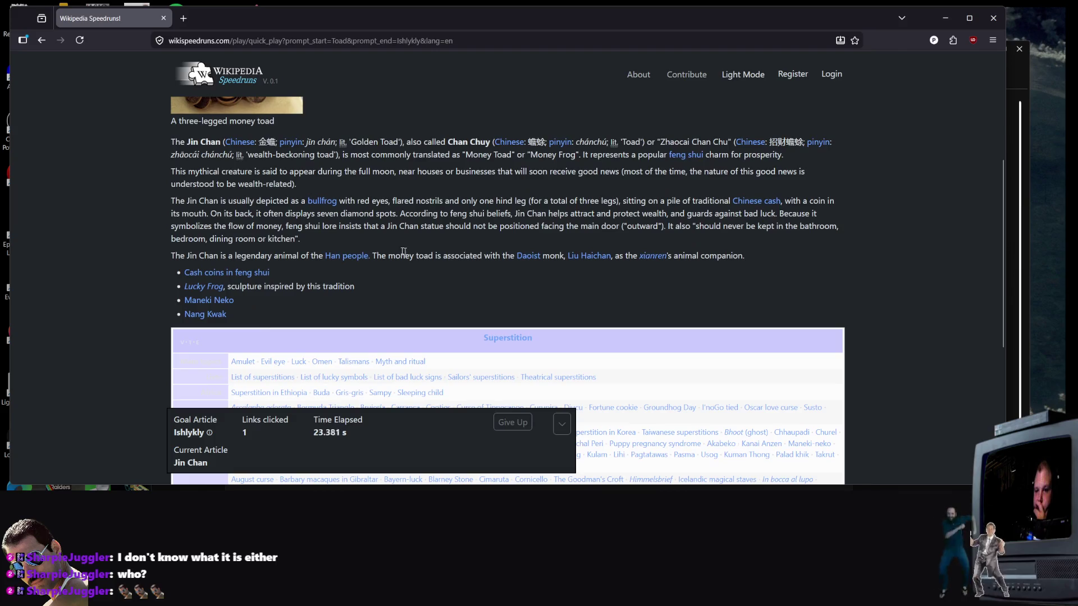
click(356, 262)
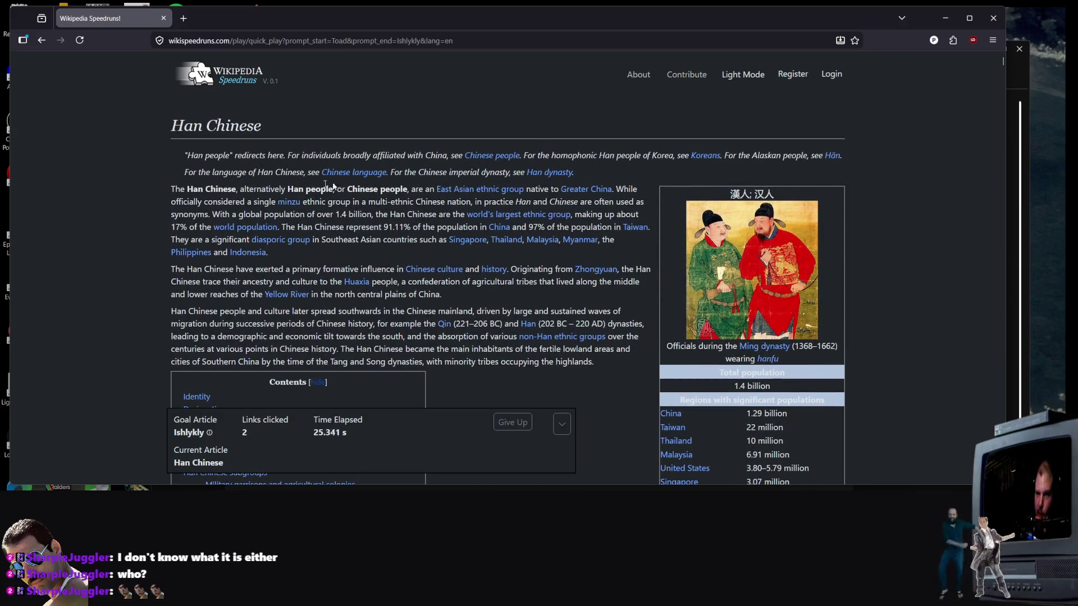
click(596, 193)
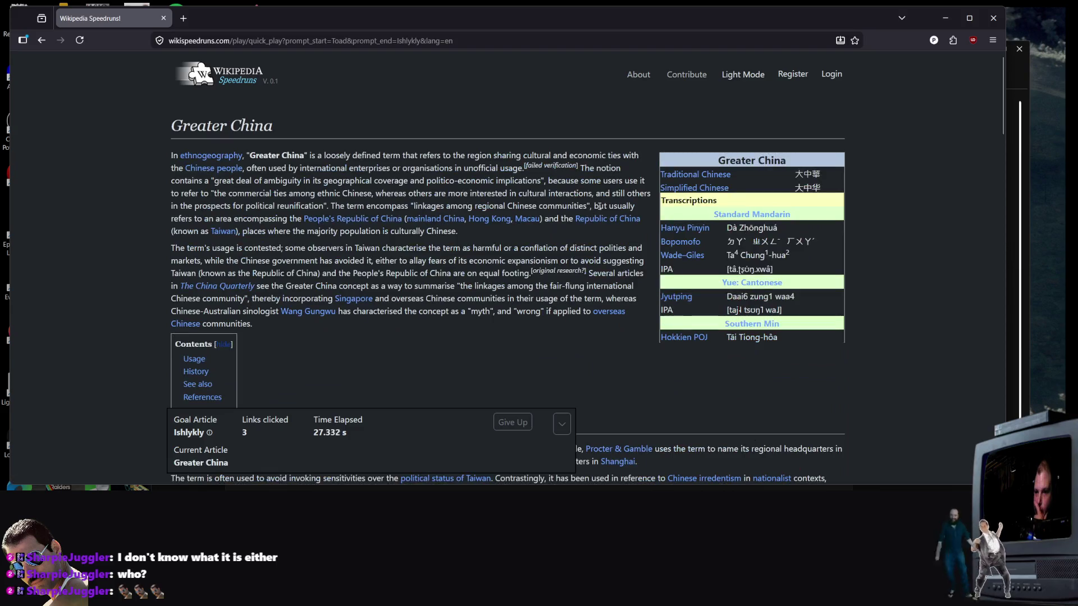
scroll(373, 248, down, 2)
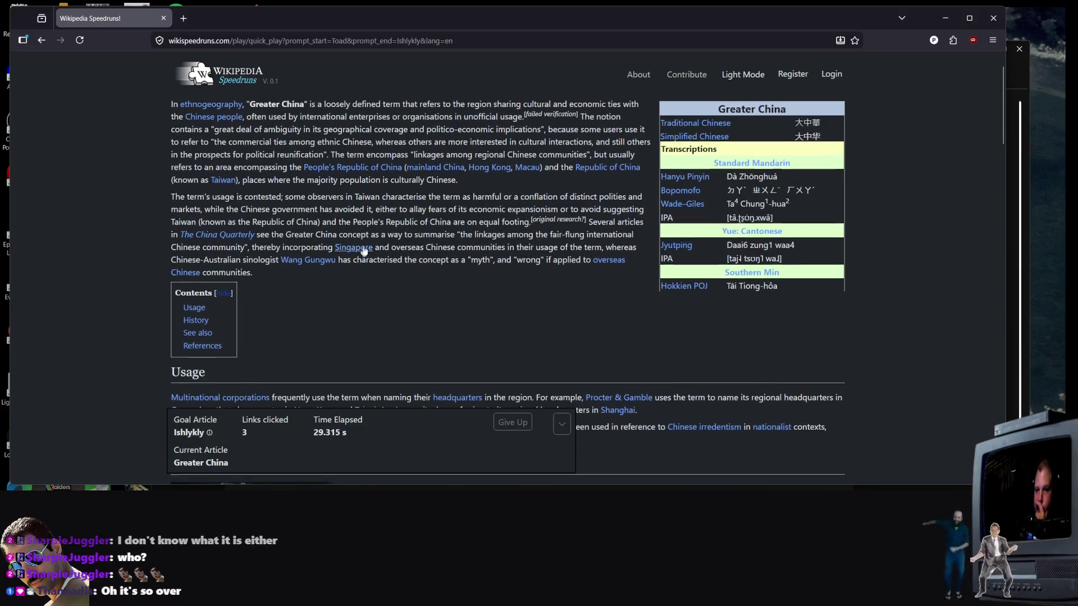
click(427, 168)
Step: Go on to the China article, then to Borders of China
scroll(404, 256, down, 4)
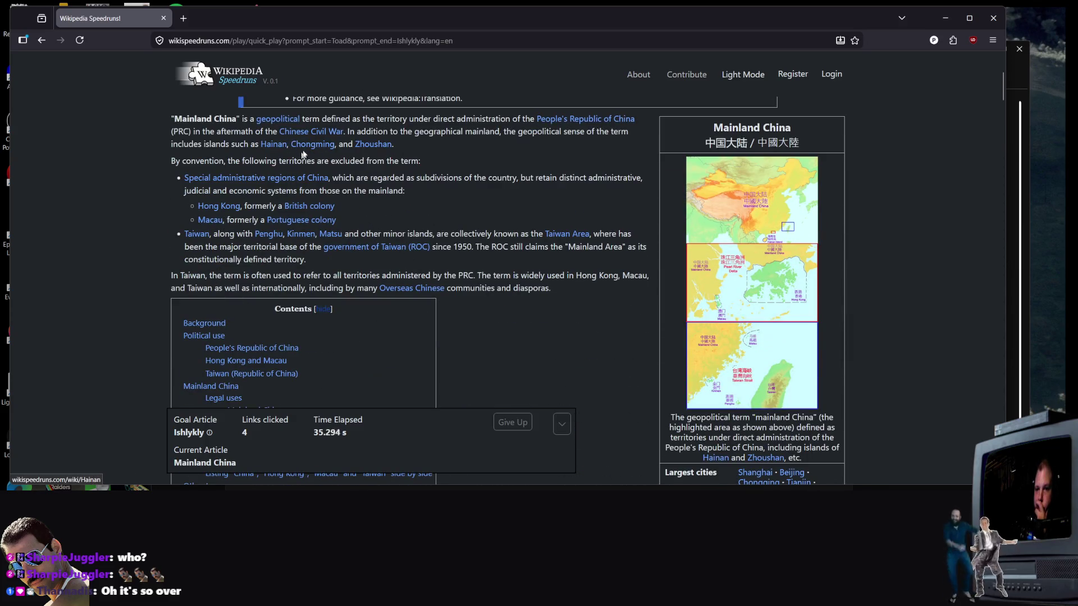
click(607, 121)
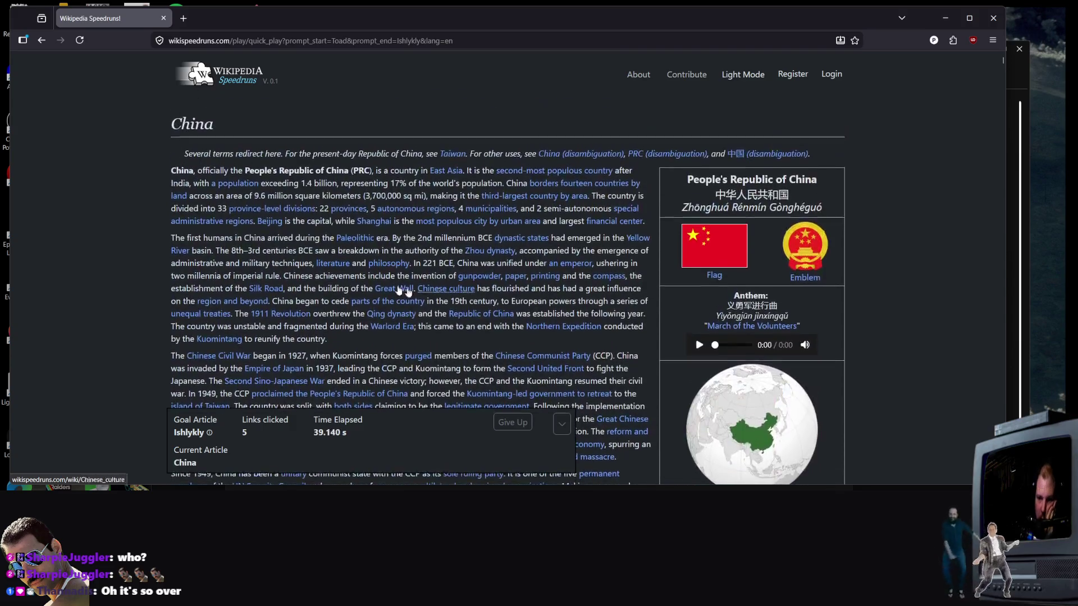
scroll(379, 271, down, 4)
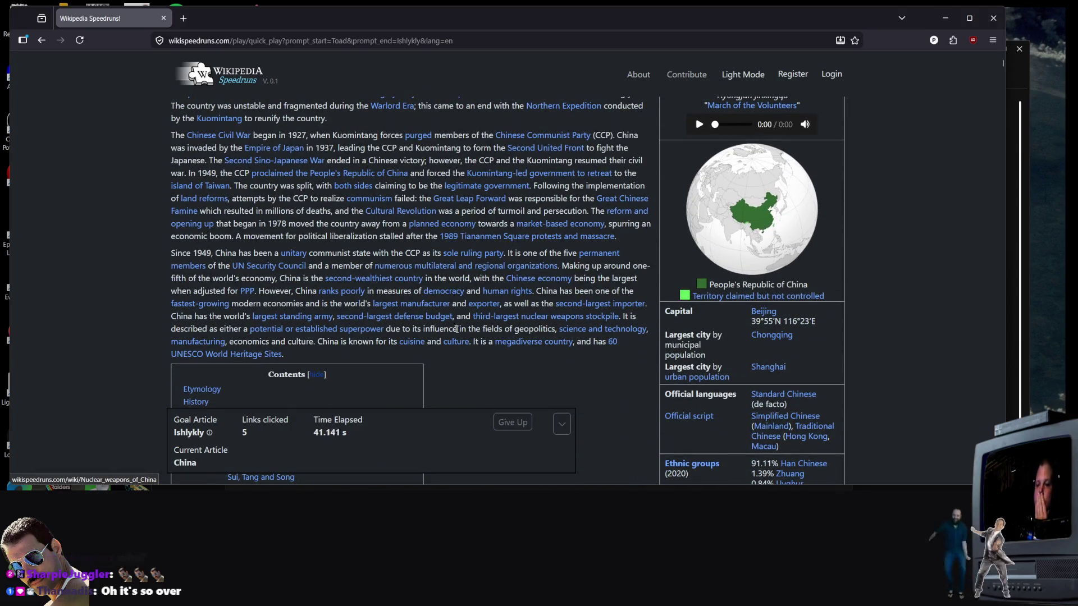
scroll(497, 305, up, 2)
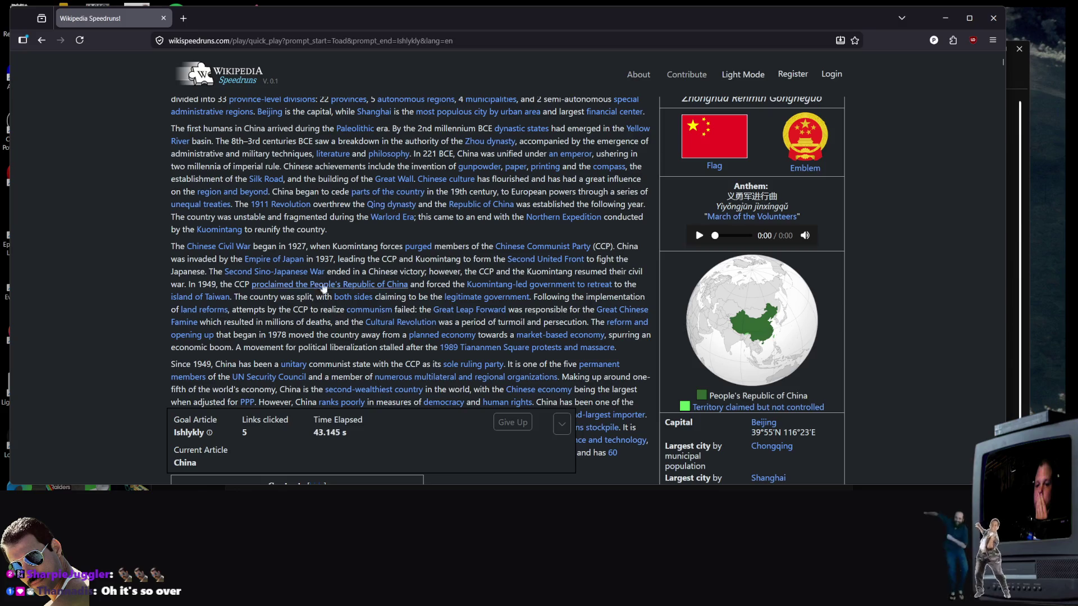
scroll(496, 219, up, 2)
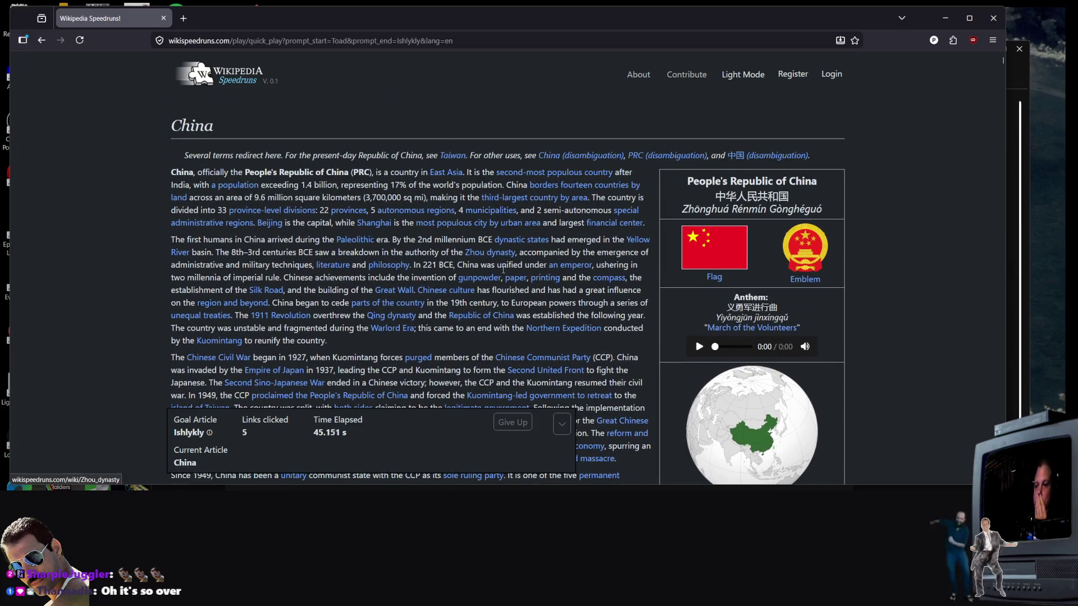
scroll(562, 230, down, 4)
scroll(642, 243, up, 4)
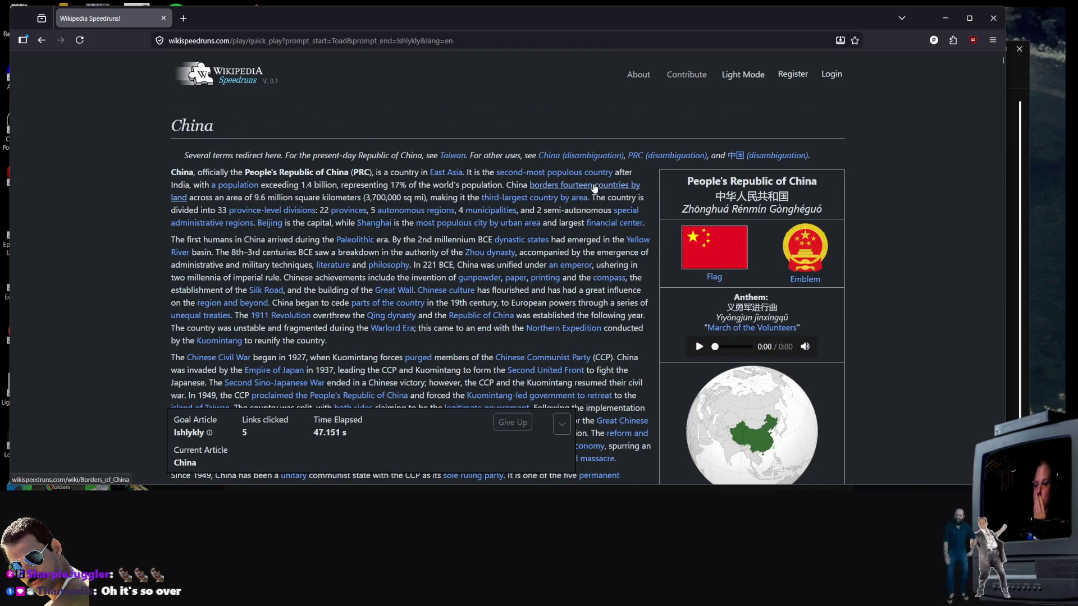
click(594, 188)
Step: Scroll to the land border table and follow the Kyrgyzstan link
scroll(371, 315, down, 10)
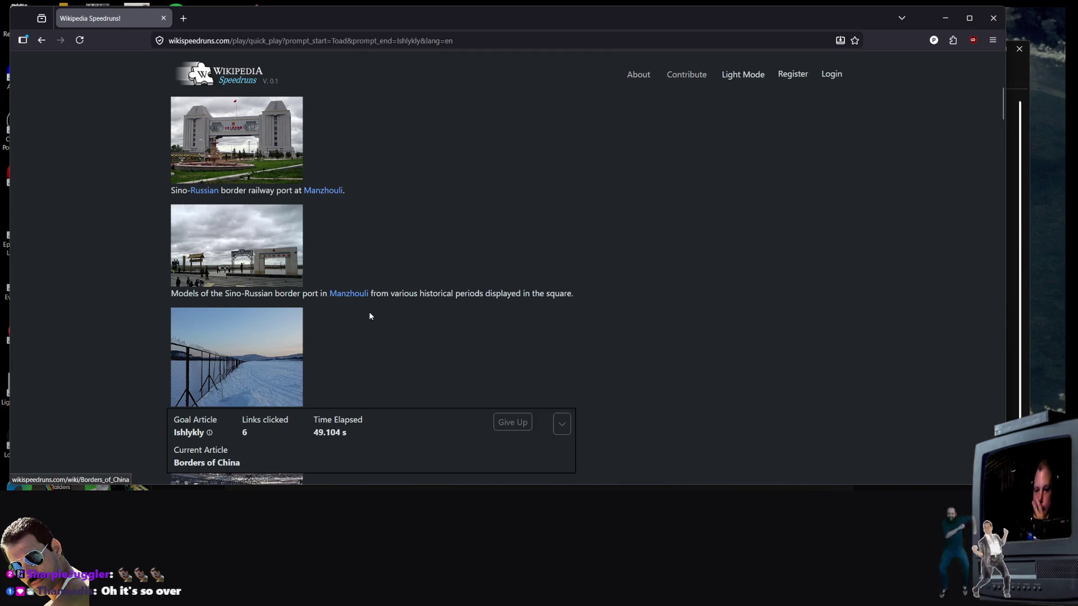
scroll(362, 306, down, 10)
scroll(262, 482, up, 5)
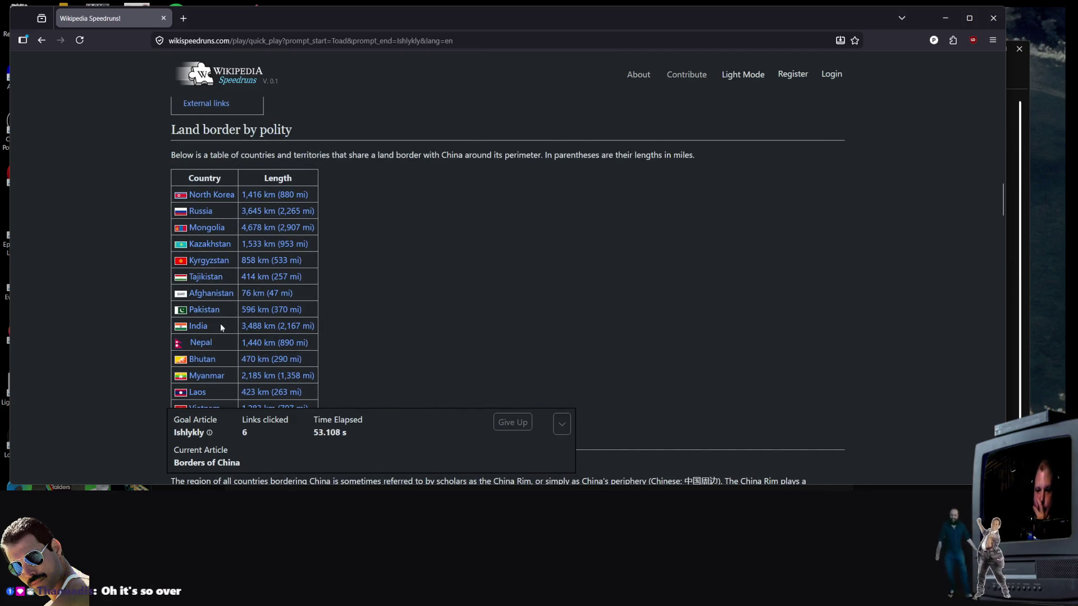
scroll(202, 354, down, 3)
scroll(356, 301, up, 2)
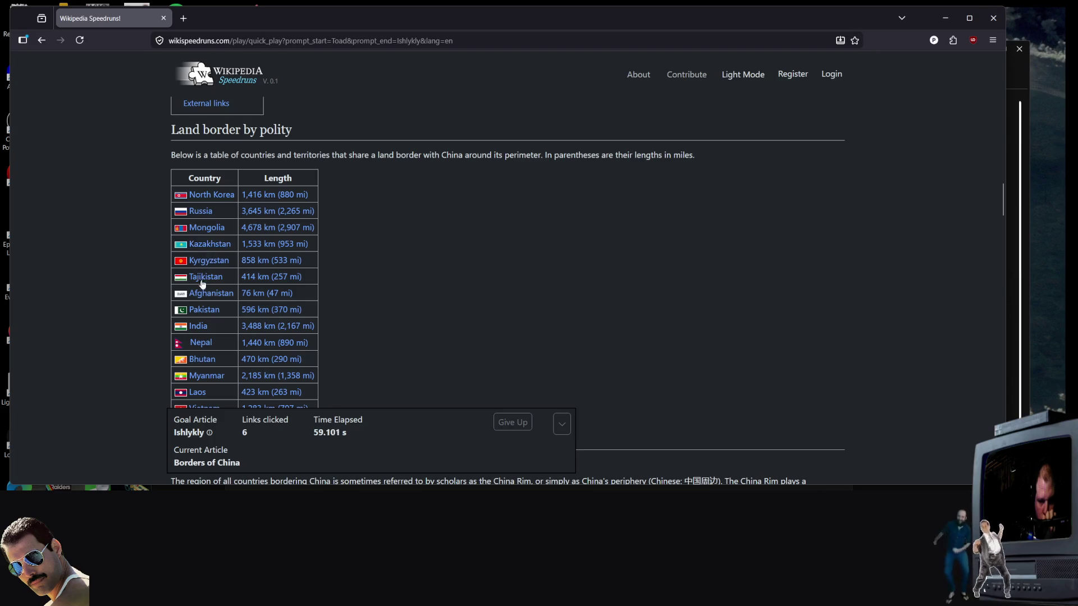
mouse_move(208, 266)
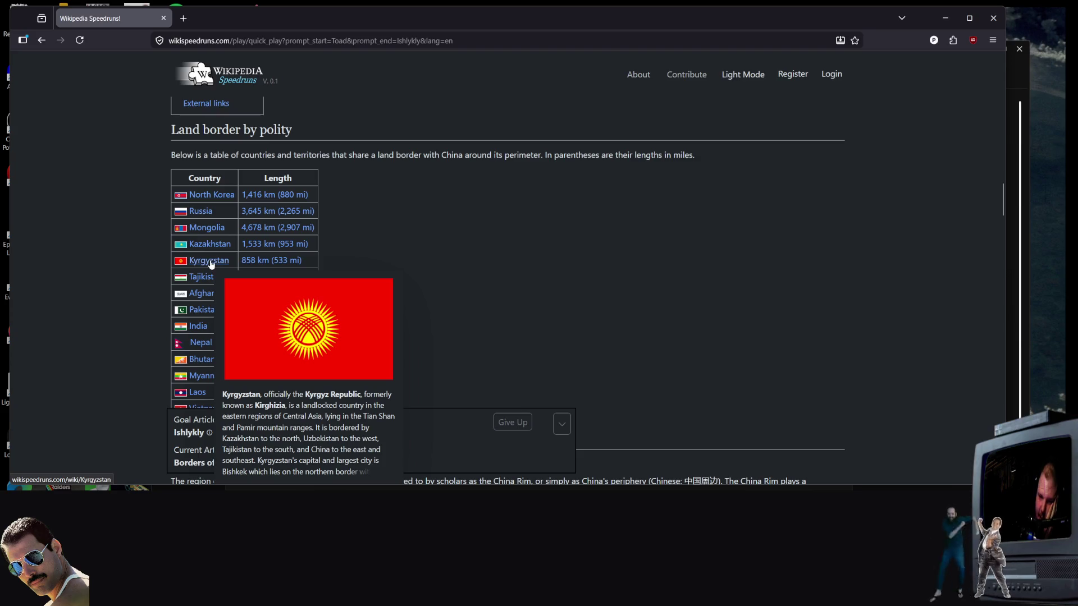
click(210, 263)
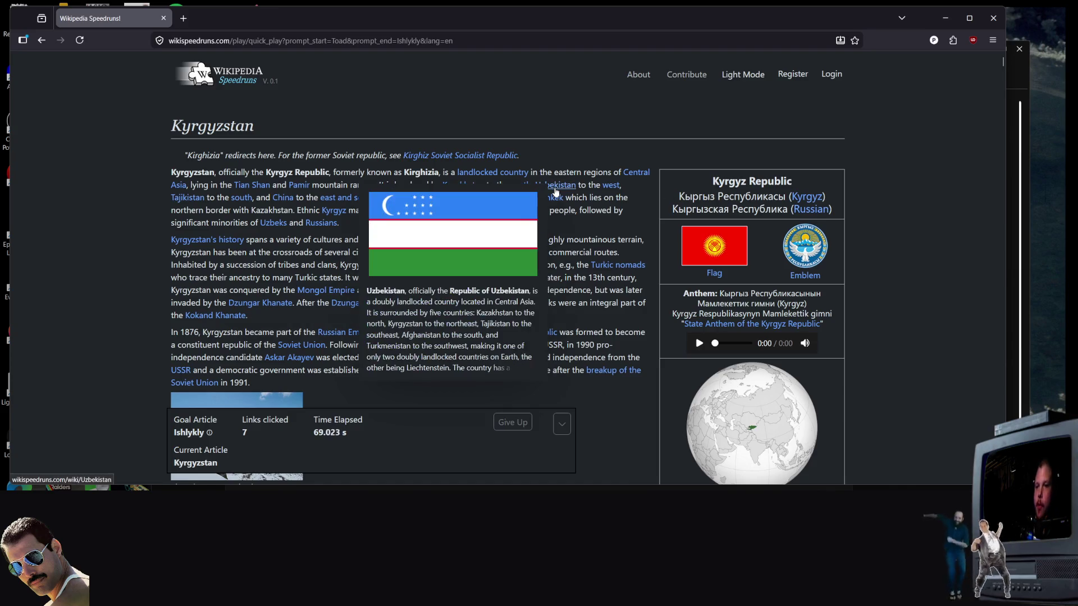
Step: Skim the Kyrgyzstan article and follow its Tajikistan link
scroll(370, 241, down, 2)
mouse_move(370, 241)
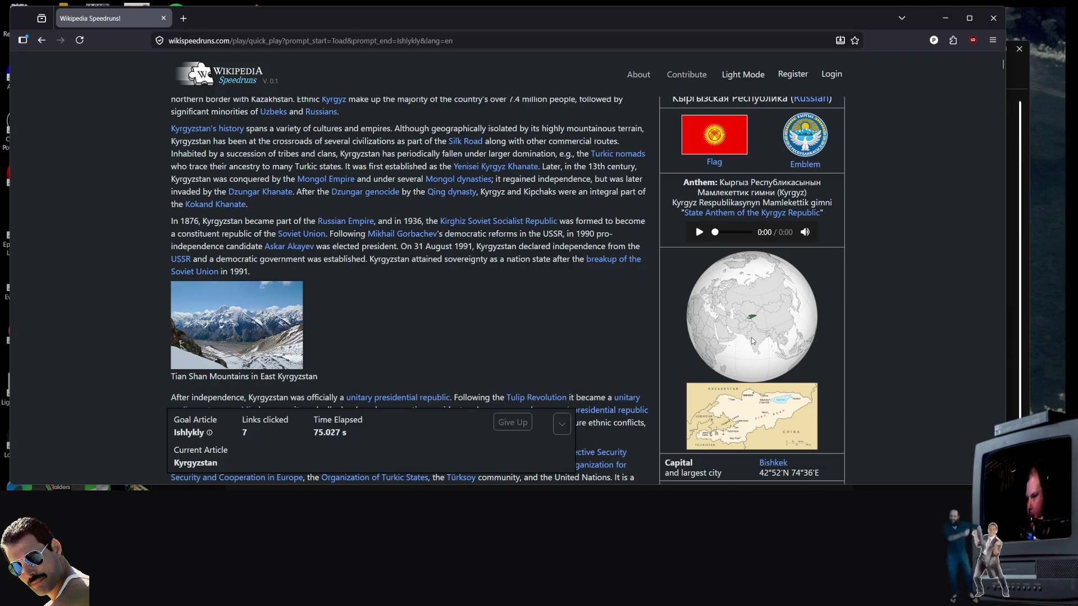
scroll(752, 340, up, 2)
scroll(428, 303, down, 1)
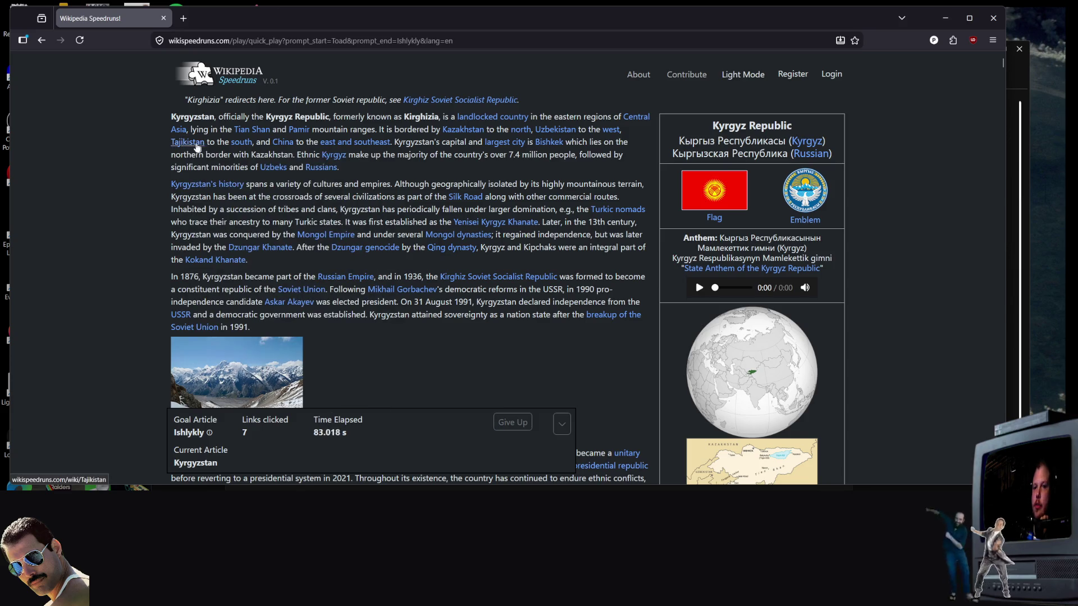
mouse_move(187, 144)
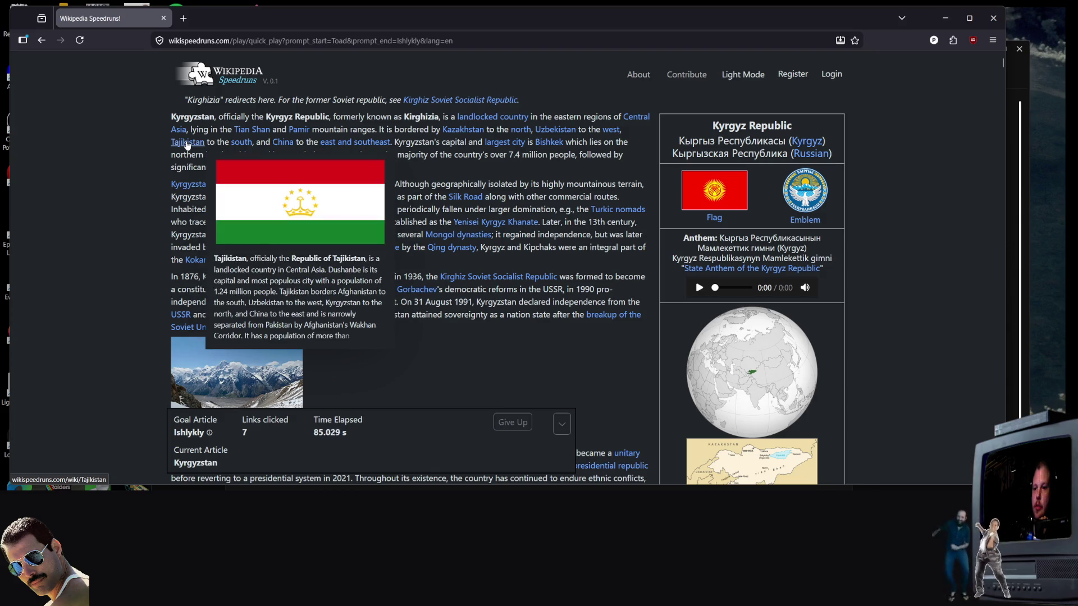
click(187, 144)
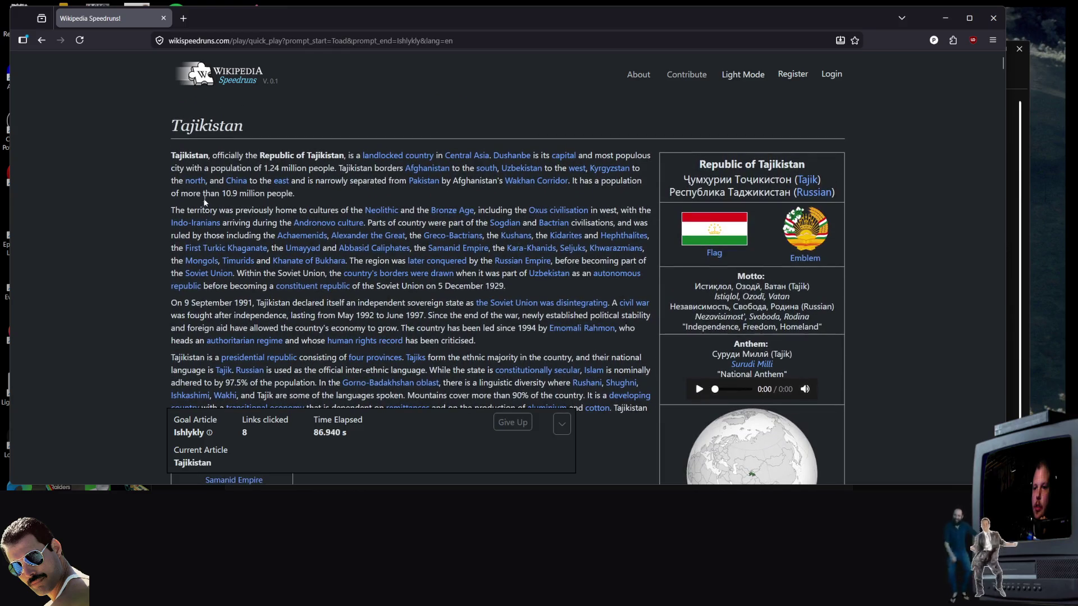
Step: Scroll the Tajikistan article and open the Tajik language article
scroll(752, 301, down, 4)
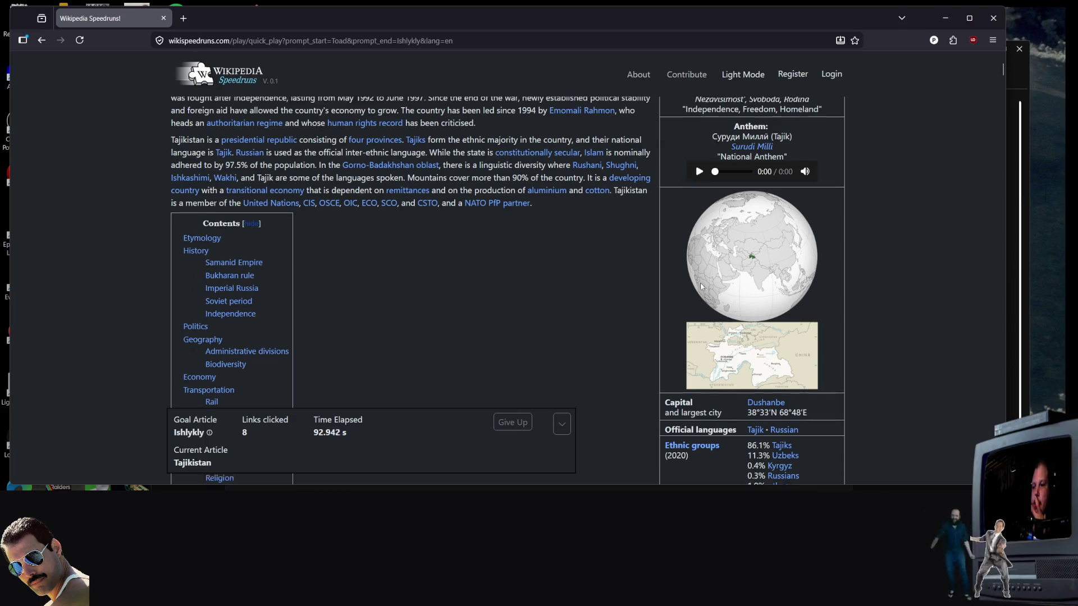
scroll(417, 277, up, 3)
scroll(339, 262, up, 1)
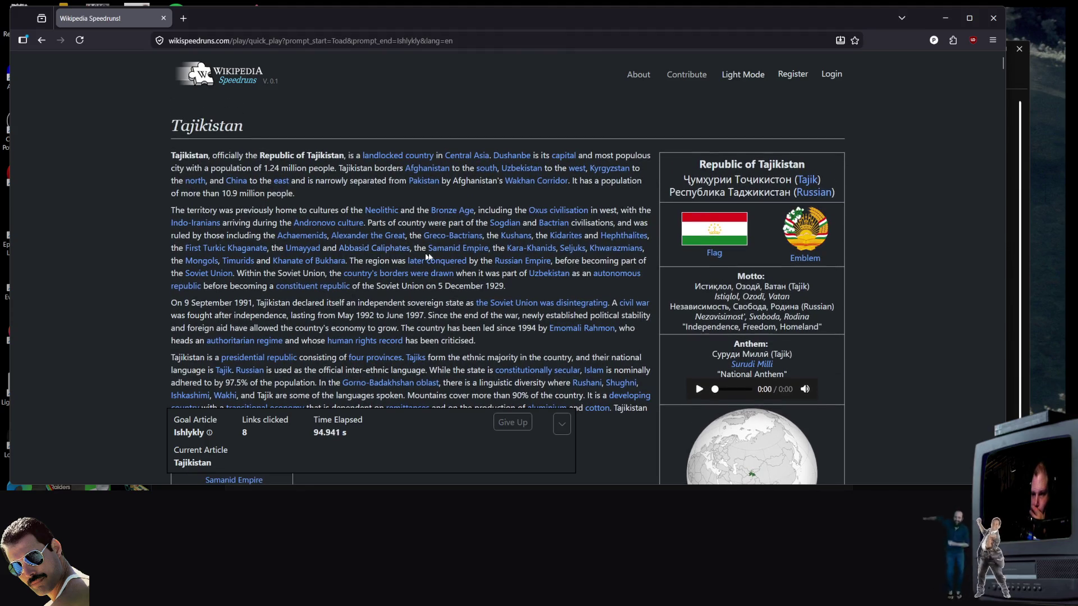
scroll(456, 239, down, 1)
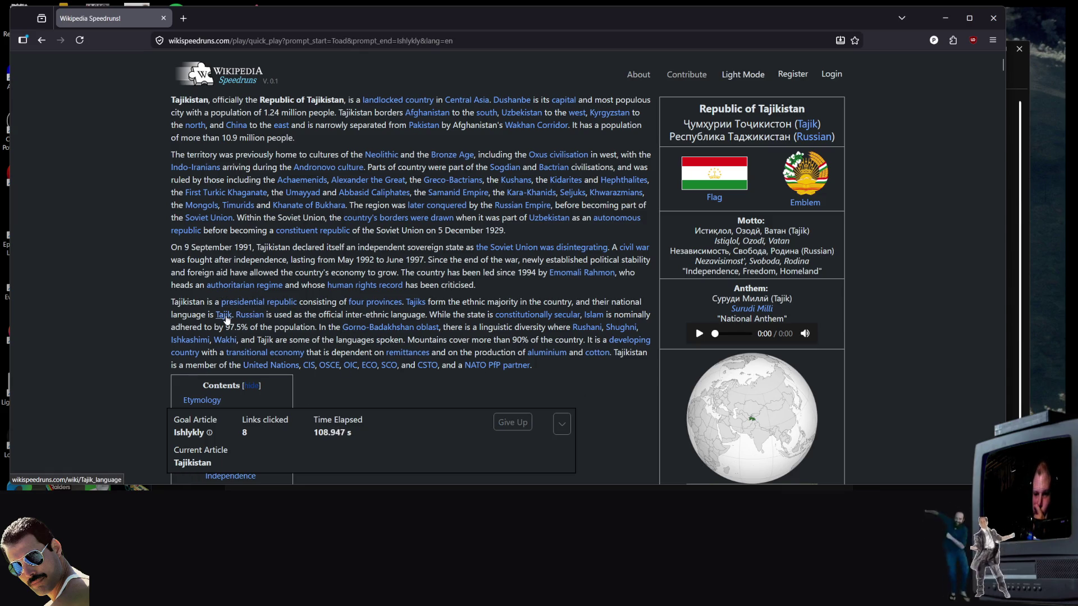
click(224, 315)
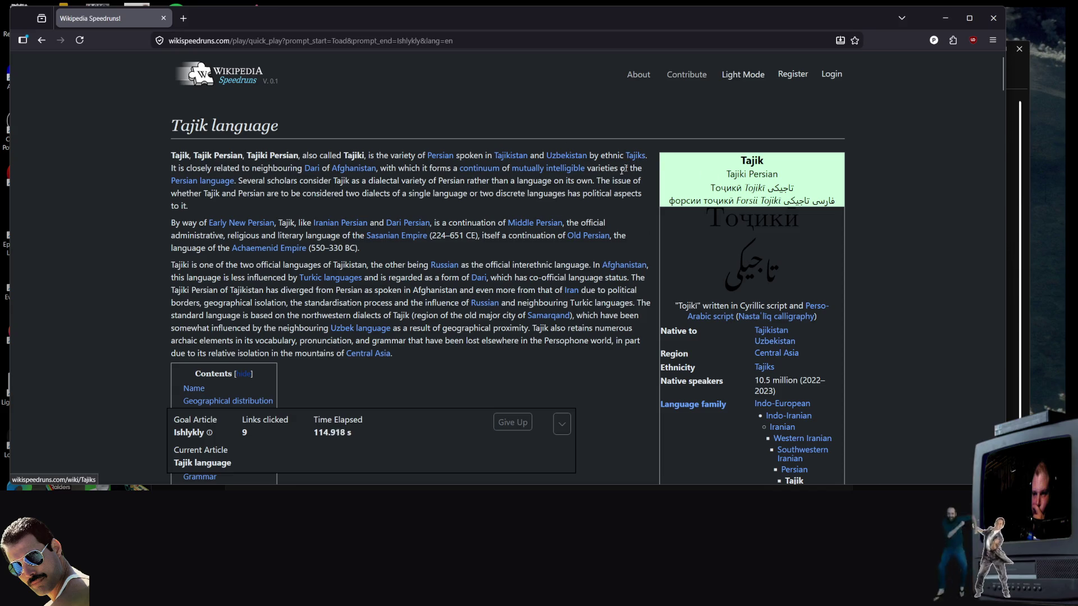
right_click(568, 215)
key(Escape)
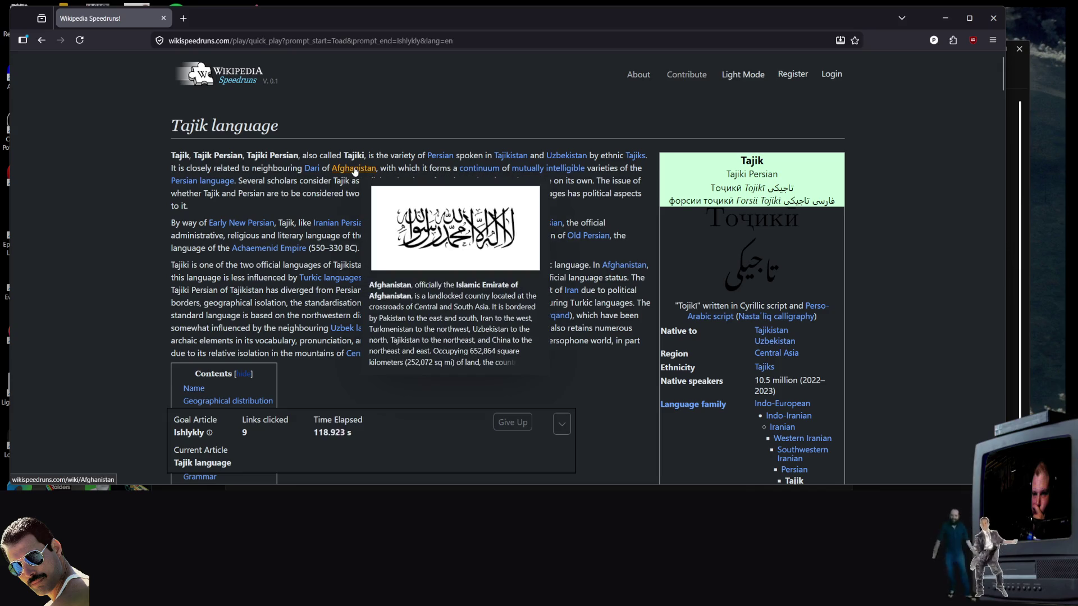
Step: Go to the Afghanistan article and scroll through it for the next link
click(357, 172)
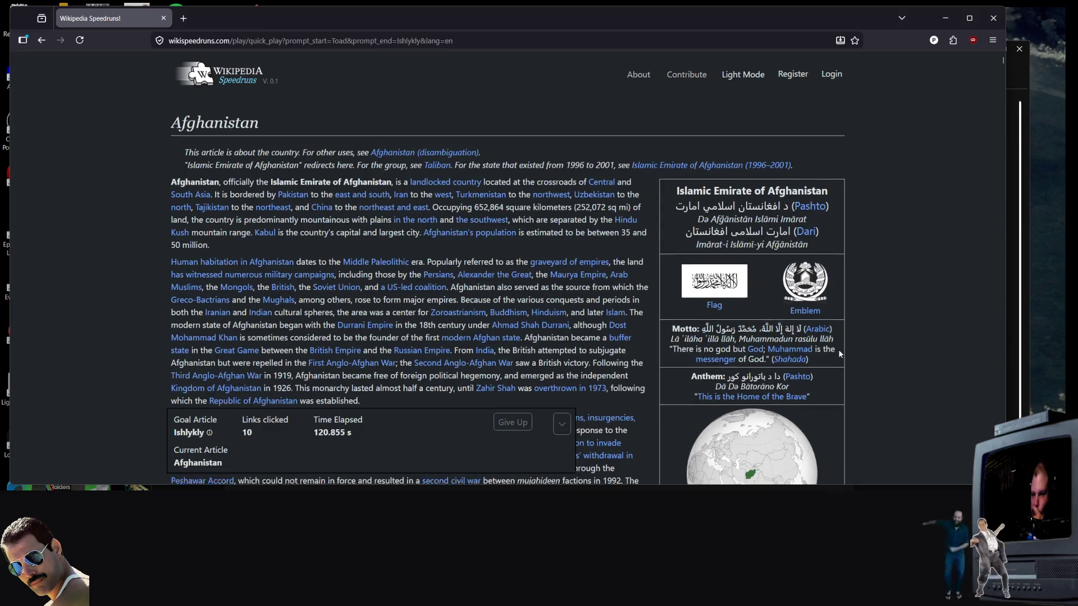
scroll(747, 304, down, 8)
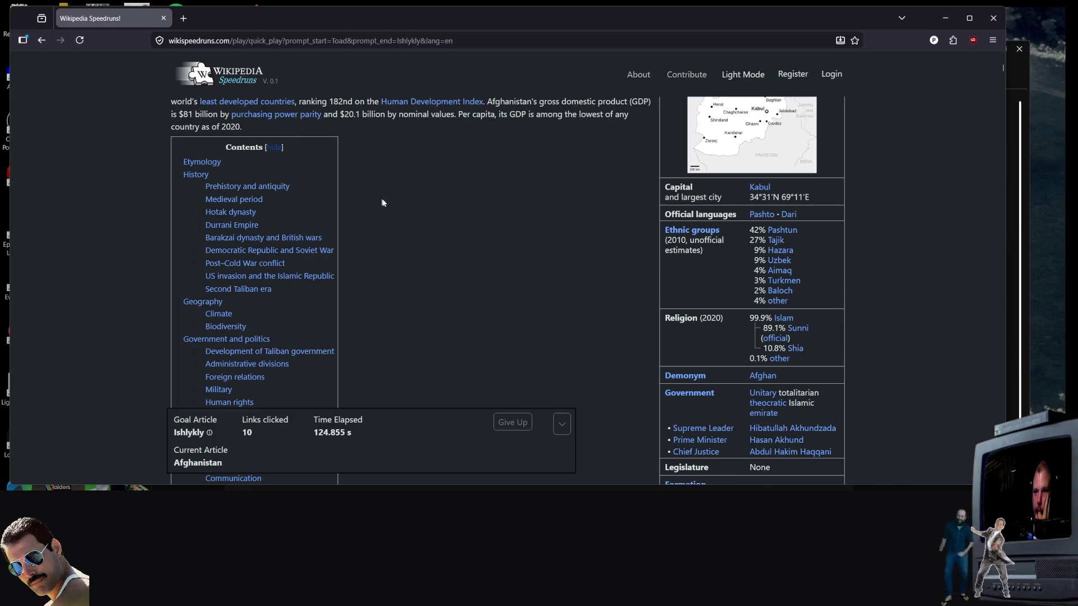
scroll(402, 260, down, 10)
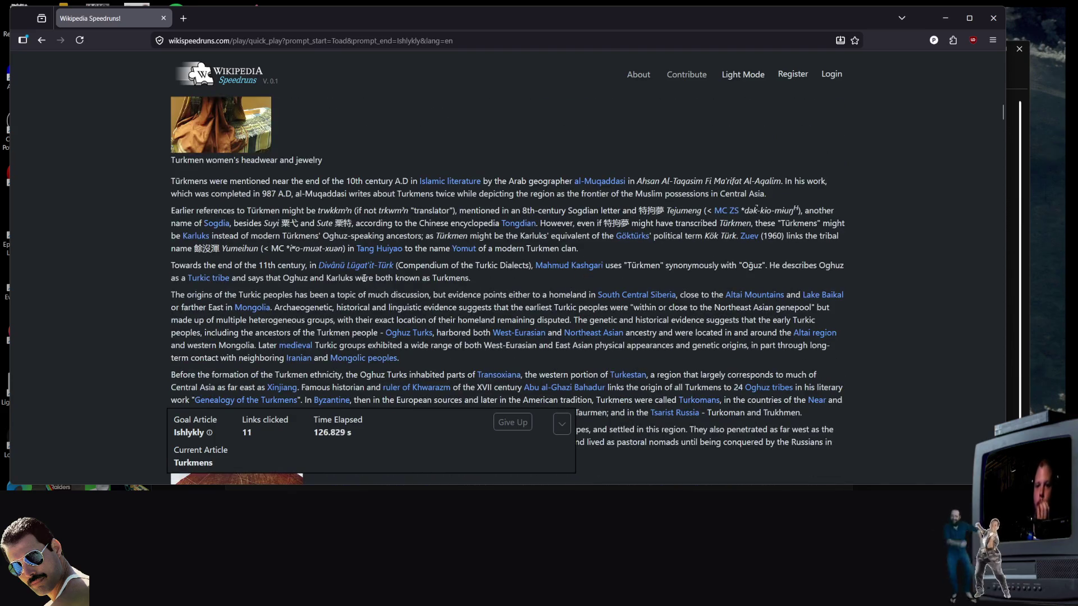
scroll(364, 277, up, 5)
scroll(359, 295, down, 15)
scroll(358, 295, down, 20)
scroll(340, 283, down, 5)
scroll(265, 207, up, 2)
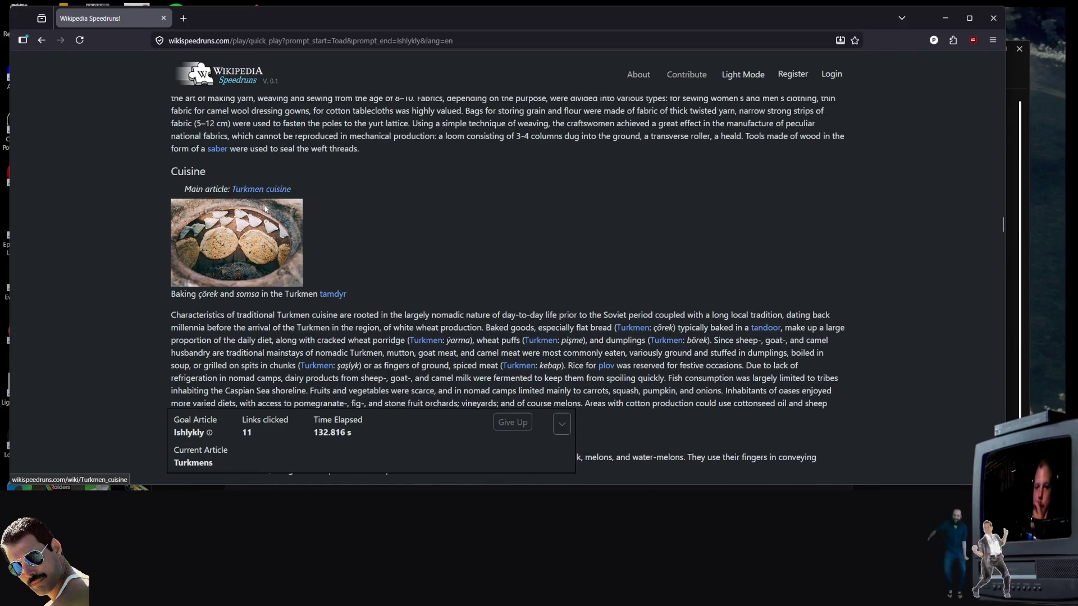
Step: Open Turkmen cuisine and follow its ichlekli link to finish at Ishlykly
click(264, 190)
scroll(419, 357, up, 5)
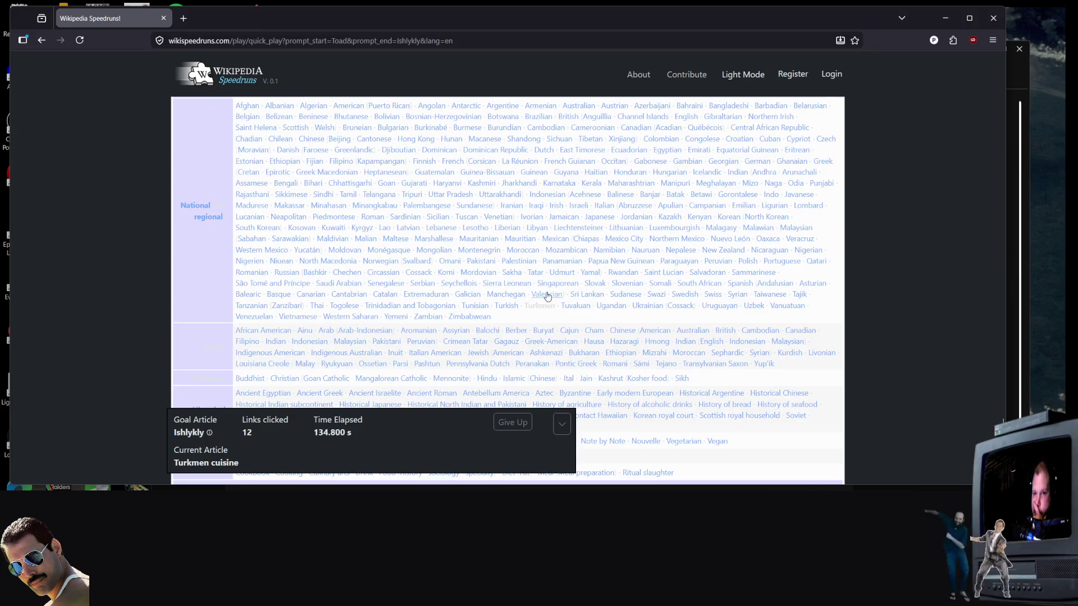
scroll(545, 300, up, 10)
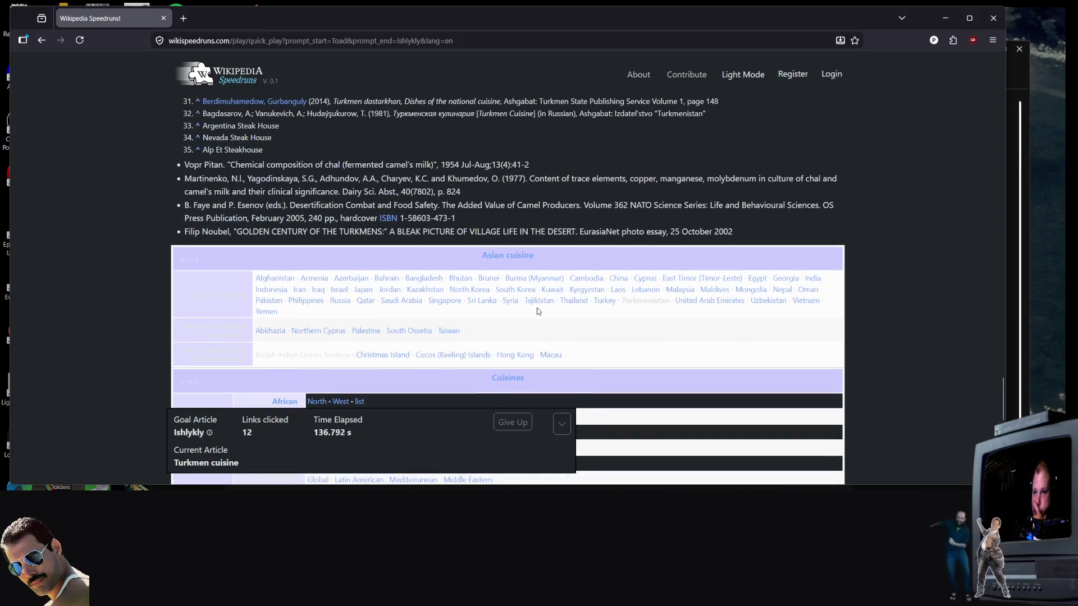
scroll(441, 281, down, 5)
scroll(432, 281, up, 15)
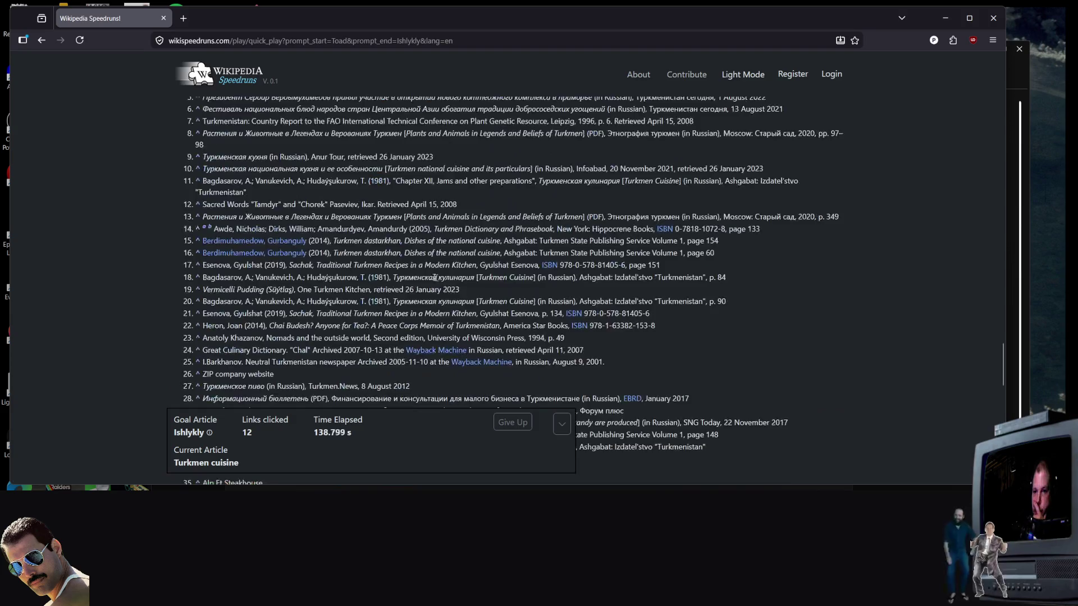
scroll(423, 284, up, 15)
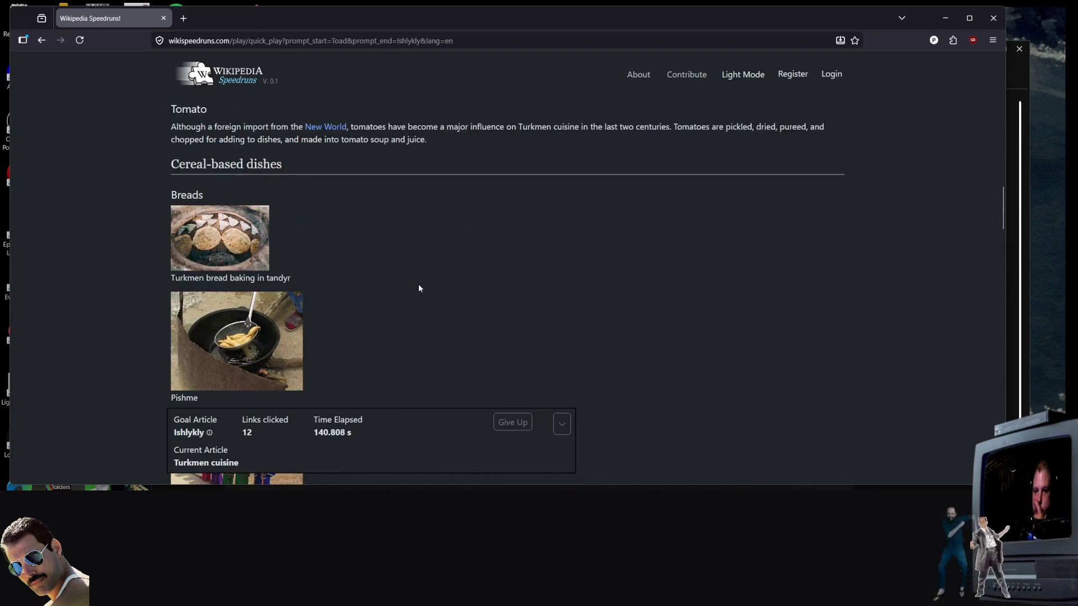
scroll(329, 352, down, 10)
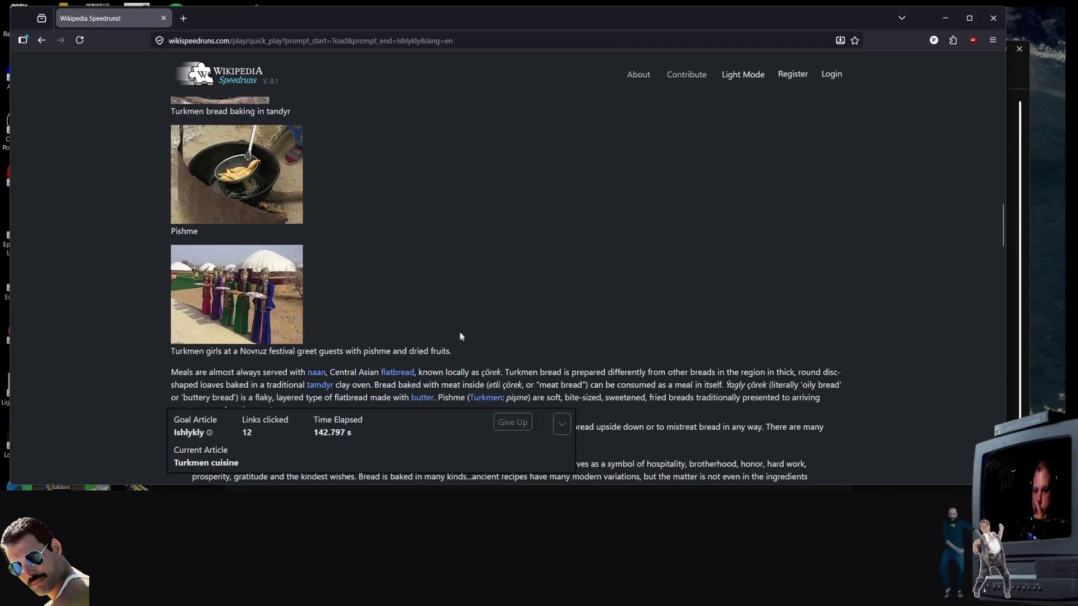
scroll(621, 239, up, 6)
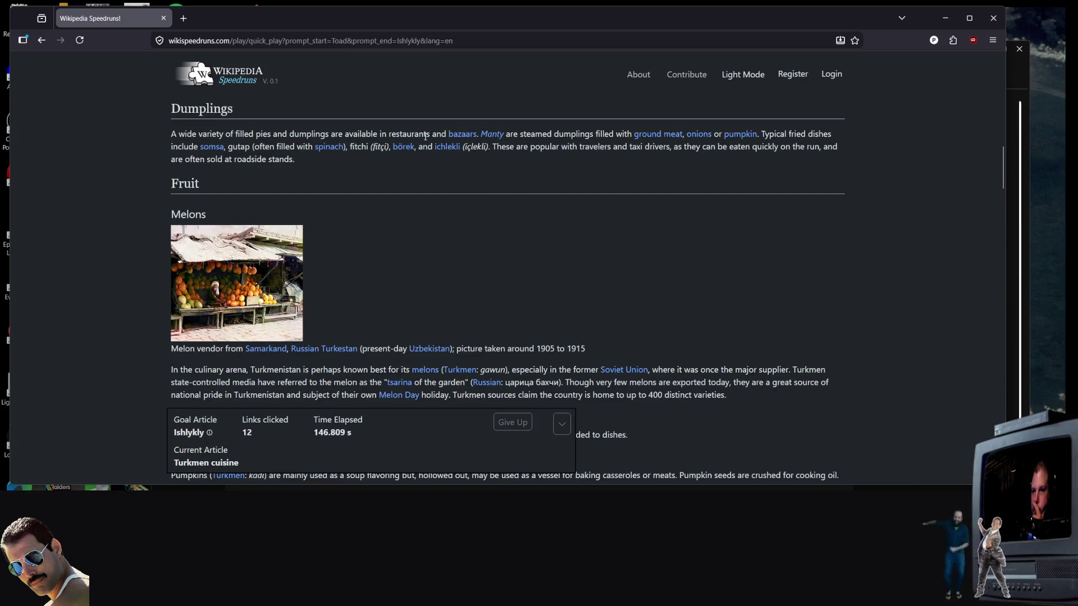
click(447, 149)
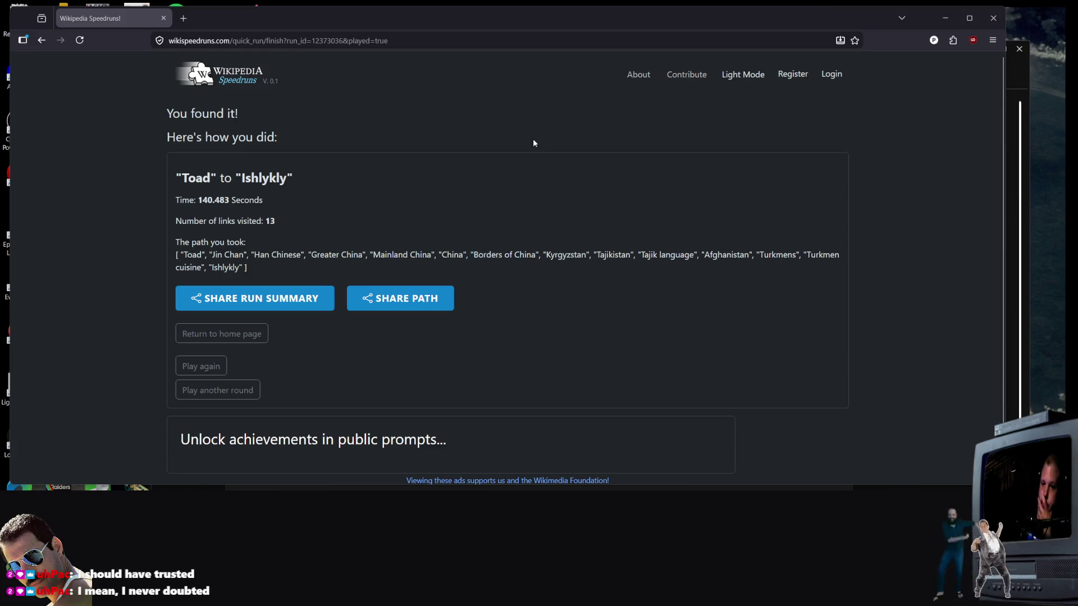
Step: Replay the race, skip the countdown, and open the Toad (Mario) article
click(203, 366)
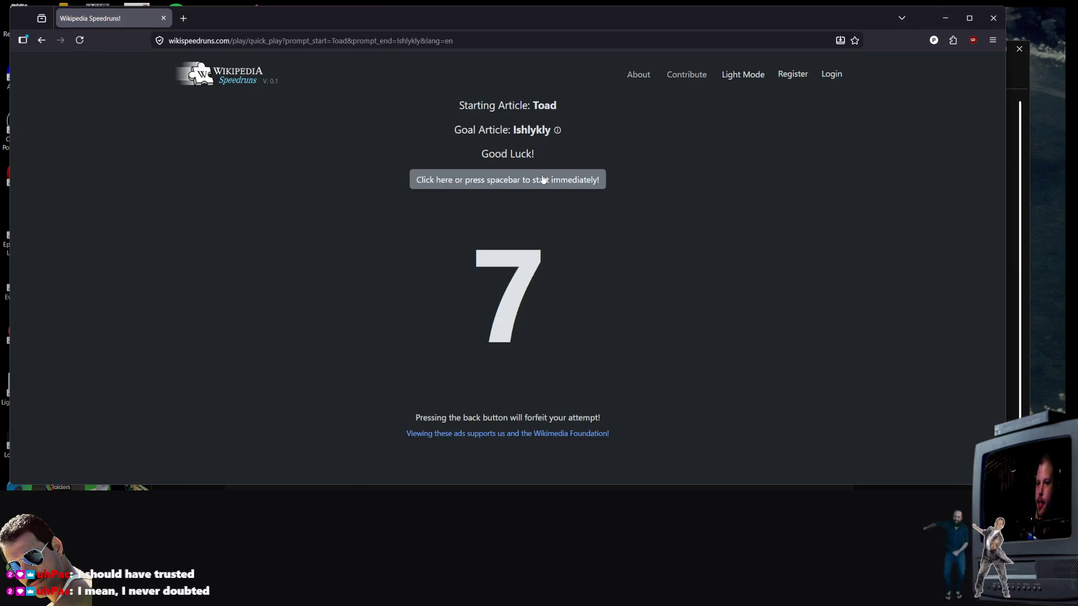
click(547, 179)
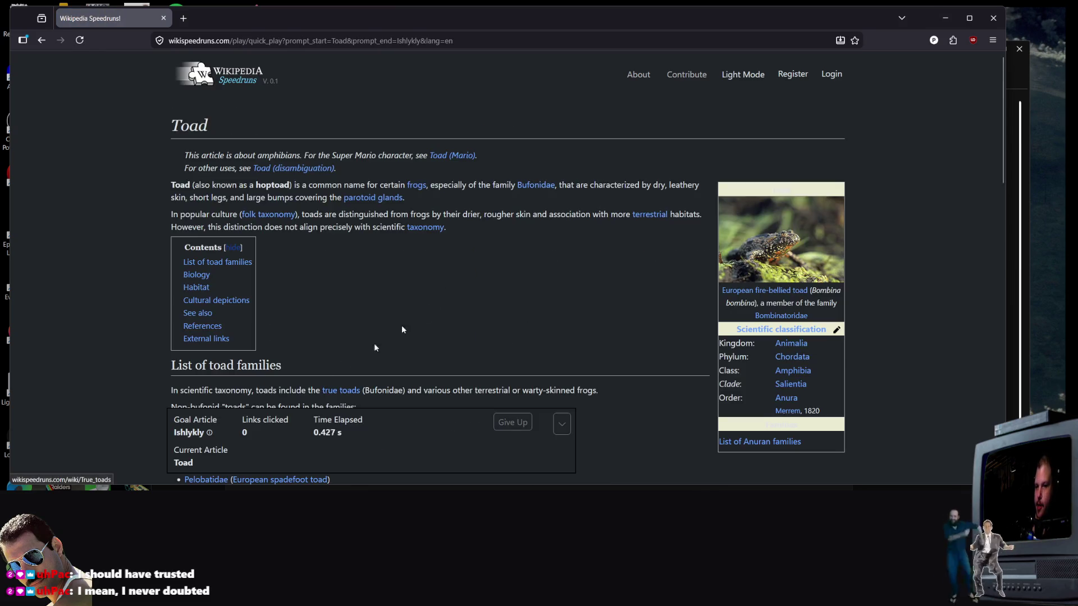
click(466, 157)
scroll(403, 347, down, 5)
scroll(403, 347, up, 5)
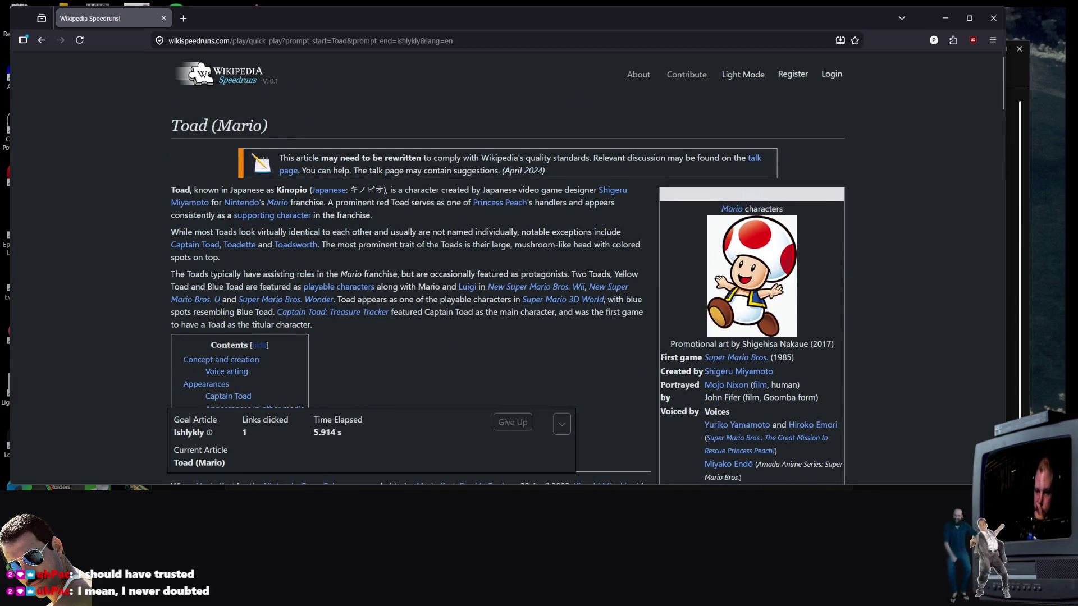
scroll(335, 301, down, 4)
scroll(335, 300, up, 1)
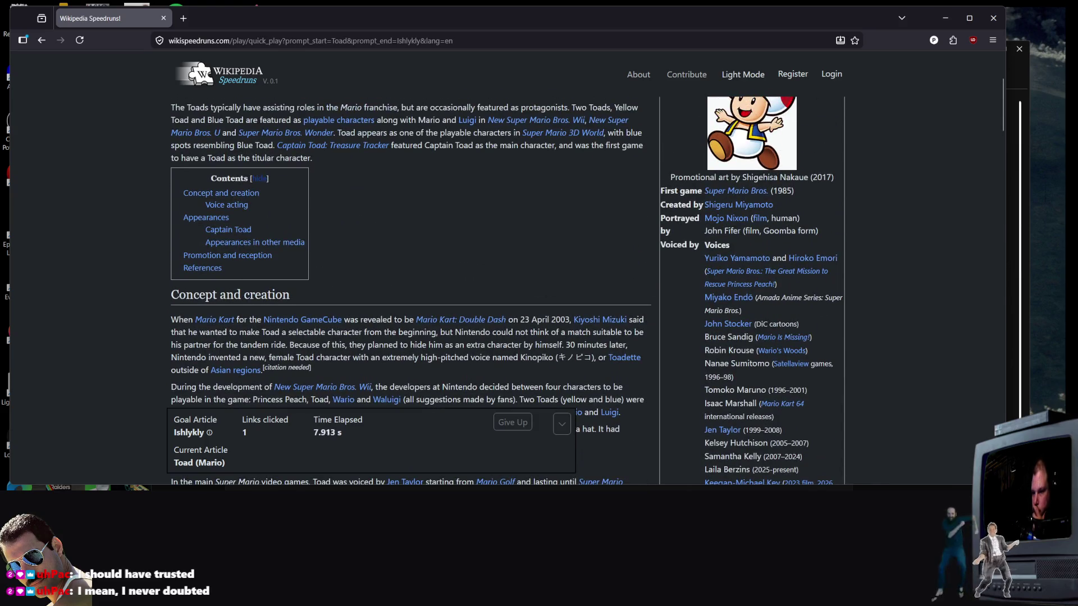
scroll(712, 345, down, 5)
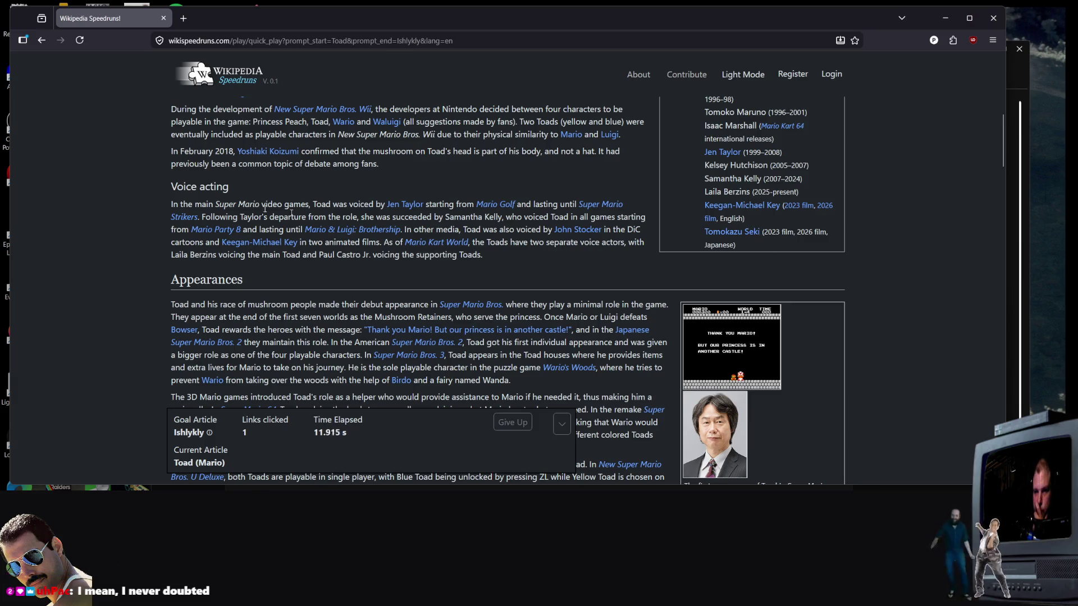
Step: Go through a Toad voice actor's article to Southfield, Michigan and scroll it
click(747, 205)
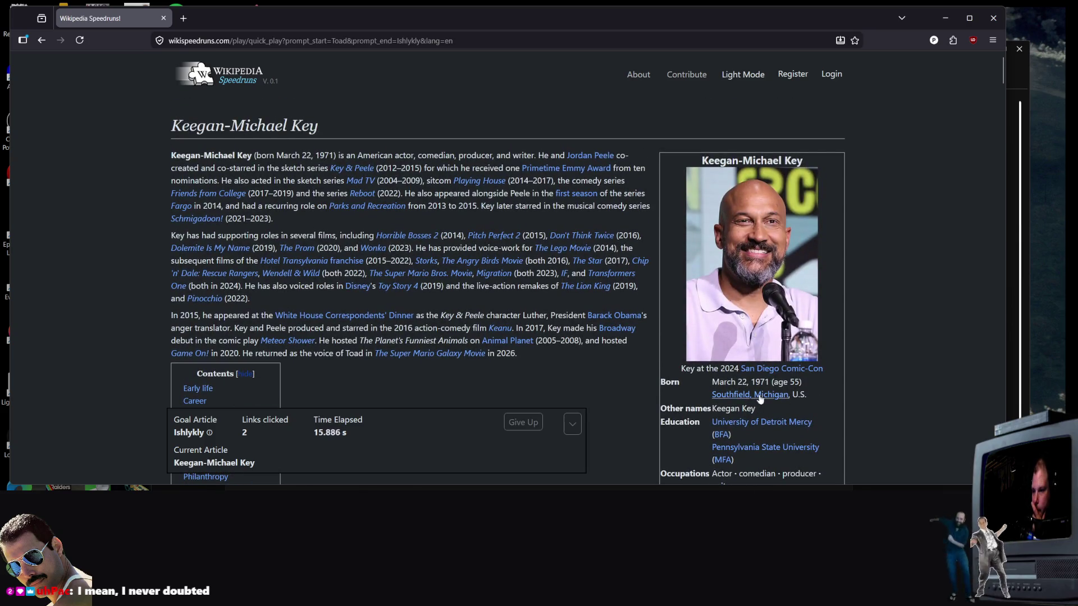
click(768, 396)
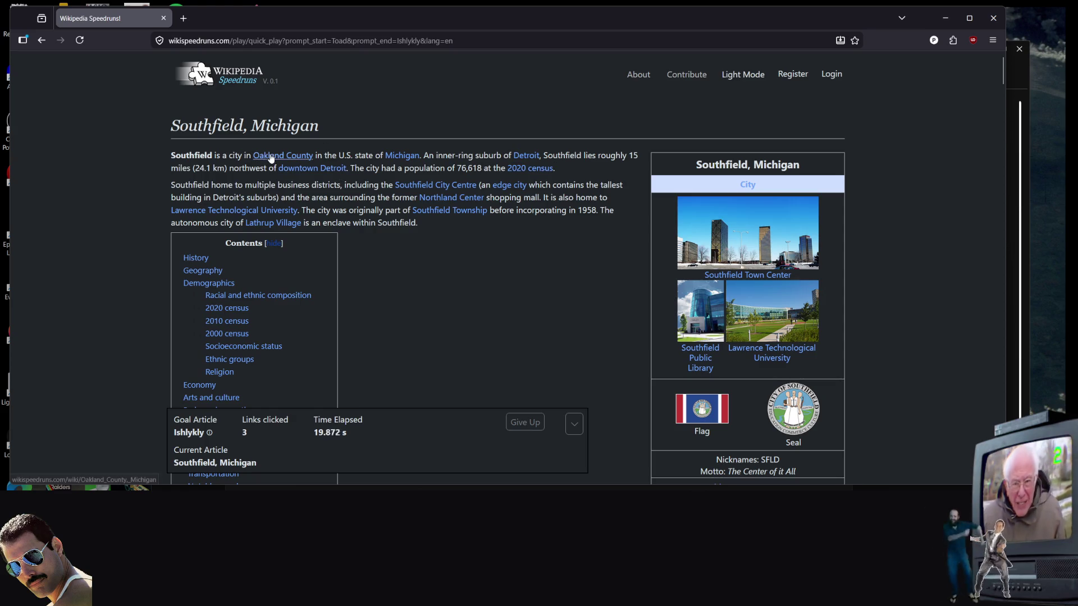
scroll(403, 241, down, 6)
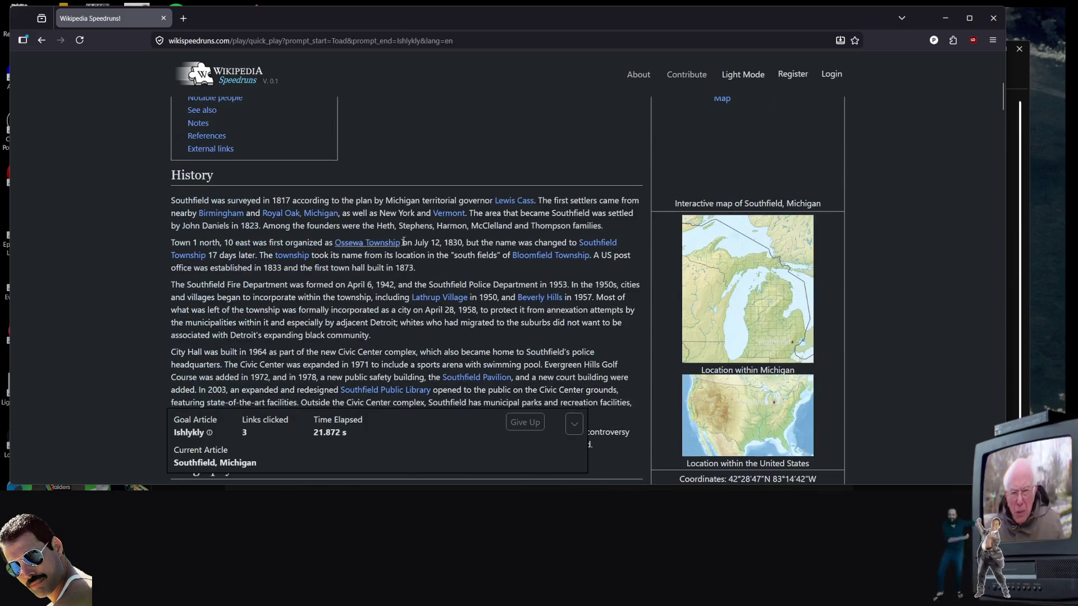
scroll(730, 266, up, 4)
scroll(738, 302, down, 4)
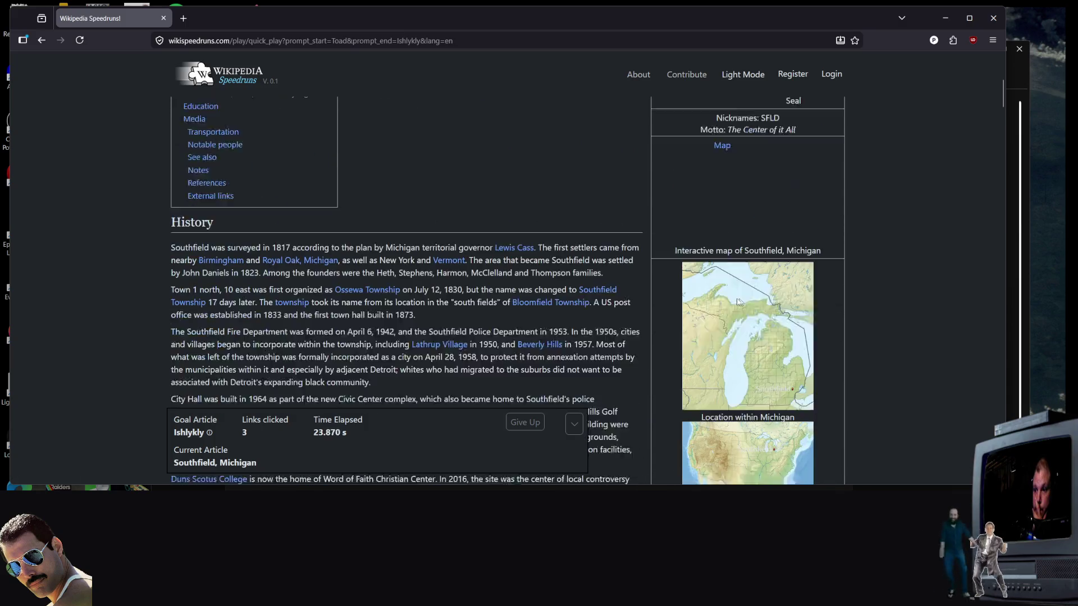
scroll(738, 302, down, 6)
click(767, 163)
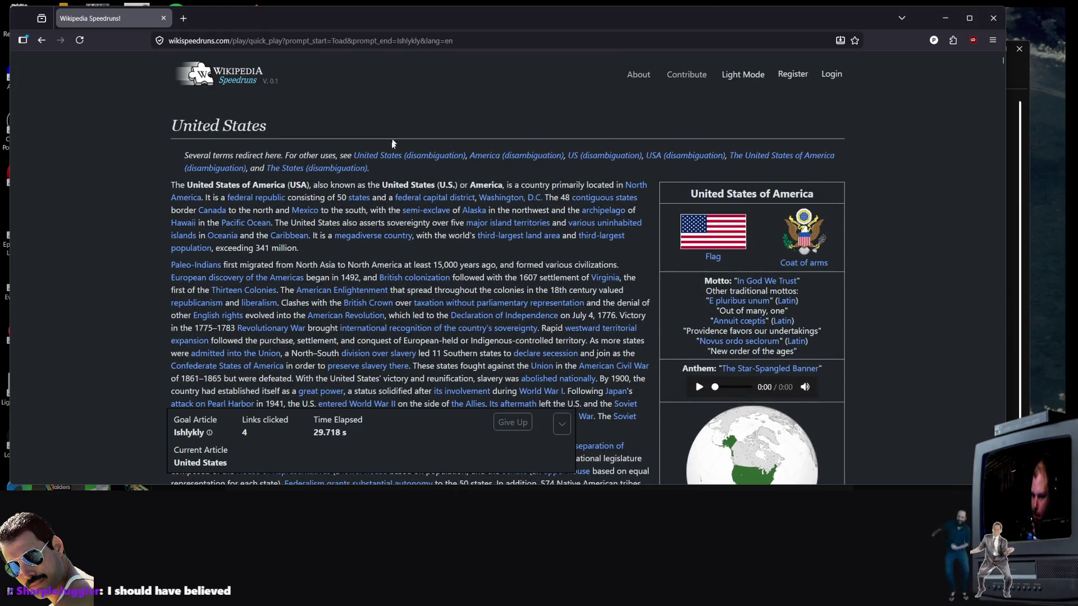
scroll(397, 168, down, 6)
scroll(416, 174, up, 2)
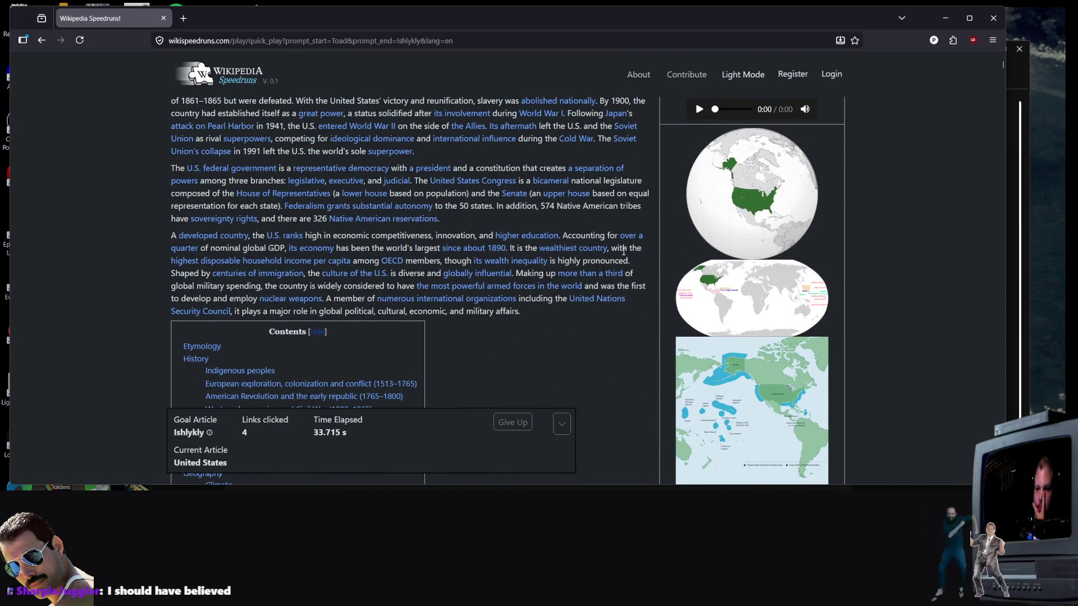
scroll(340, 357, down, 3)
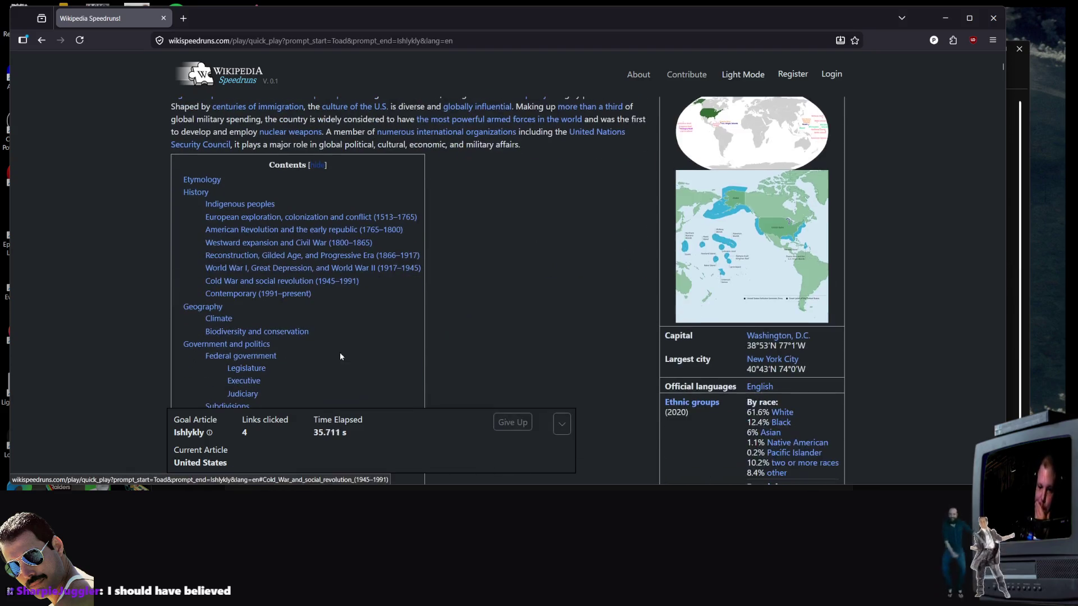
click(306, 281)
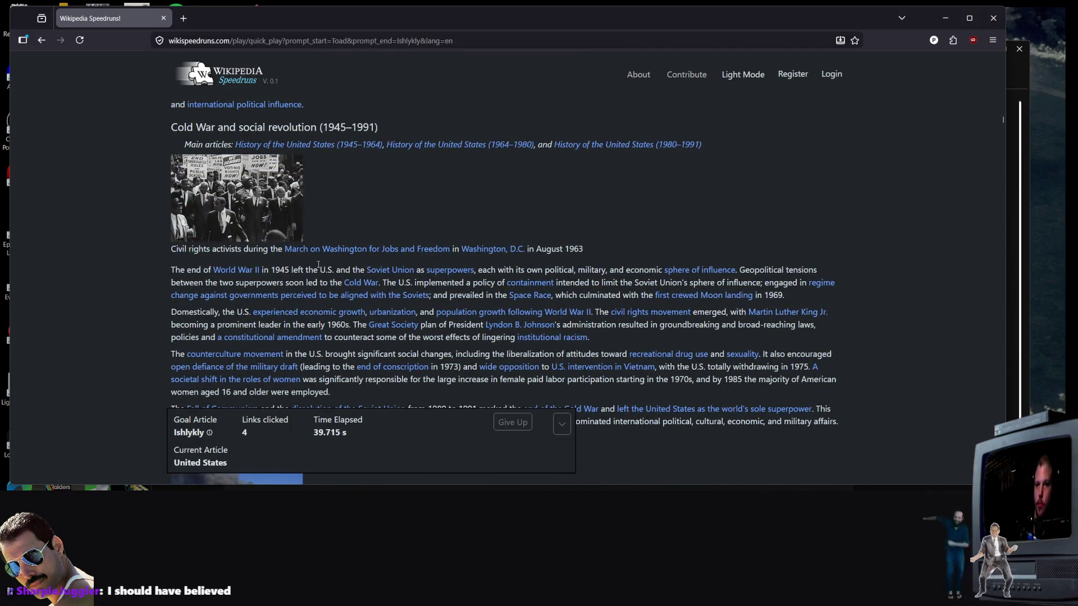
click(393, 272)
scroll(160, 378, down, 5)
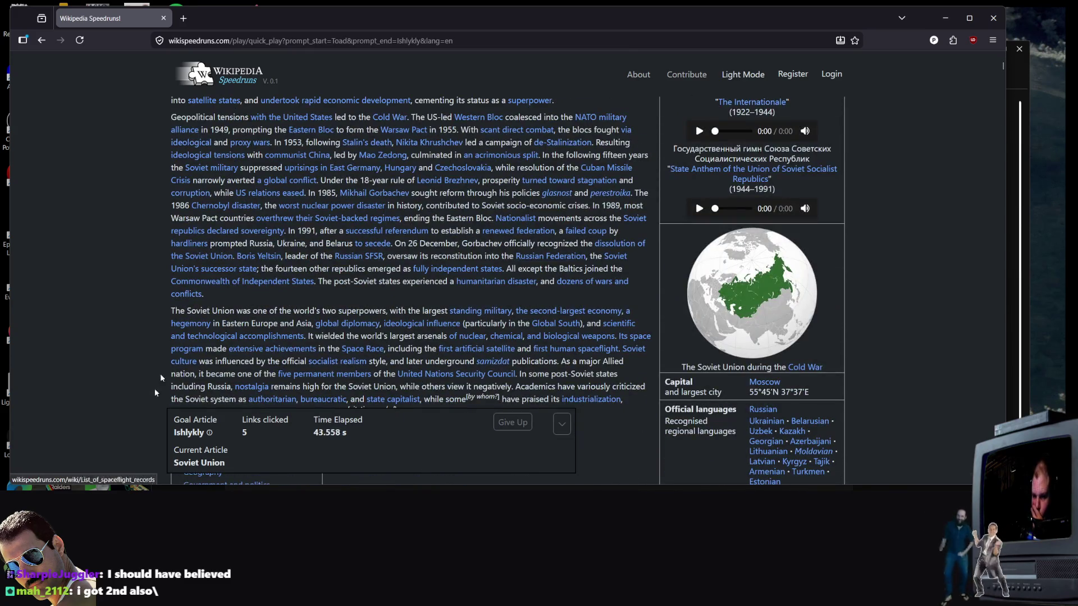
scroll(373, 272, down, 10)
scroll(297, 270, up, 4)
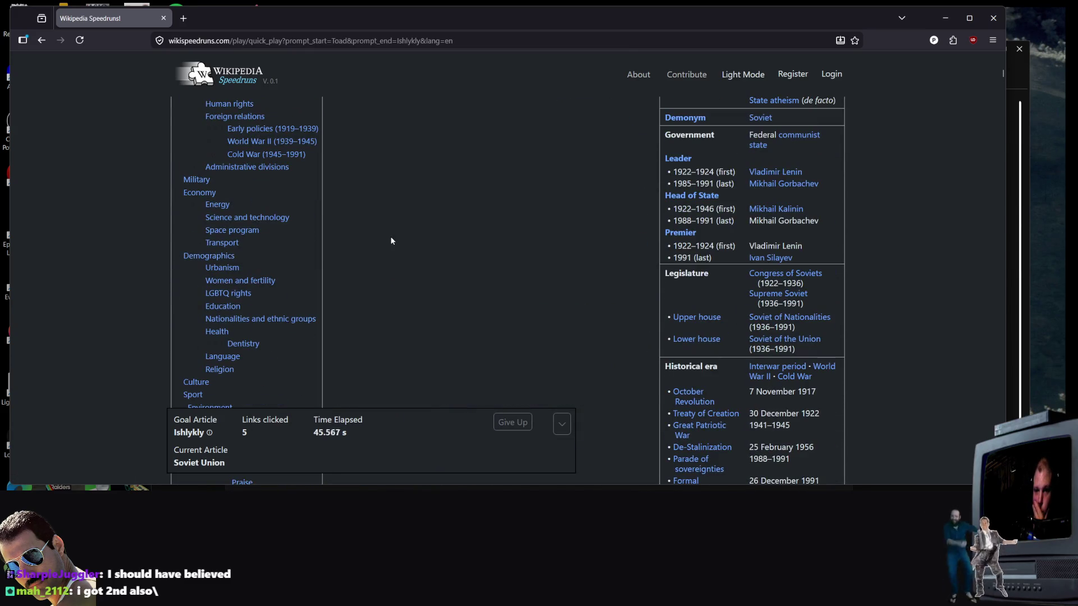
scroll(391, 241, up, 3)
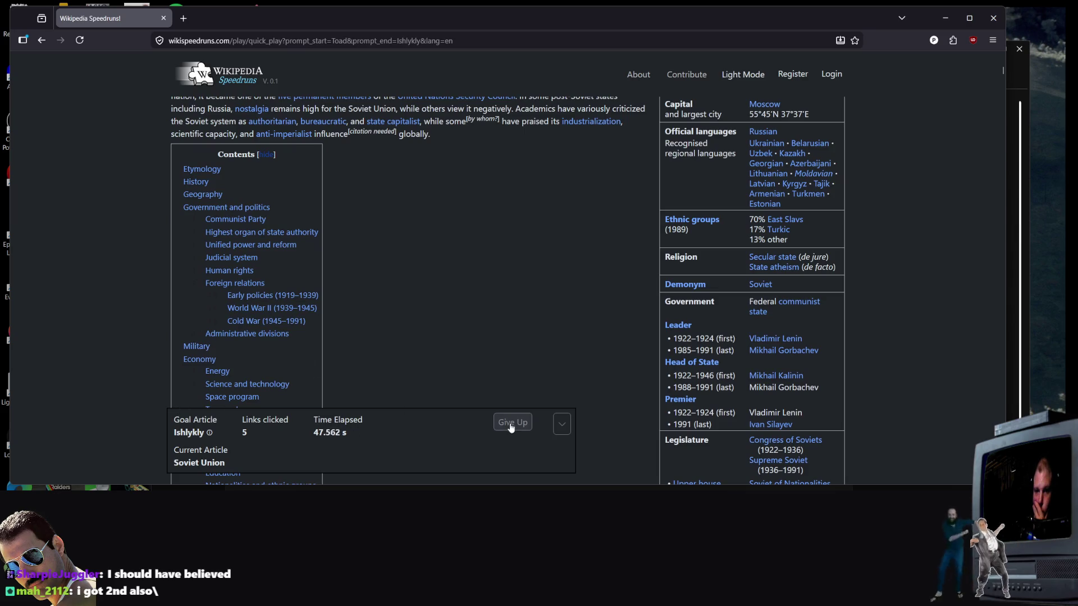
scroll(314, 207, down, 3)
scroll(314, 210, down, 8)
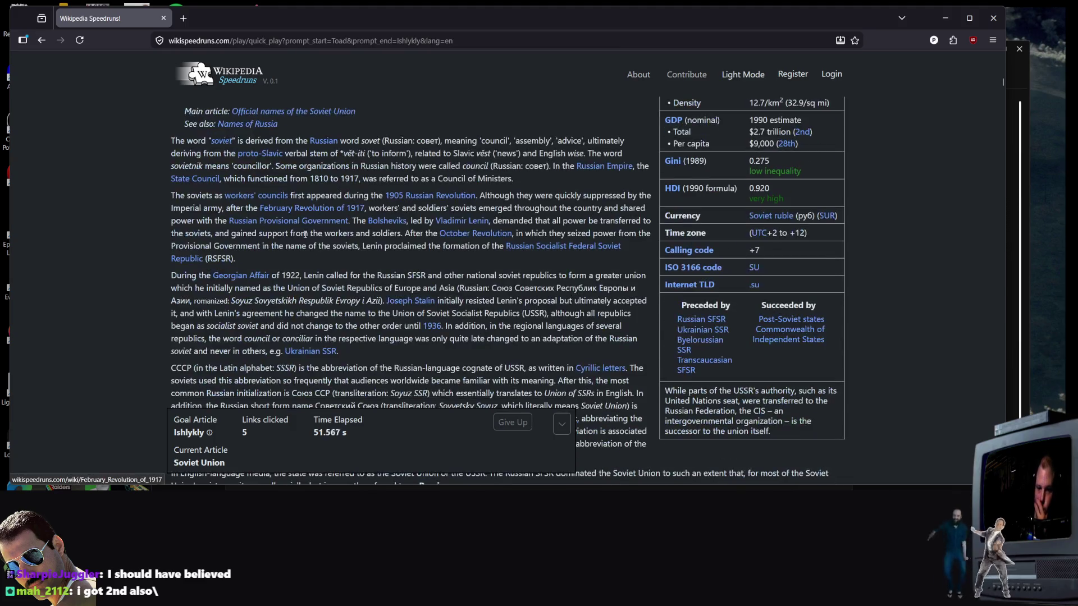
scroll(305, 234, down, 15)
scroll(305, 224, up, 5)
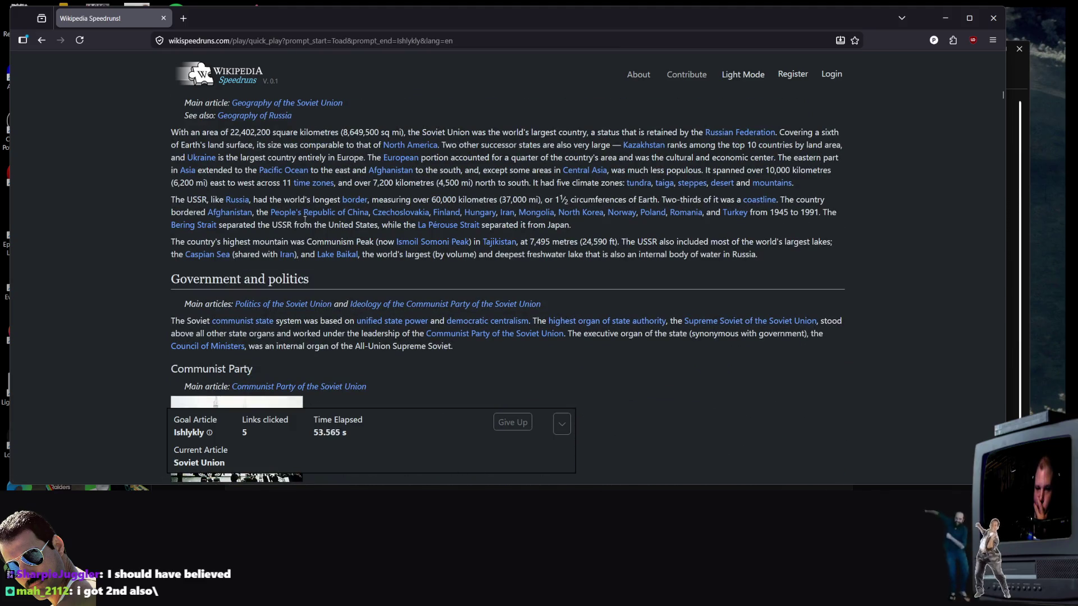
scroll(305, 225, up, 3)
scroll(303, 230, down, 6)
scroll(303, 233, up, 5)
scroll(336, 269, down, 3)
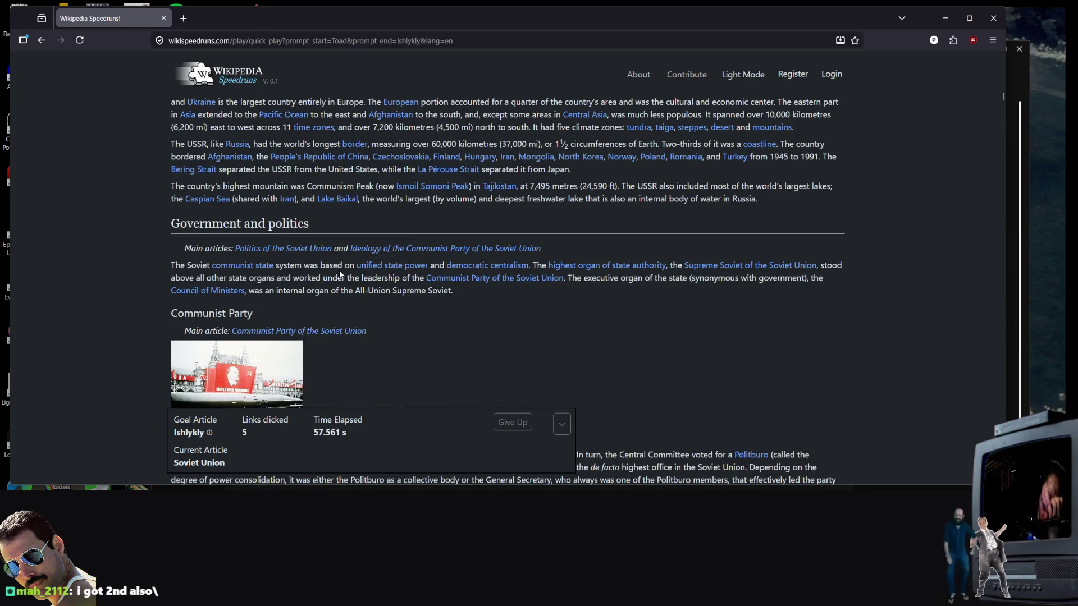
scroll(340, 274, up, 2)
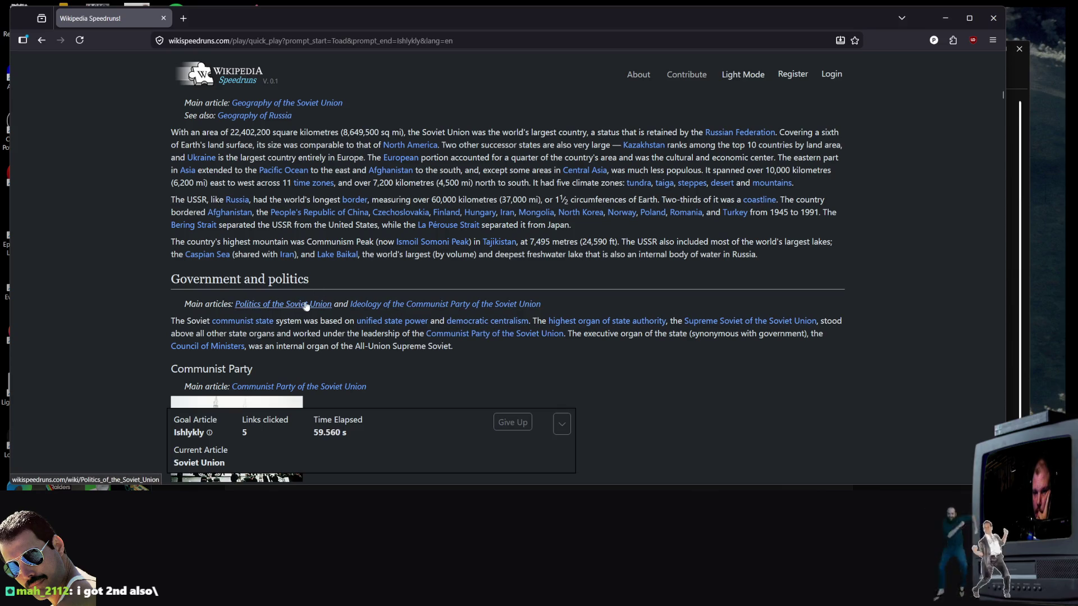
scroll(306, 306, down, 15)
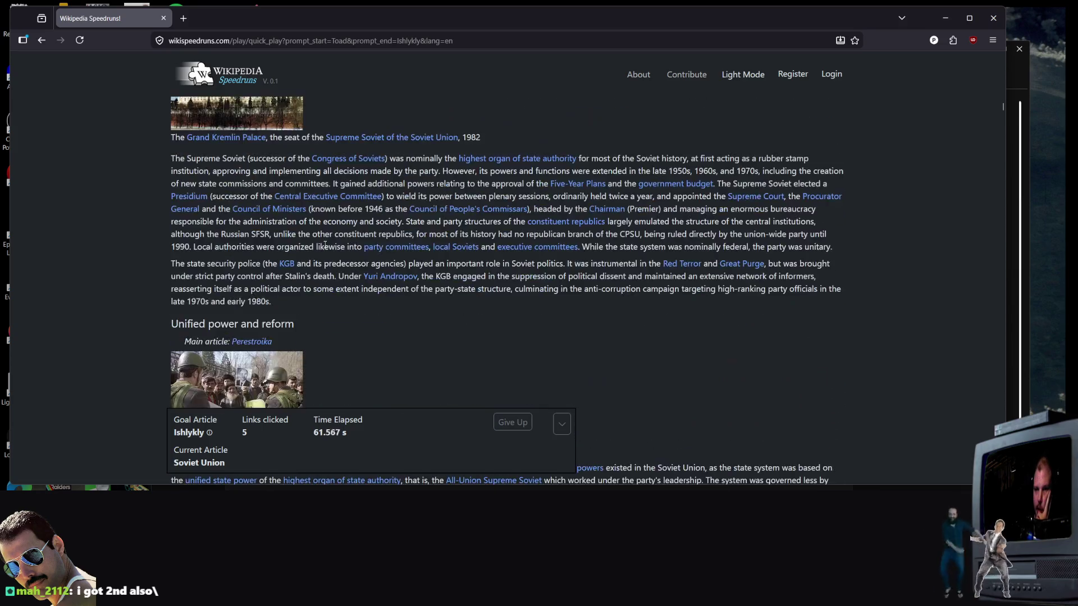
scroll(326, 247, down, 4)
scroll(331, 244, down, 4)
right_click(336, 242)
click(375, 230)
scroll(373, 233, down, 6)
scroll(374, 234, up, 20)
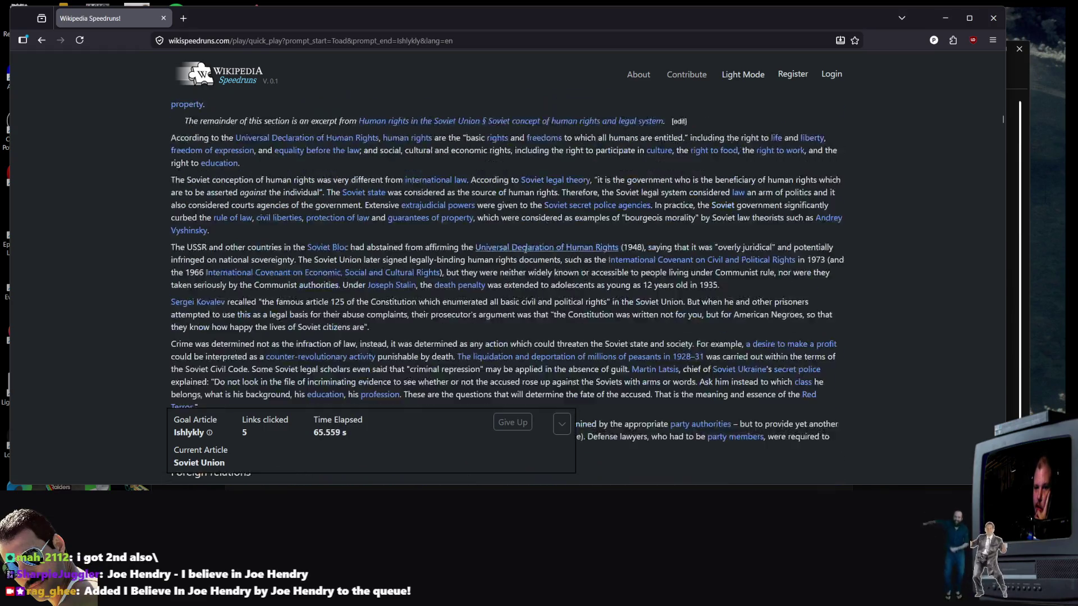
scroll(496, 255, up, 12)
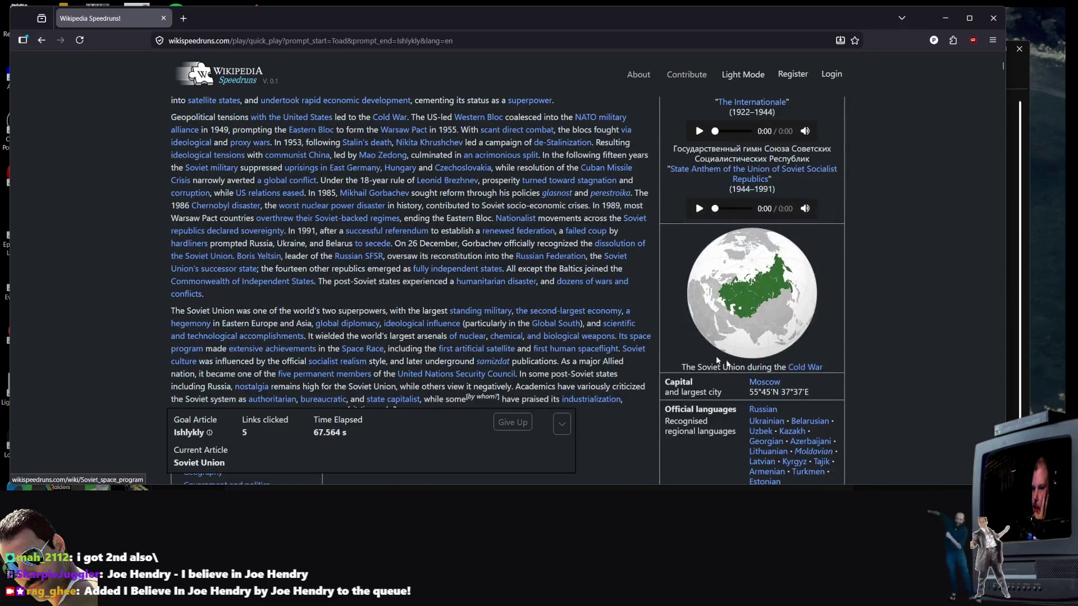
scroll(840, 392, down, 3)
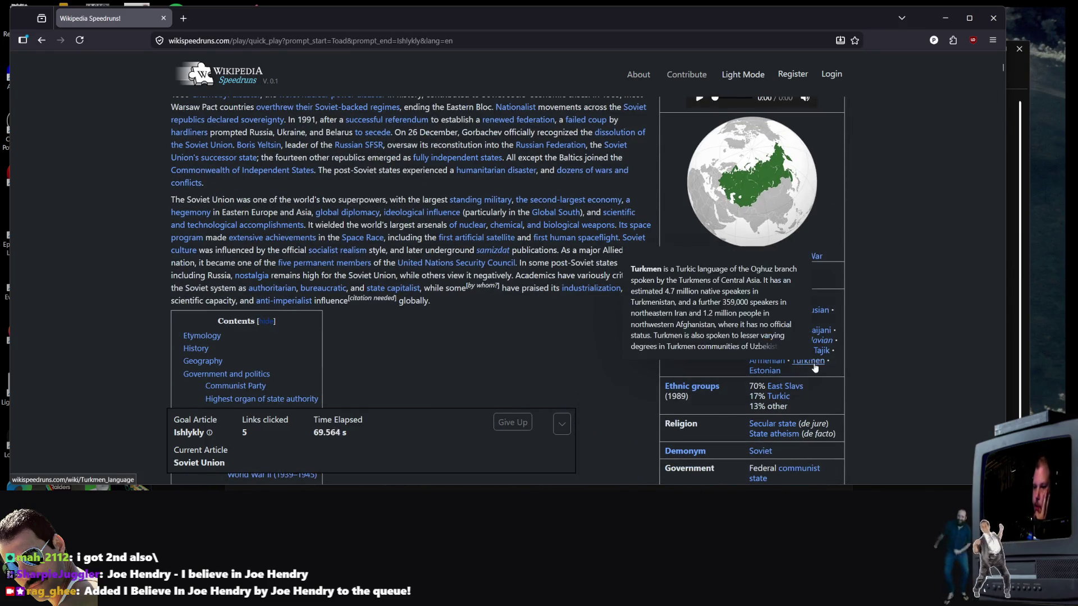
Step: Follow the Turkmen language link, then Turkmenistan, and scroll through that article
click(808, 360)
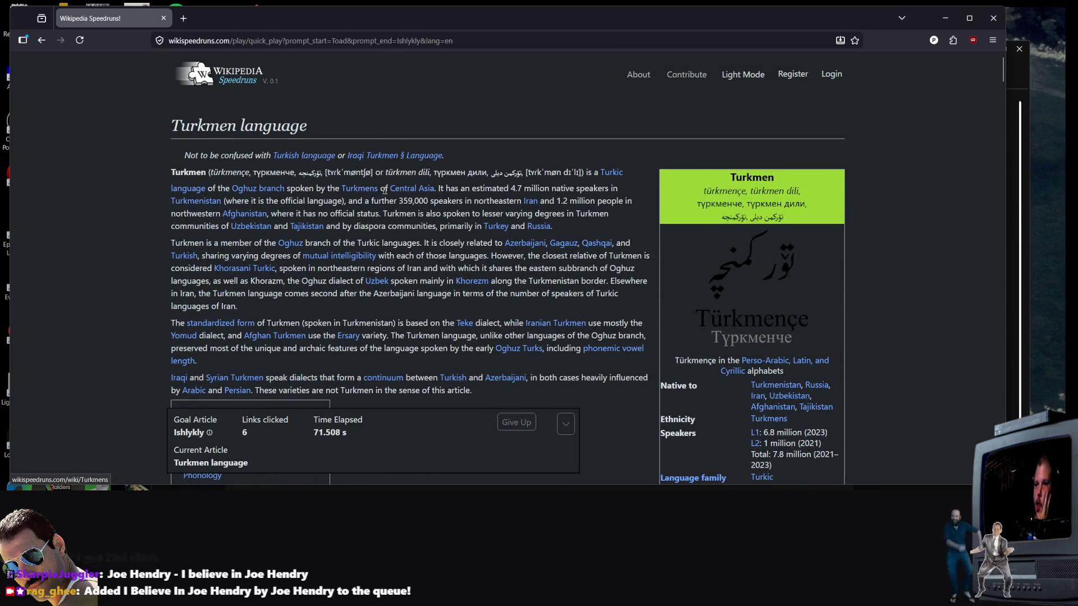
click(193, 203)
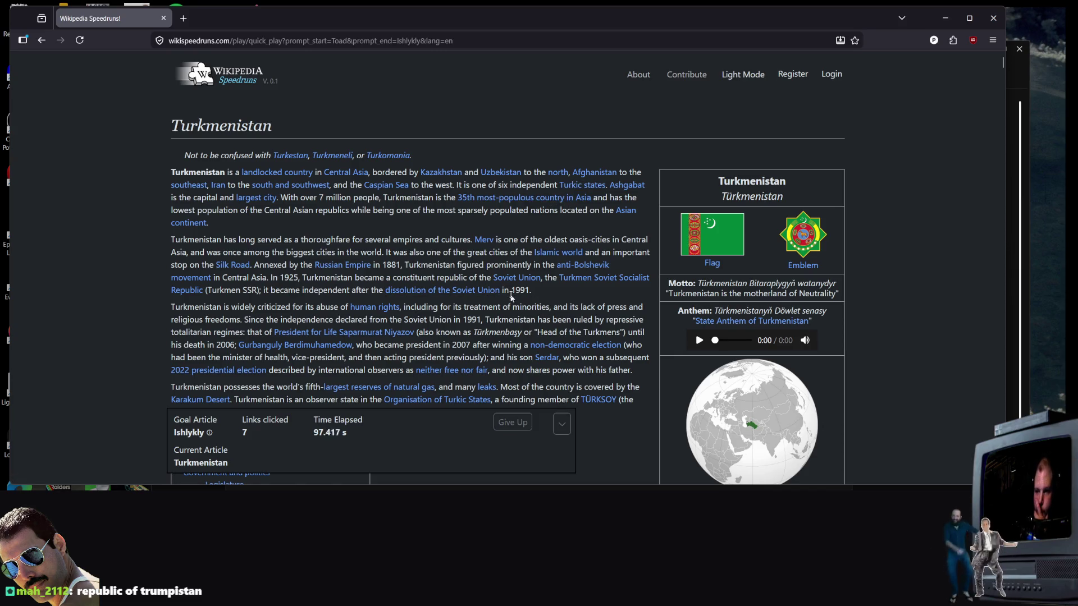
scroll(492, 307, down, 10)
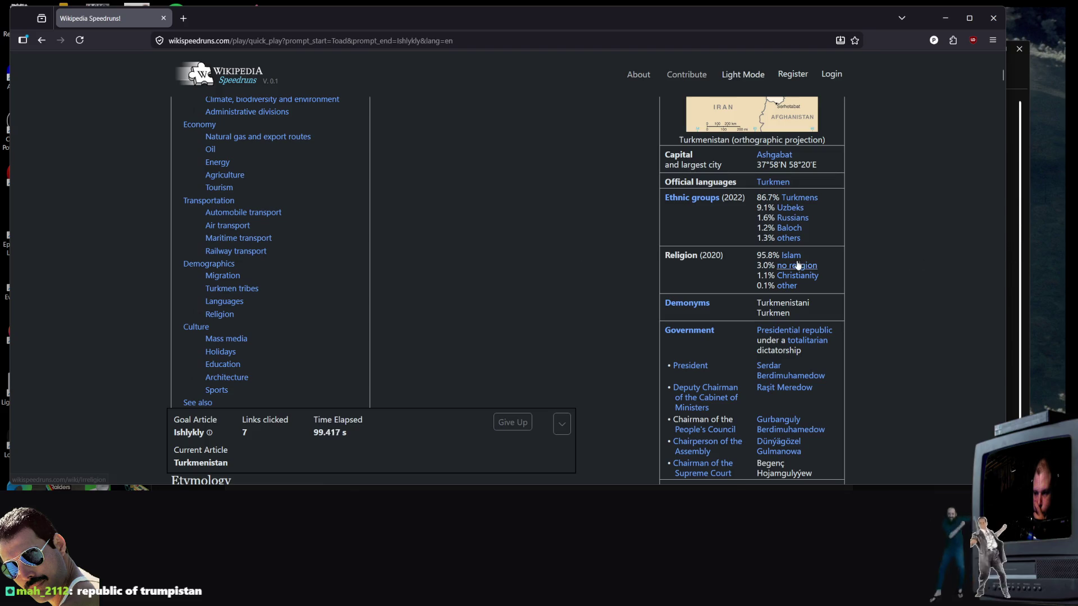
scroll(490, 280, down, 6)
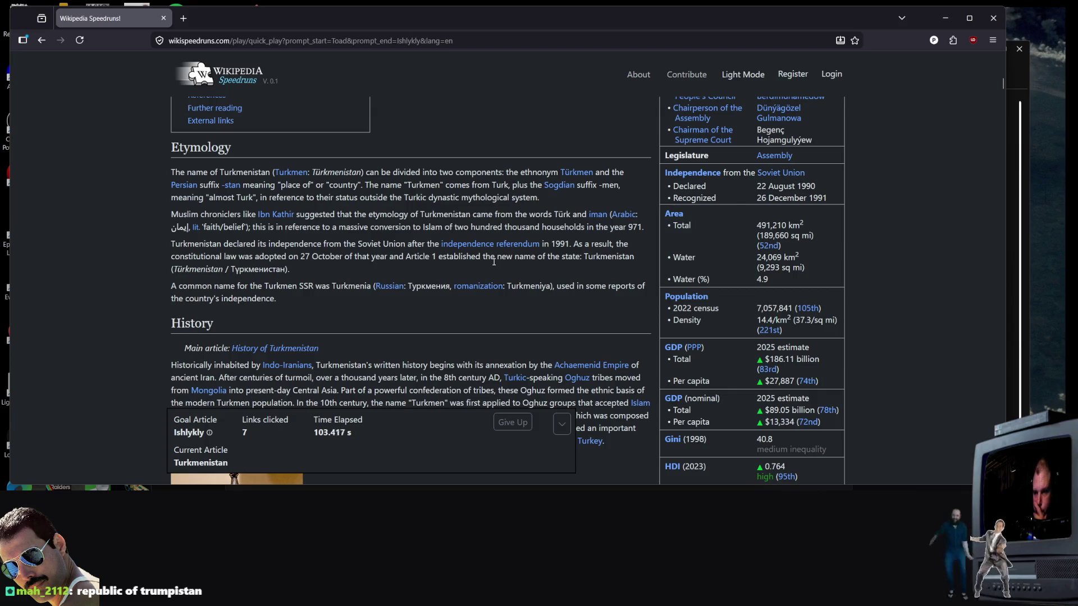
scroll(497, 252, up, 1)
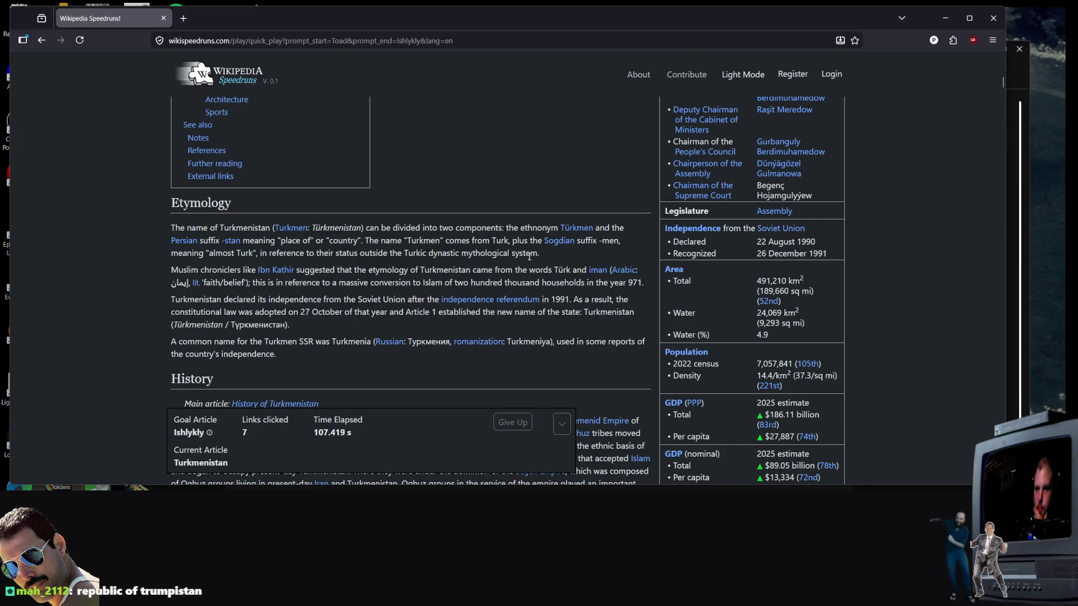
scroll(518, 249, down, 7)
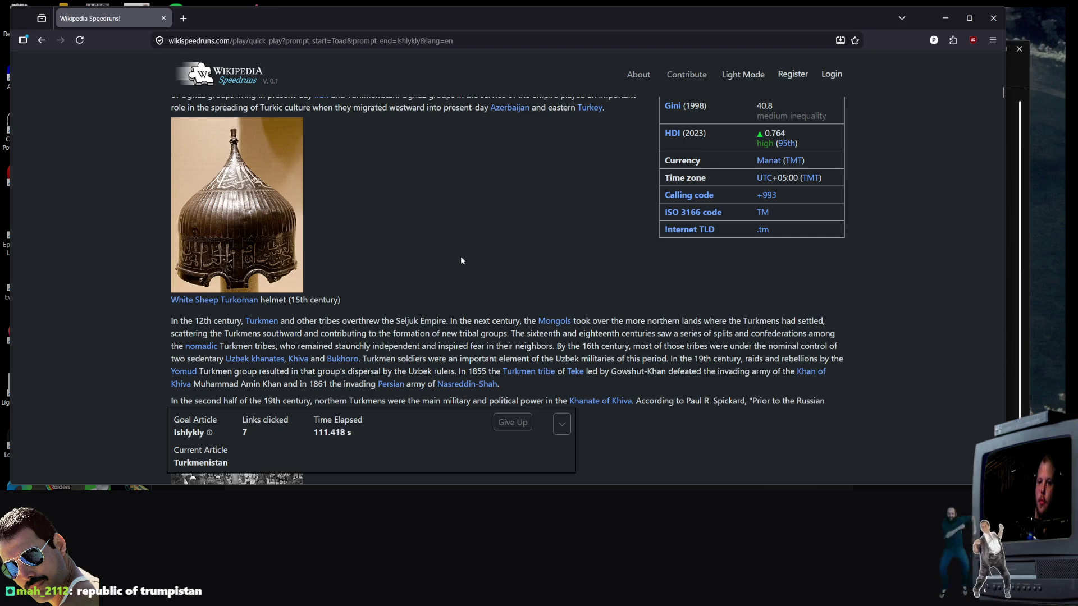
scroll(450, 258, down, 6)
scroll(451, 255, down, 4)
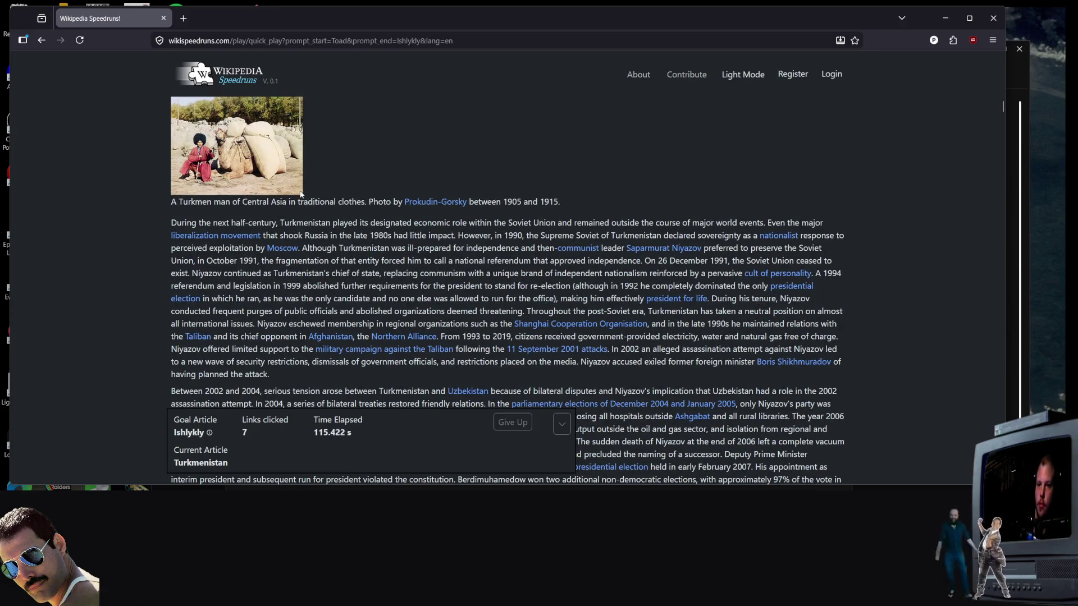
scroll(293, 190, up, 3)
Step: Abandon the race by closing the browser window and confirming Leave Page
right_click(298, 205)
click(527, 240)
scroll(527, 240, down, 10)
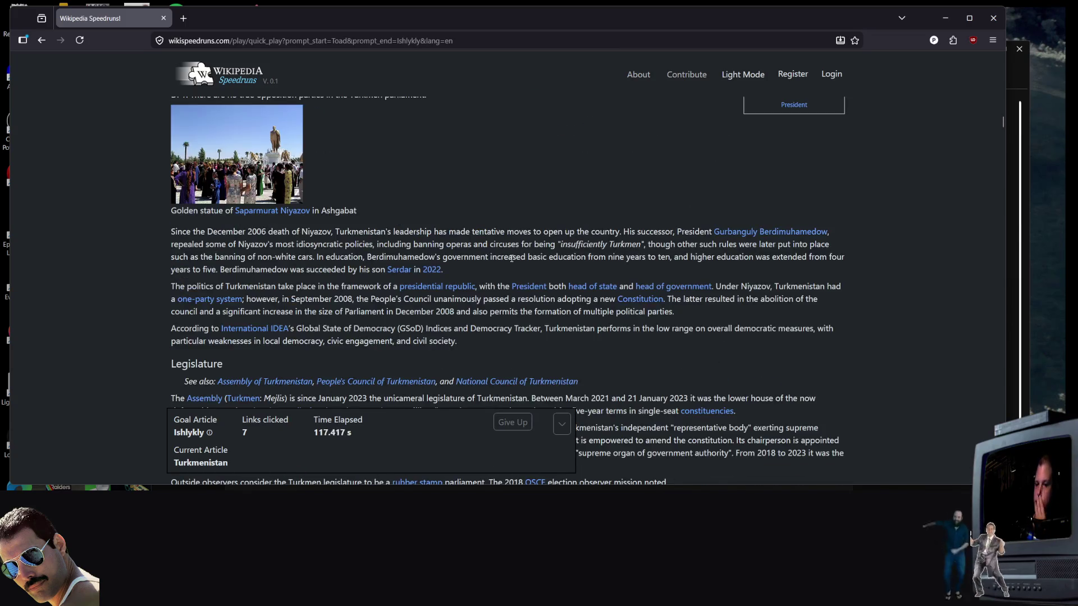
scroll(511, 261, up, 4)
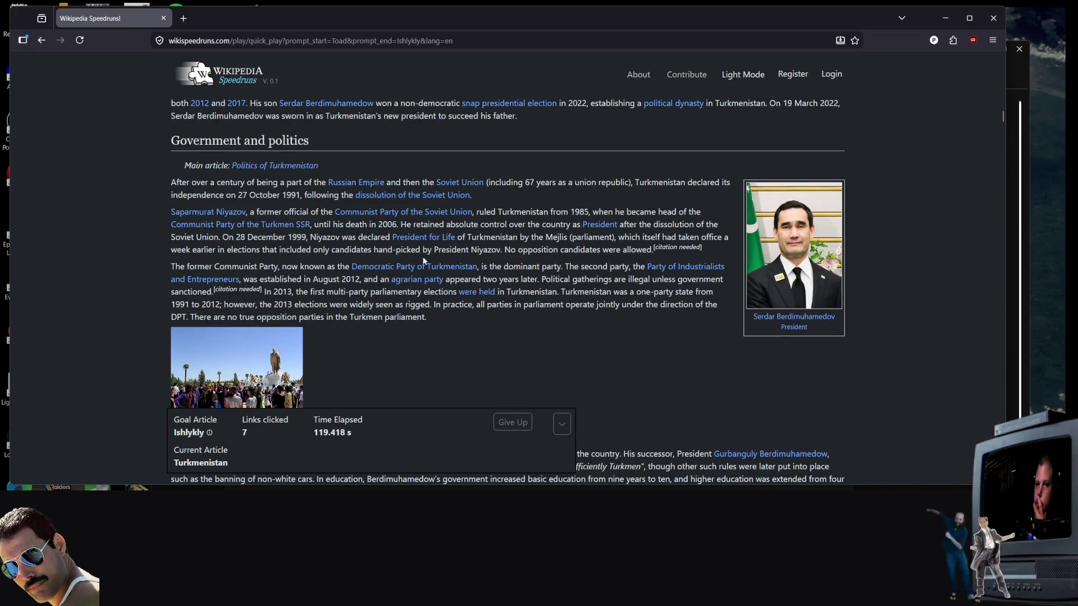
scroll(337, 292, down, 5)
scroll(338, 280, down, 10)
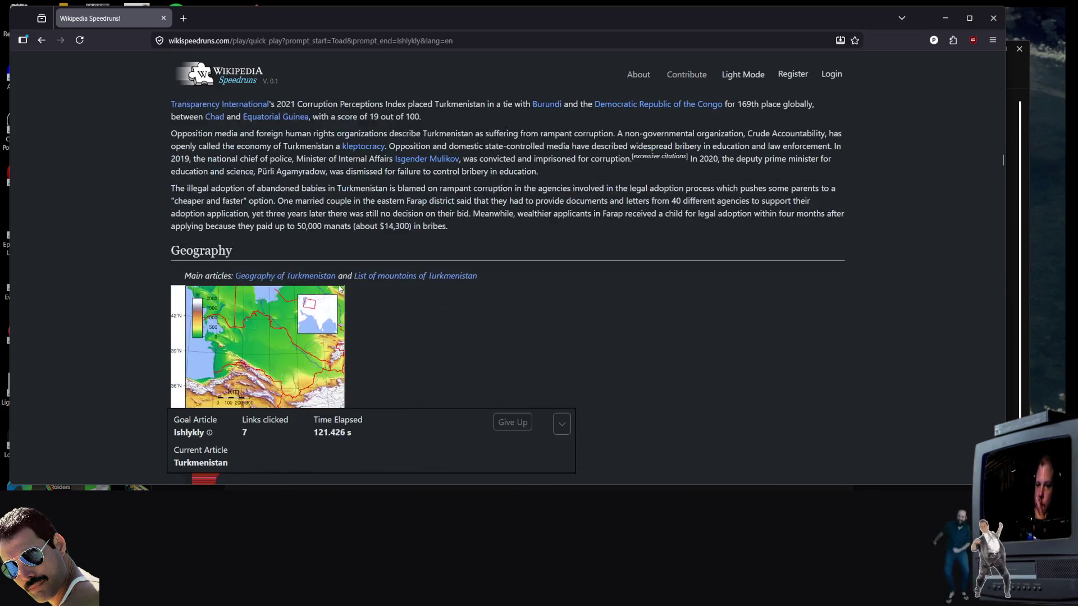
scroll(337, 279, up, 7)
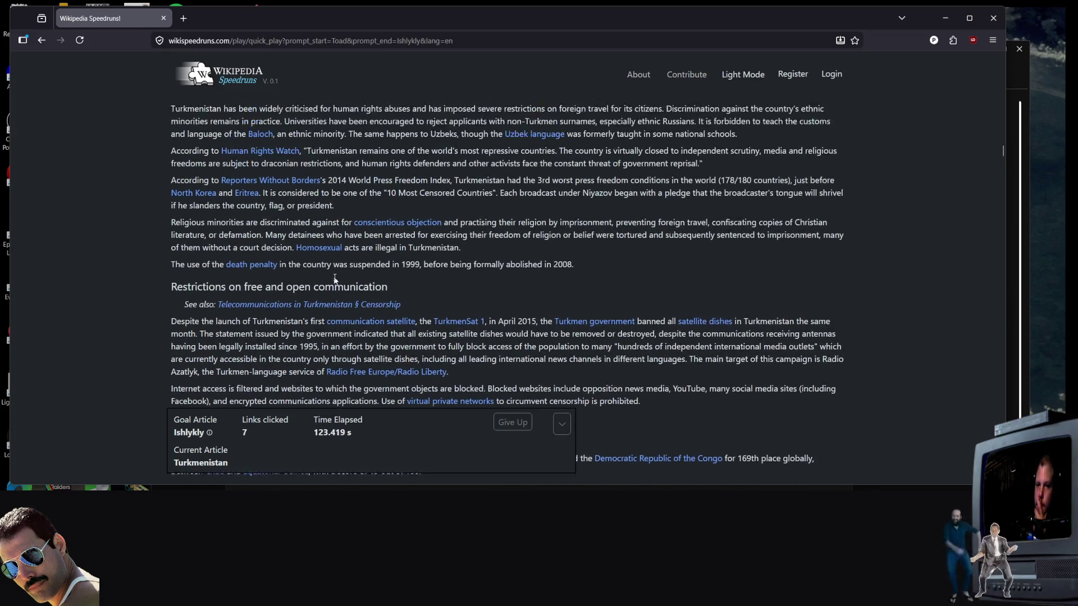
scroll(336, 279, up, 1)
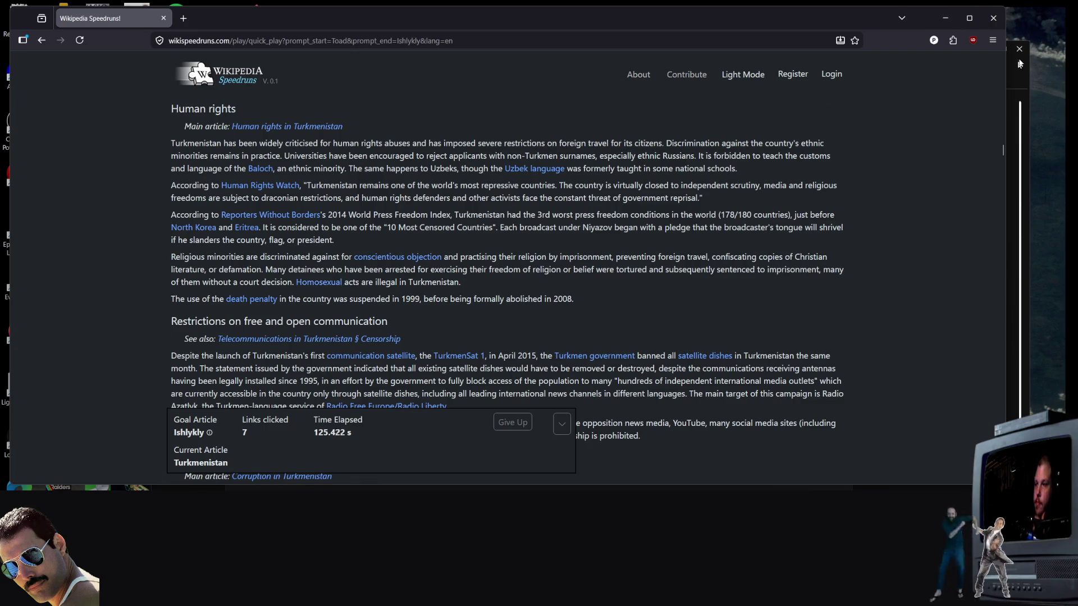
click(991, 20)
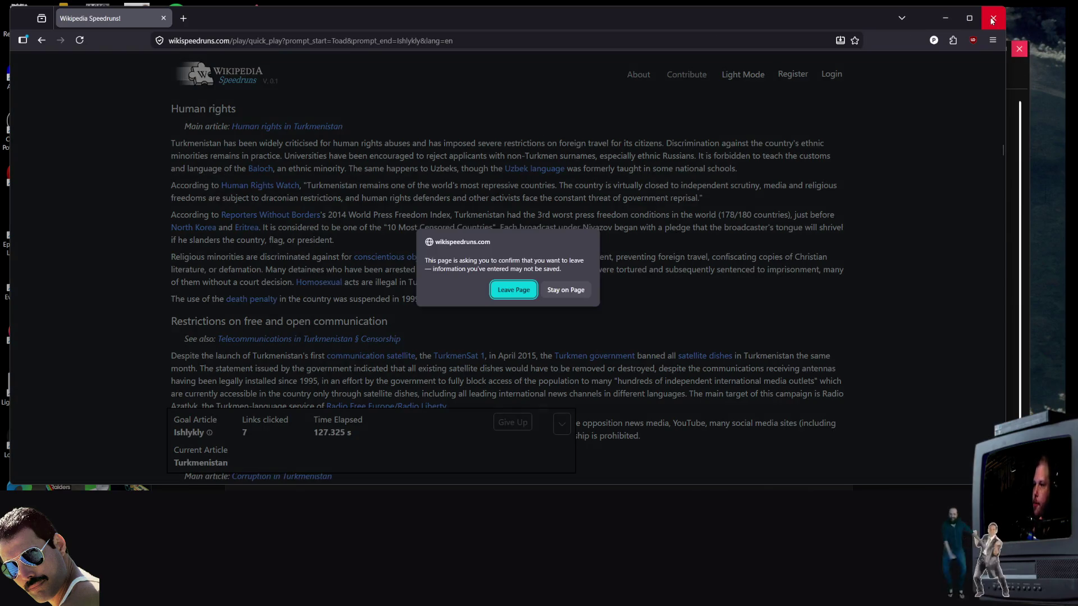
click(511, 292)
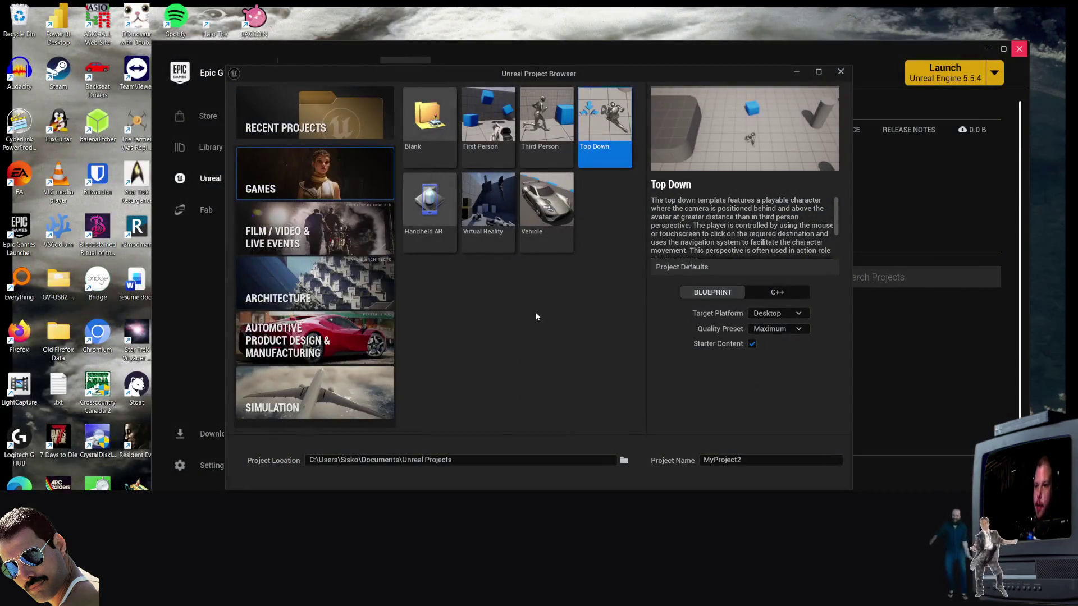
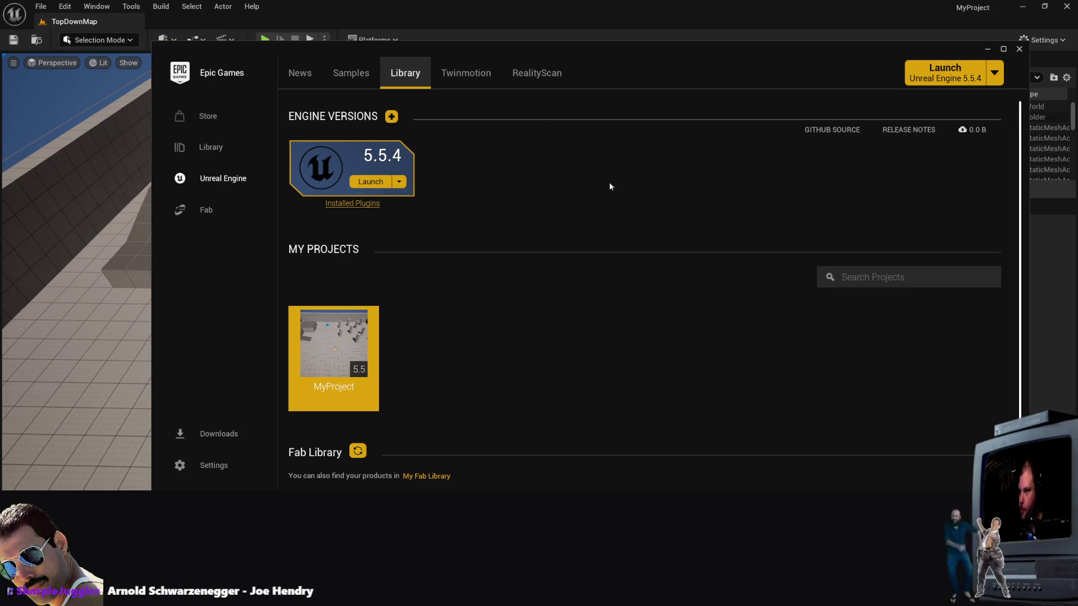
Step: Close the Epic Games Launcher so the MyProject TopDownMap editor is in front
click(79, 330)
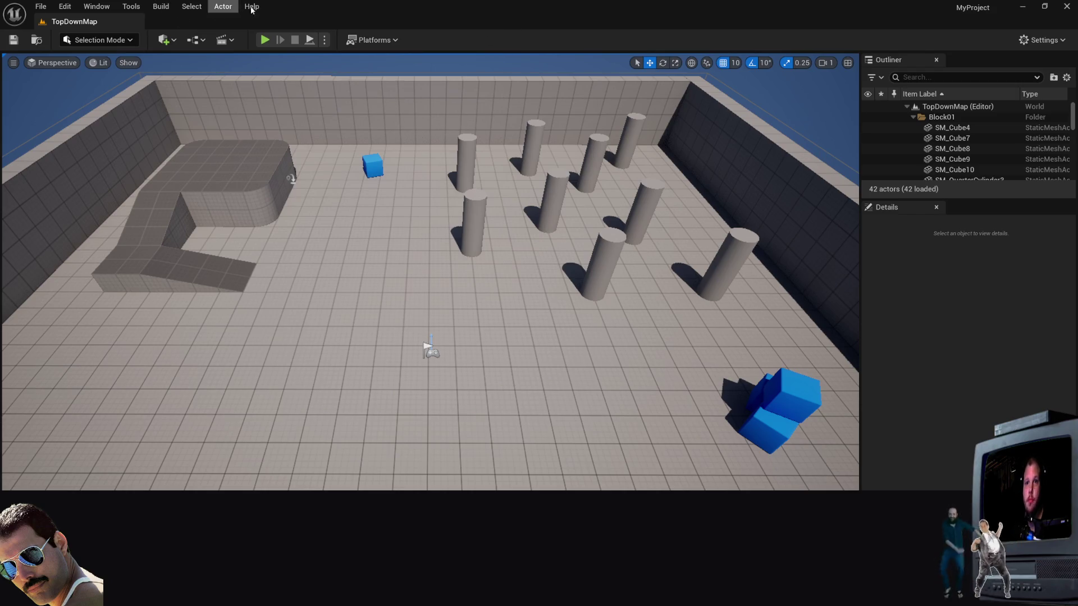
Step: Open the Content Browser 1 panel from the Window menu by filtering for 'co'
click(93, 8)
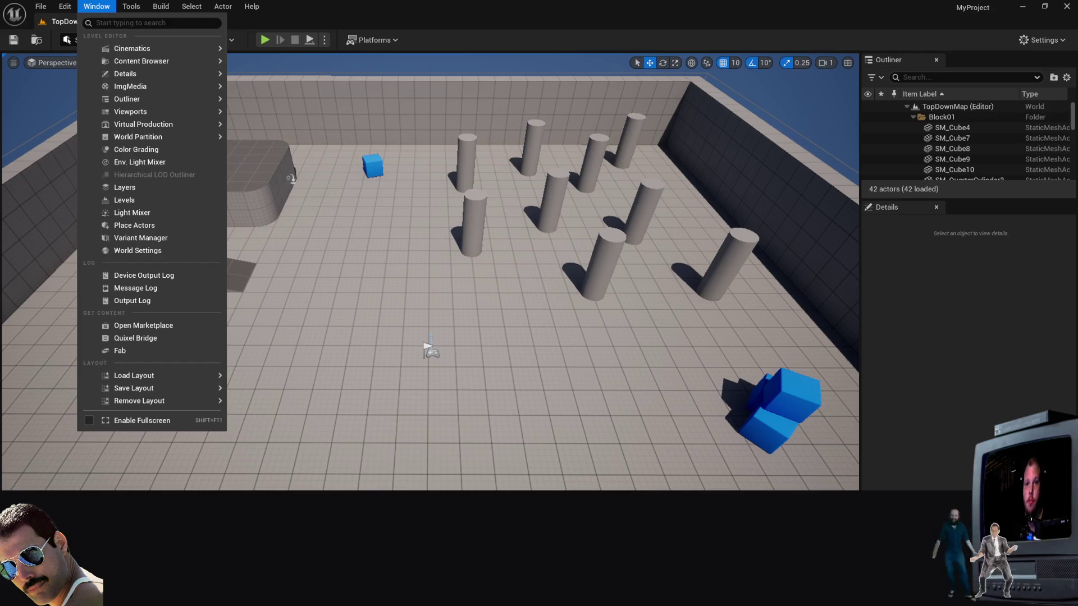
mouse_move(123, 47)
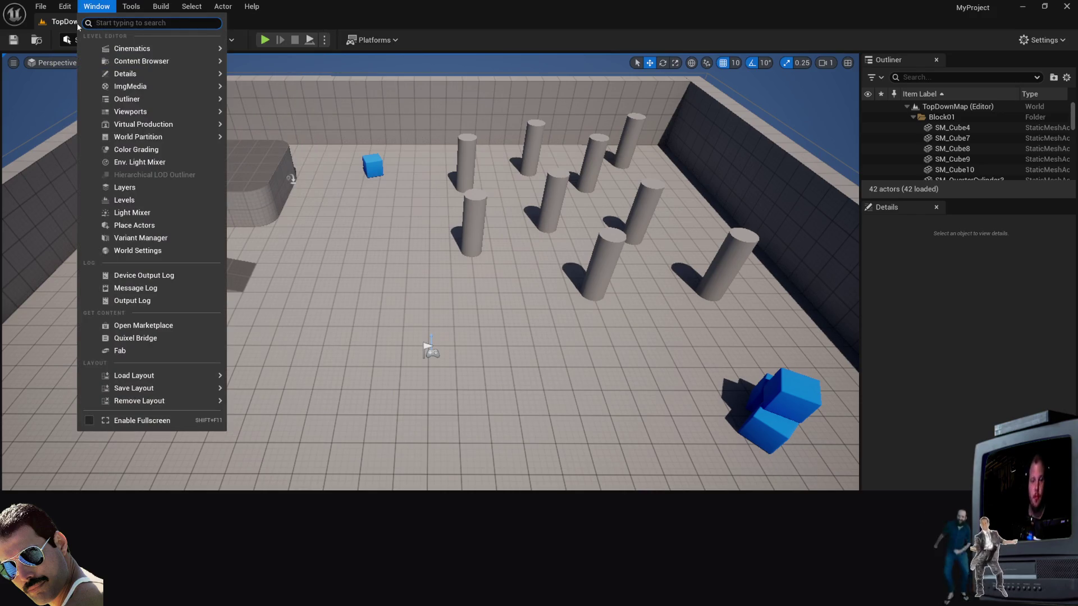
text(content)
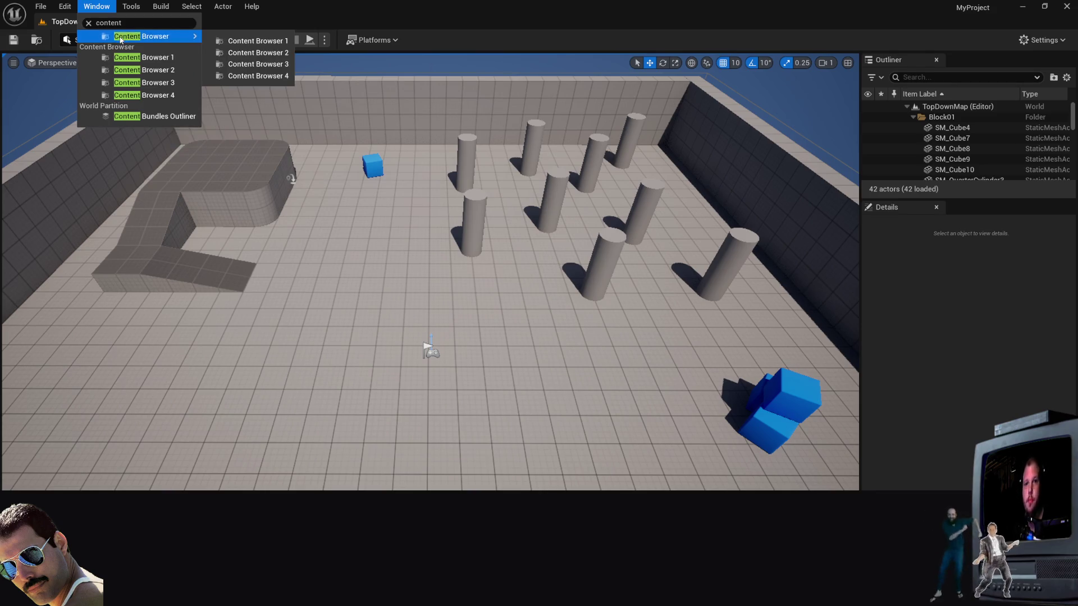
click(321, 25)
click(97, 6)
click(96, 11)
click(95, 11)
text(co)
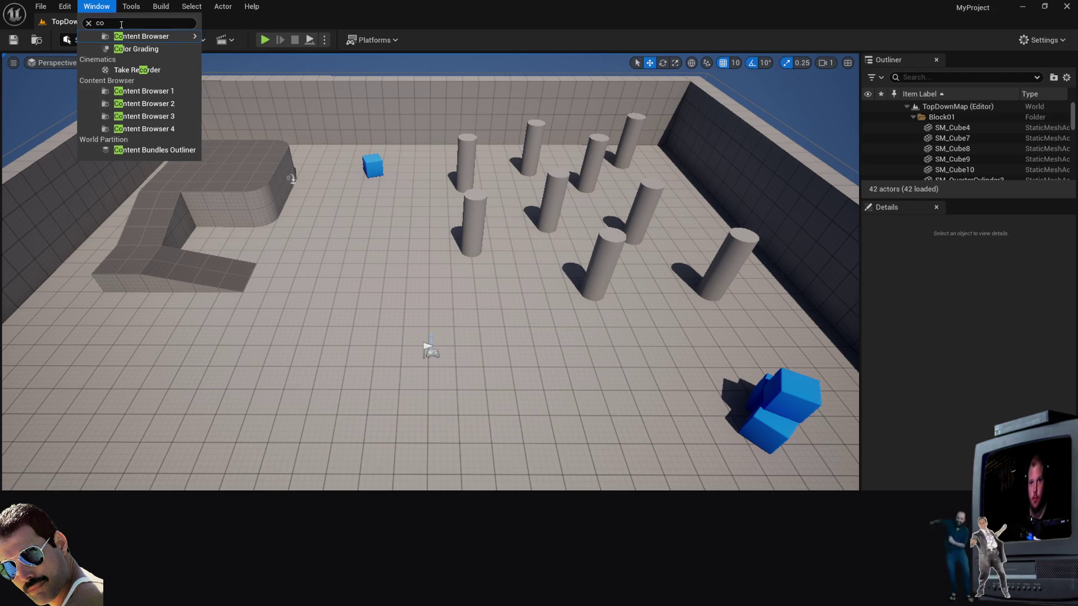
mouse_move(168, 36)
click(250, 41)
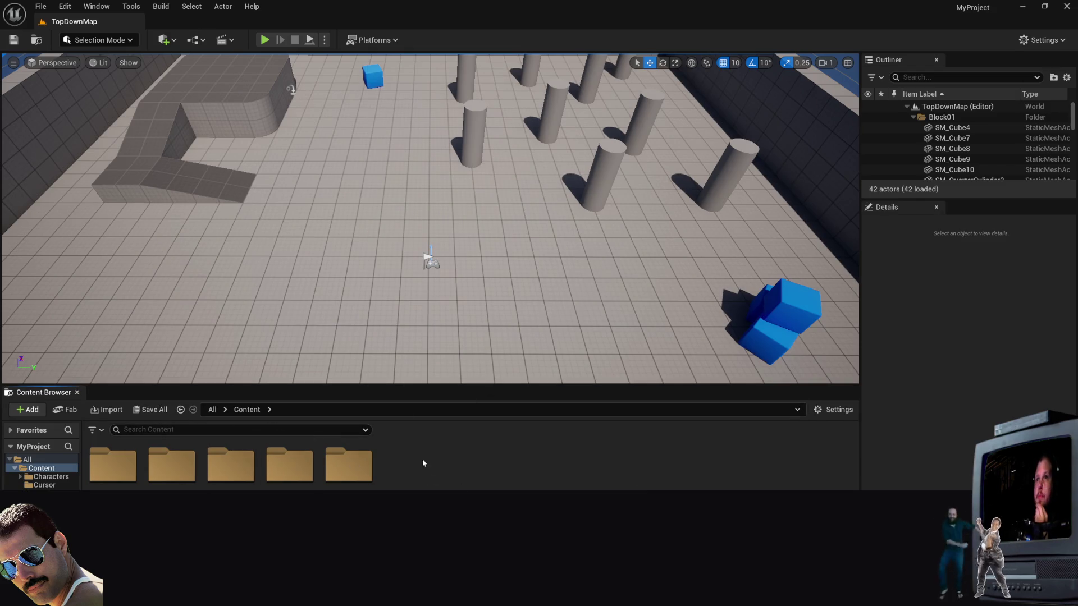
Step: Widen the folder tree and open the Content/TopDown/Blueprints folder
click(20, 476)
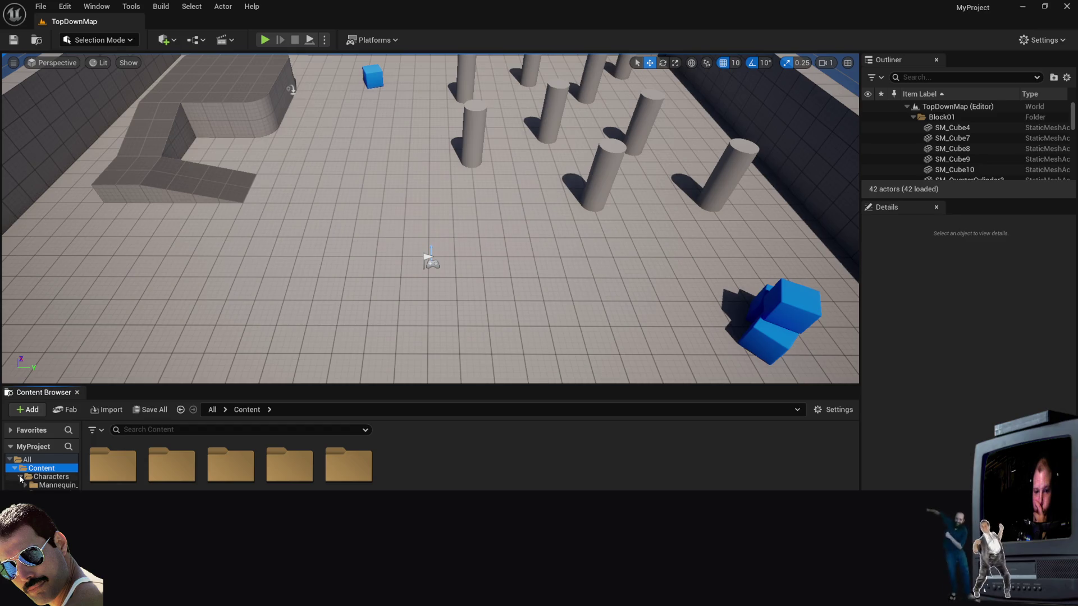
drag(81, 457, 145, 457)
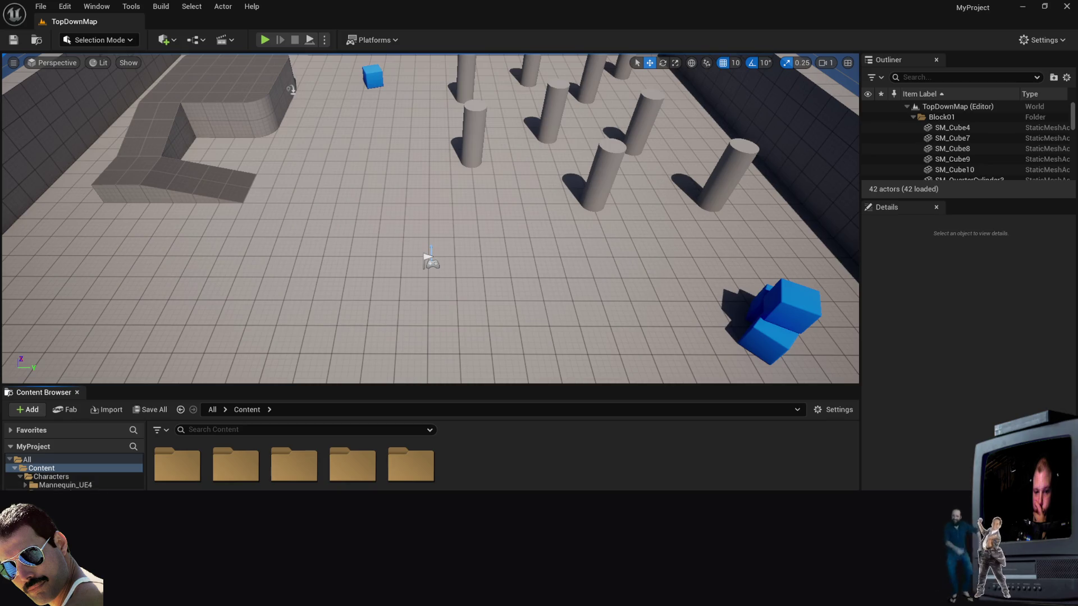
double_click(411, 465)
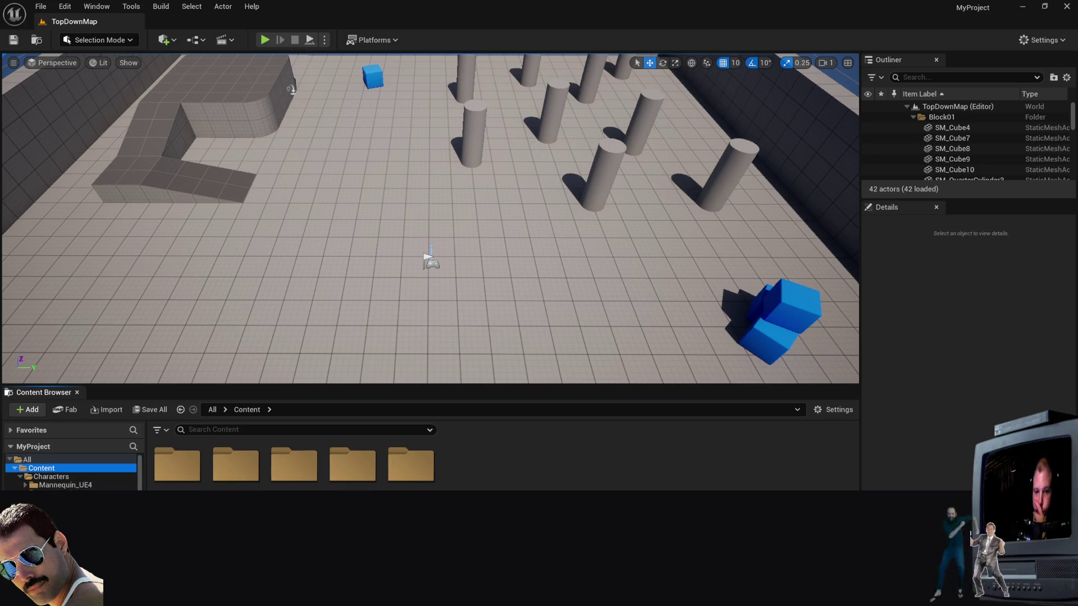
double_click(177, 465)
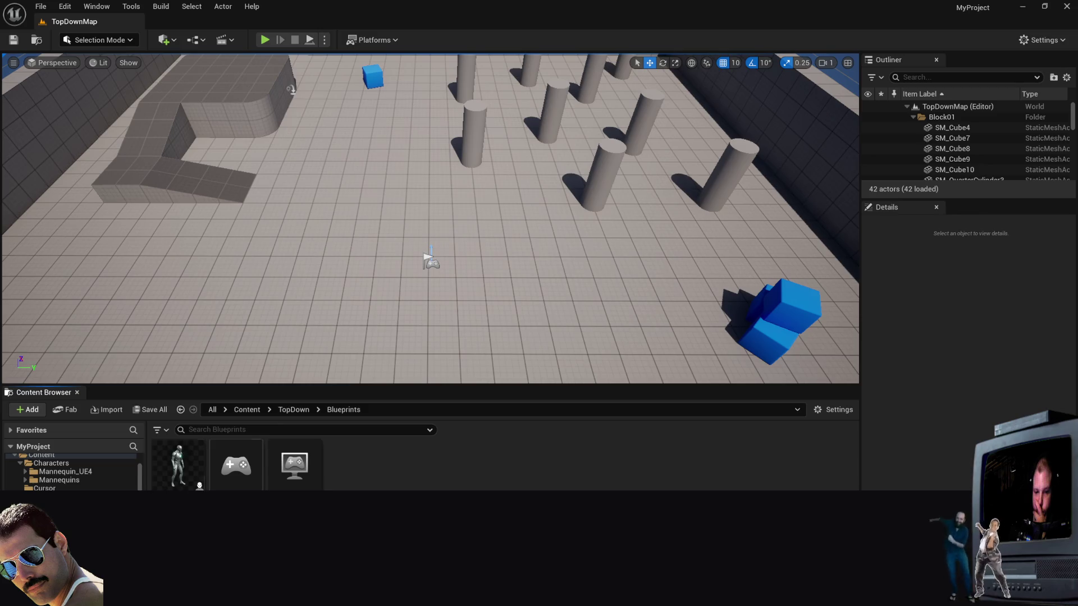
click(181, 475)
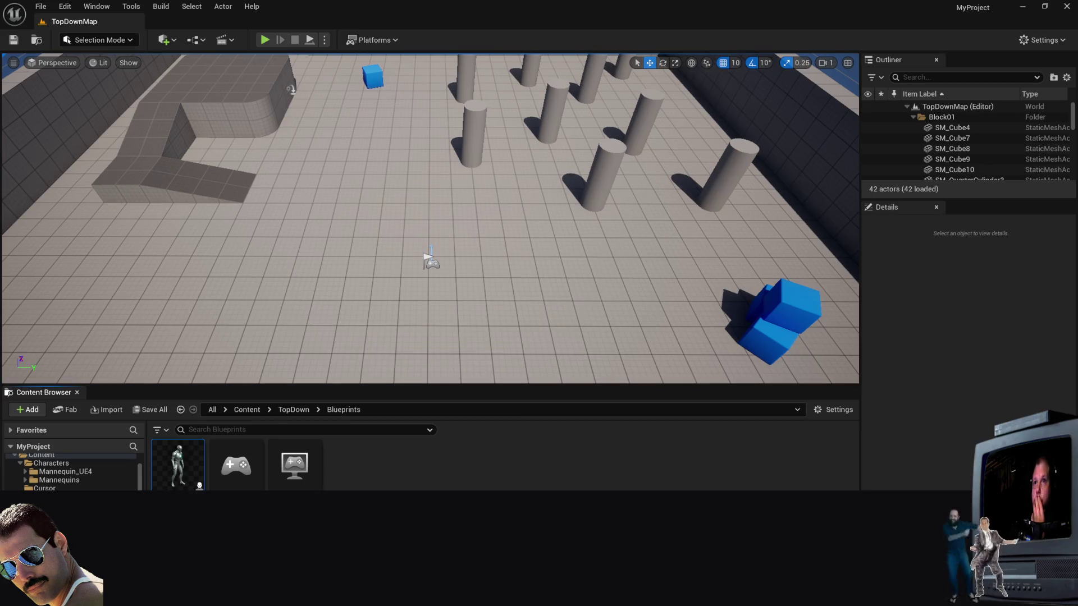
click(489, 465)
Step: Create a new Input Action asset, then browse back to the TopDown Blueprints folder
right_click(449, 481)
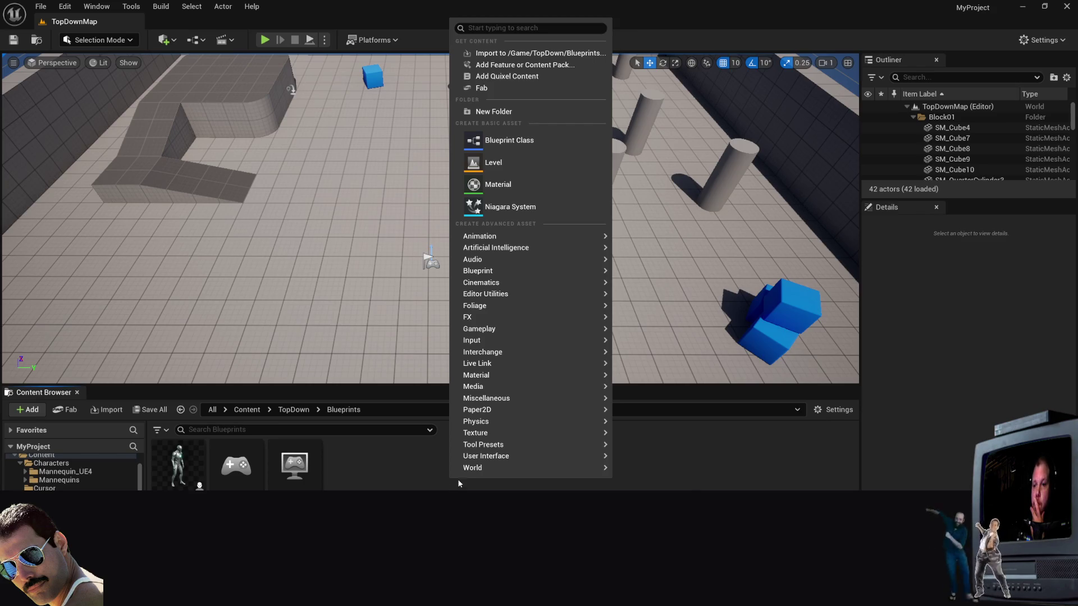
mouse_move(515, 339)
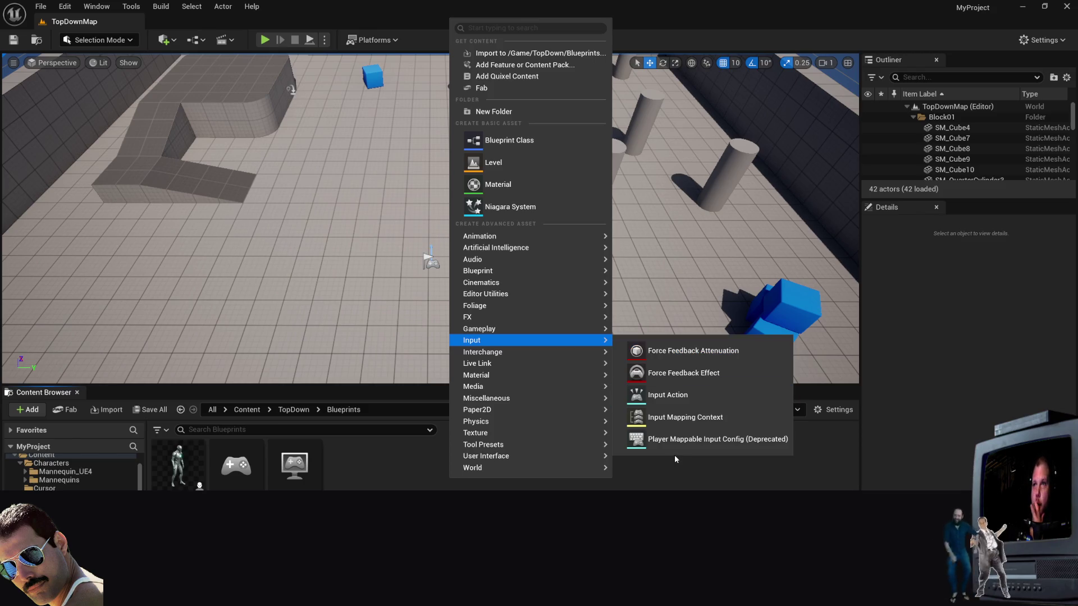
click(673, 396)
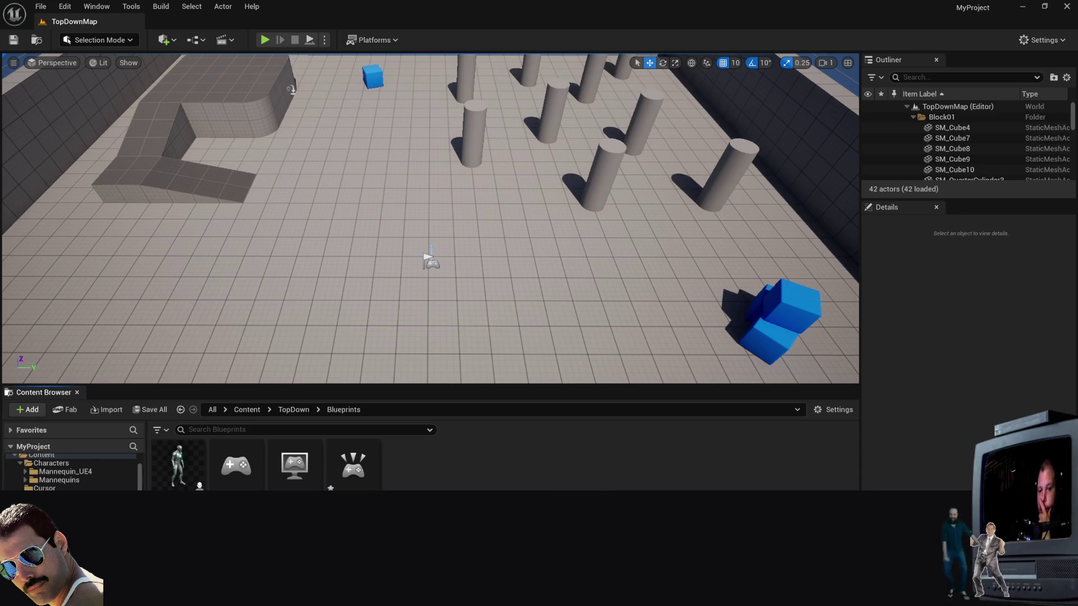
key(alt+Left)
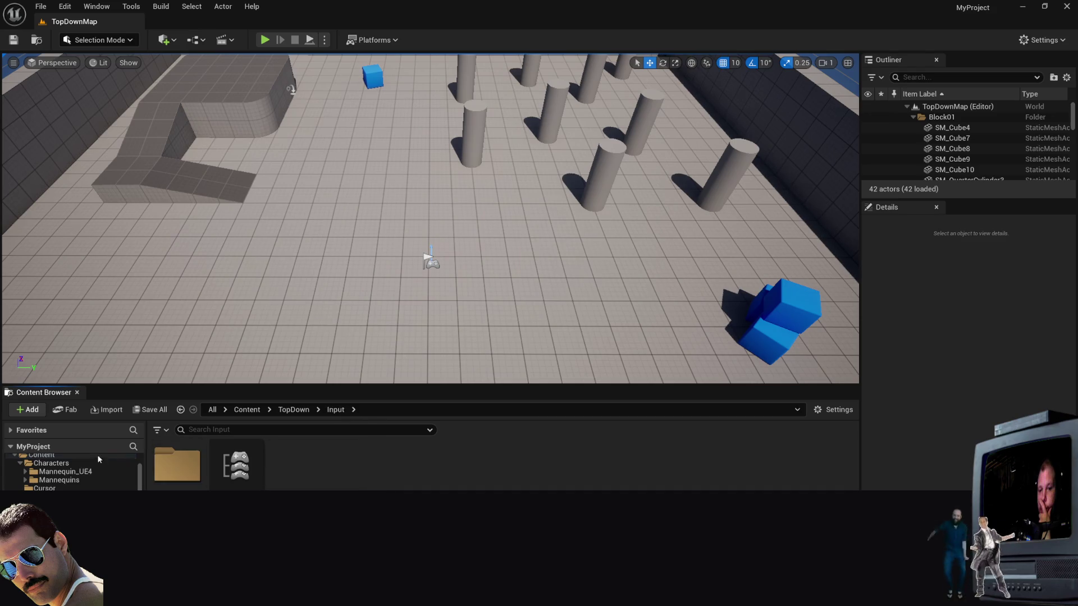
key(alt+Left)
key(alt+Left)
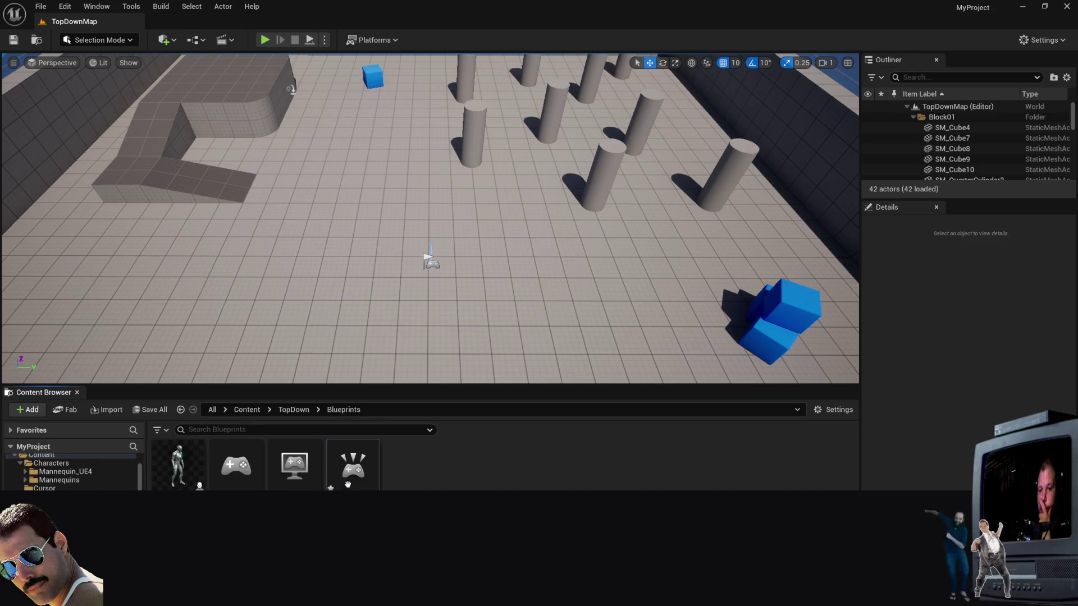
Step: Inspect the context menus of the new Input Action and the input mapping context
right_click(348, 478)
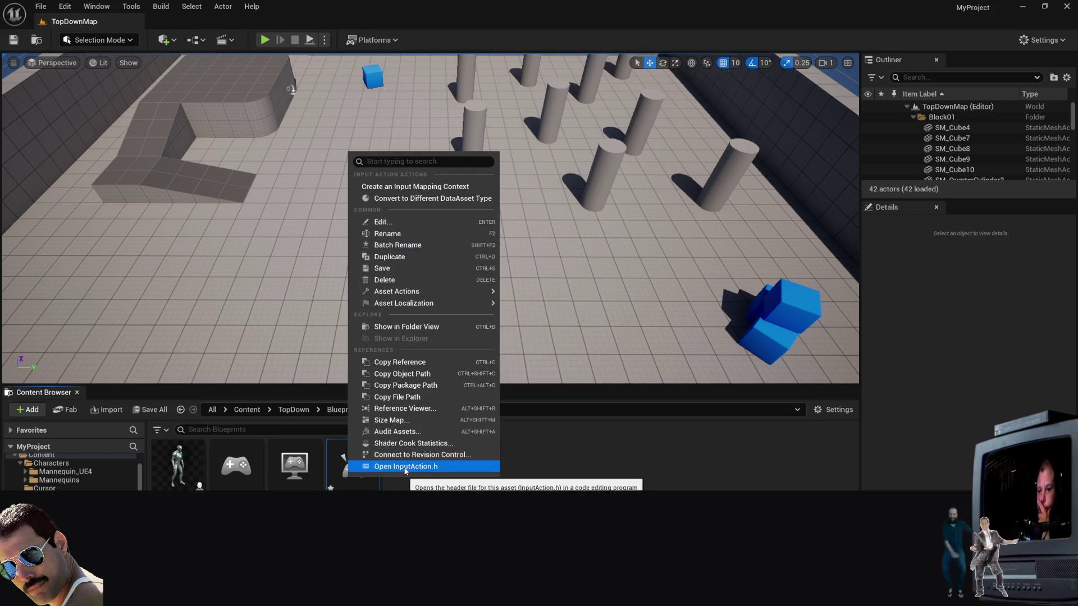
click(549, 470)
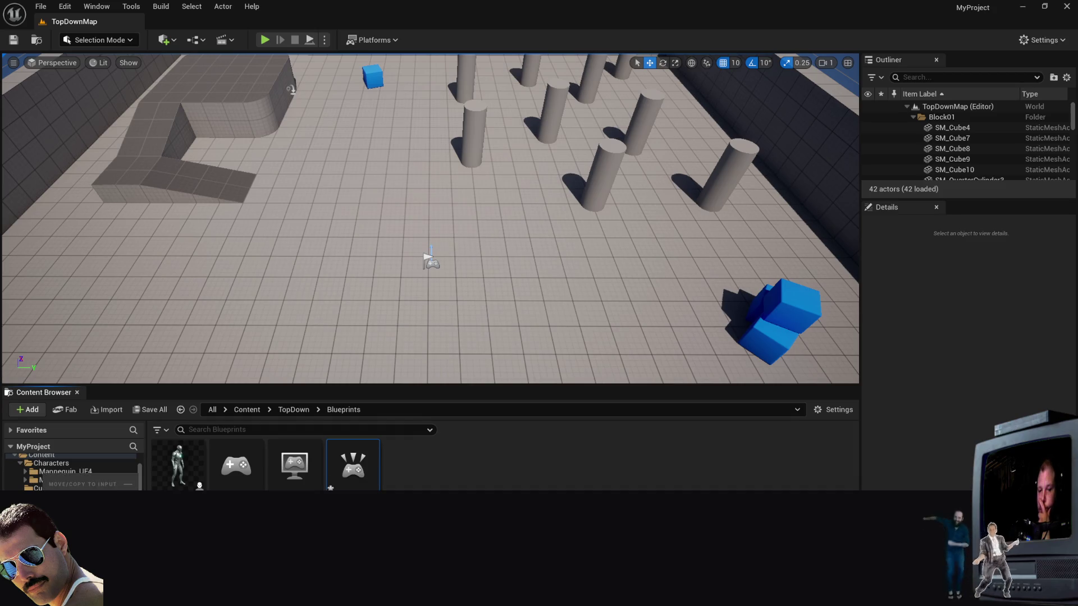
scroll(73, 471, down, 1)
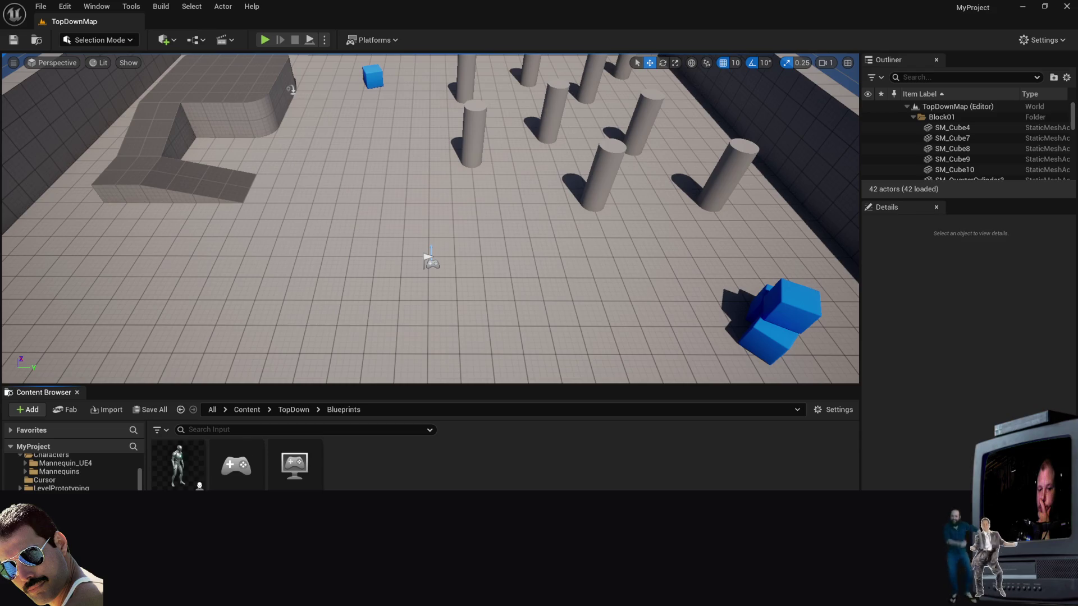
right_click(305, 476)
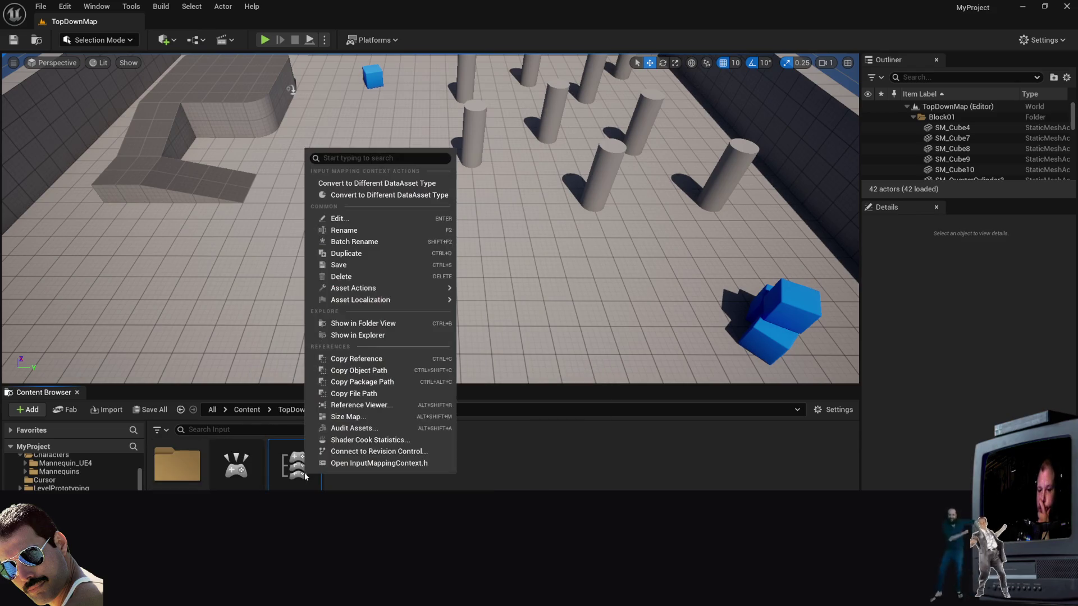
click(304, 476)
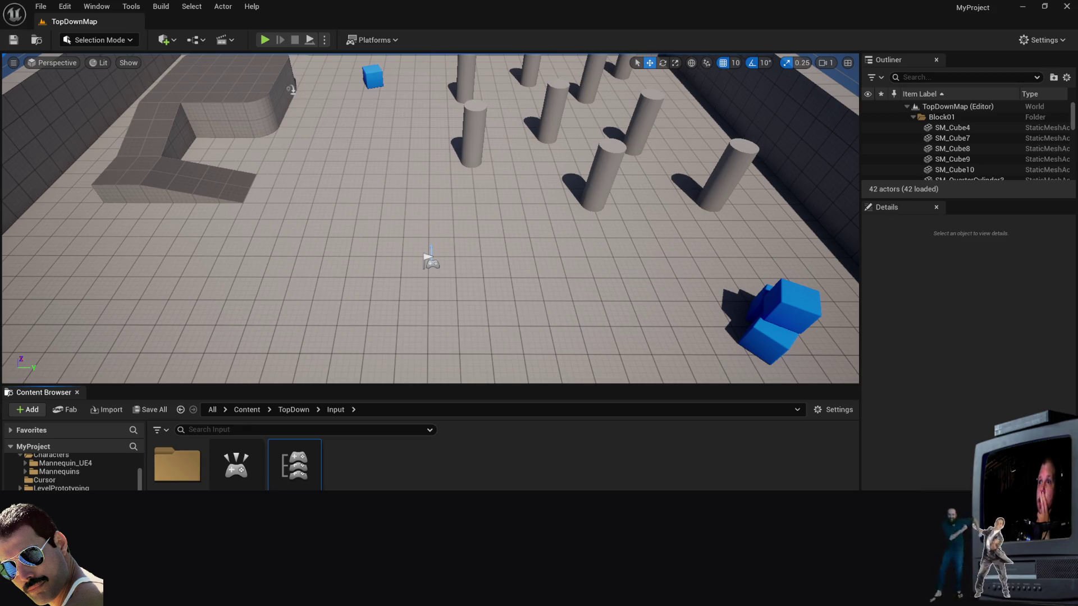
Step: Add a third mapping to IMC_Default and assign it the IA_Move input action
double_click(228, 474)
click(856, 8)
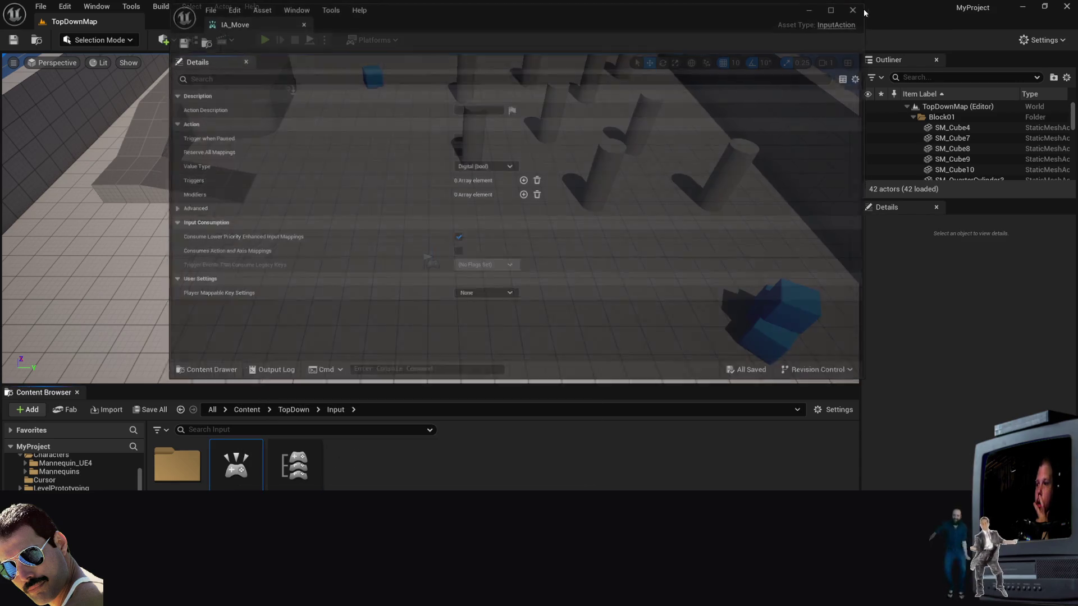
double_click(295, 465)
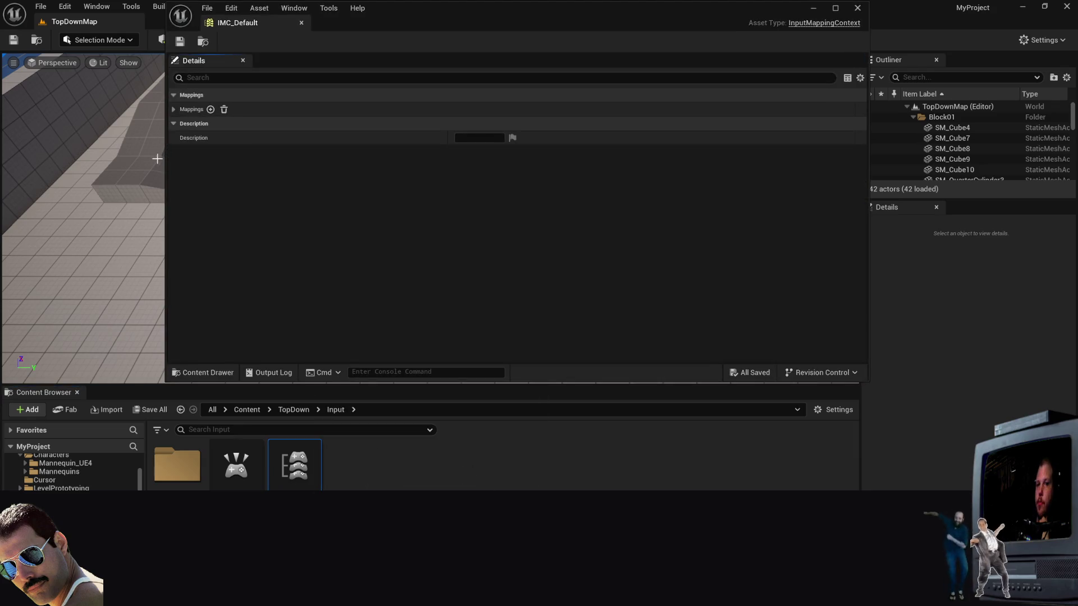
click(173, 110)
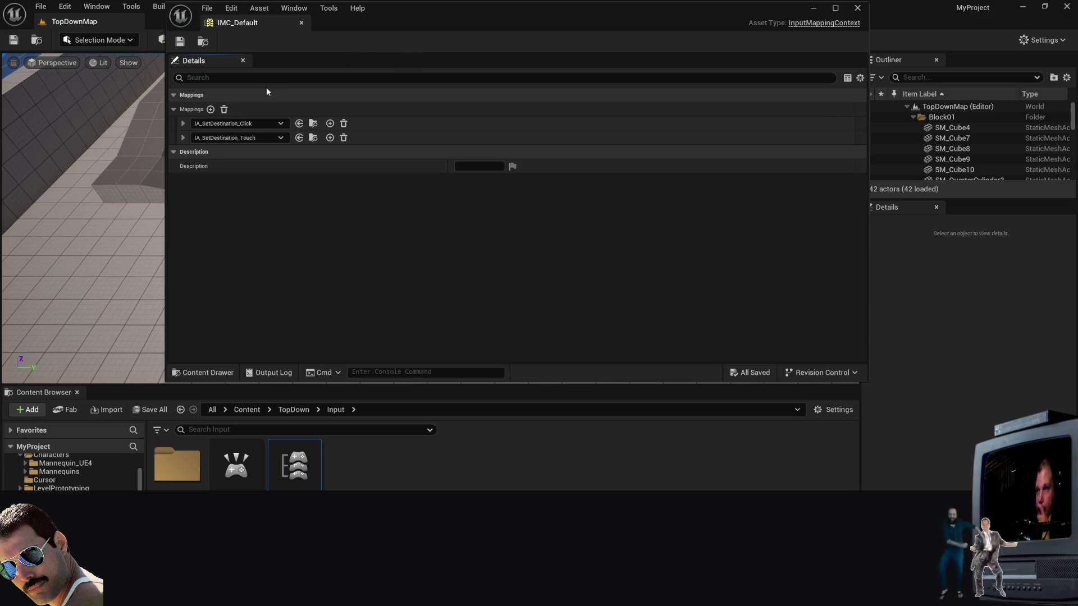
click(210, 109)
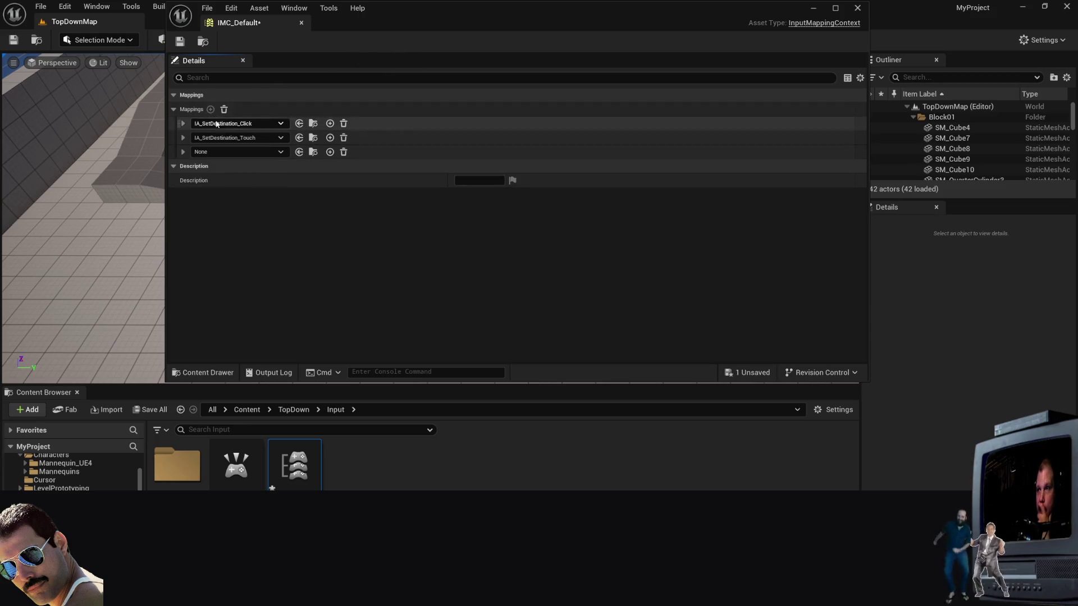
click(236, 152)
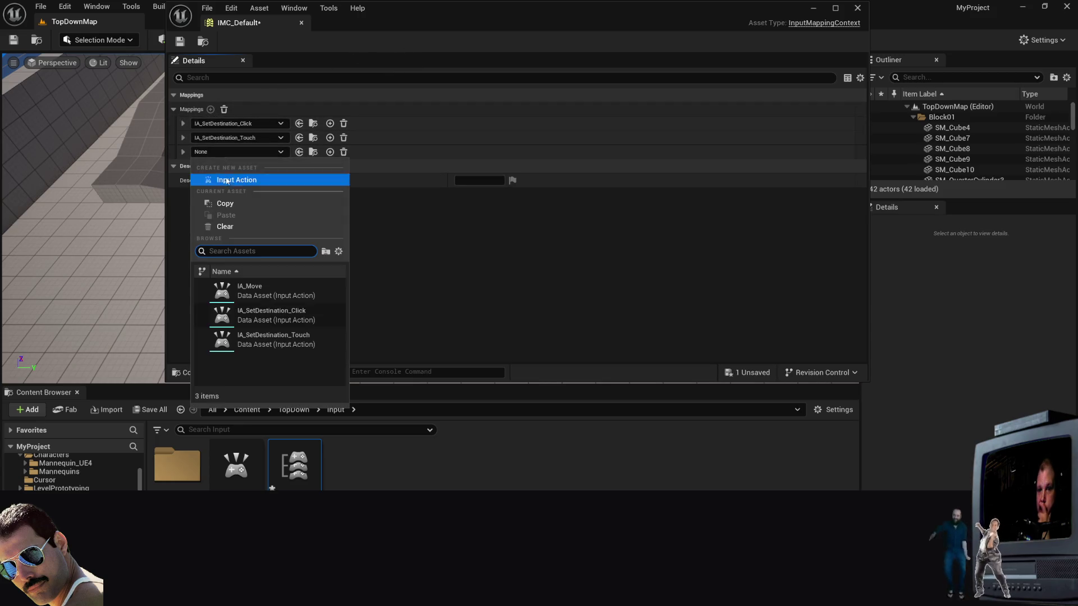
click(257, 297)
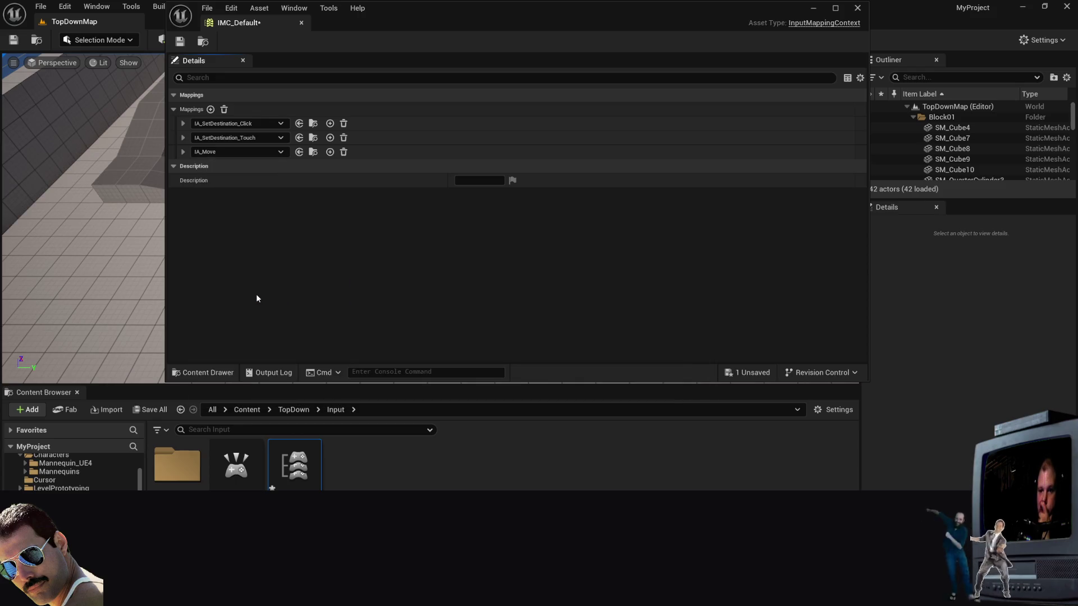
Step: Move IA_Move into the Input Actions folder and return to TopDown/Blueprints
drag(235, 466, 184, 480)
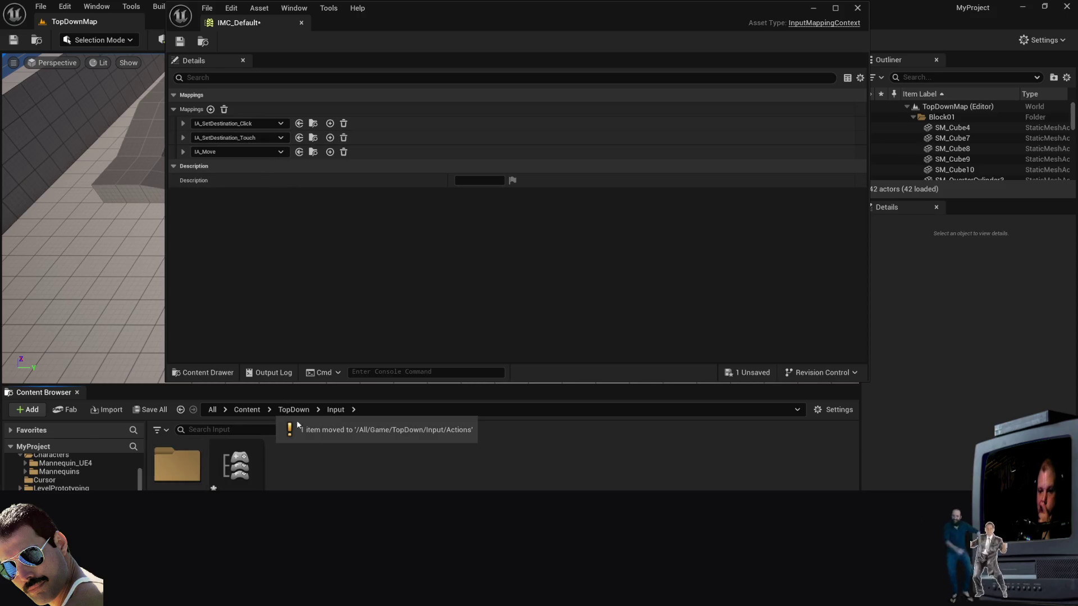
click(238, 152)
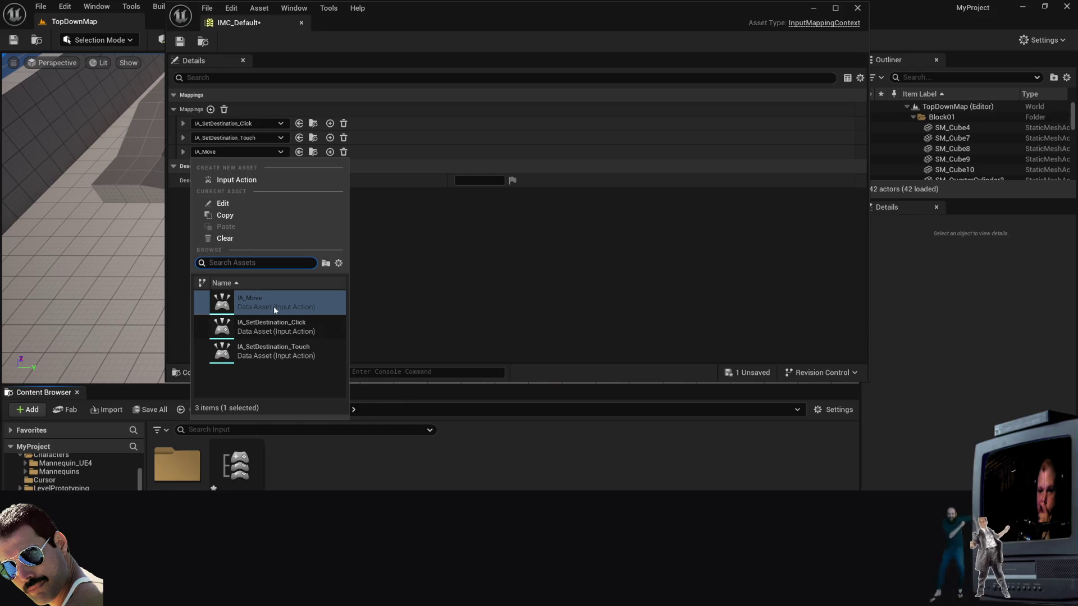
click(544, 294)
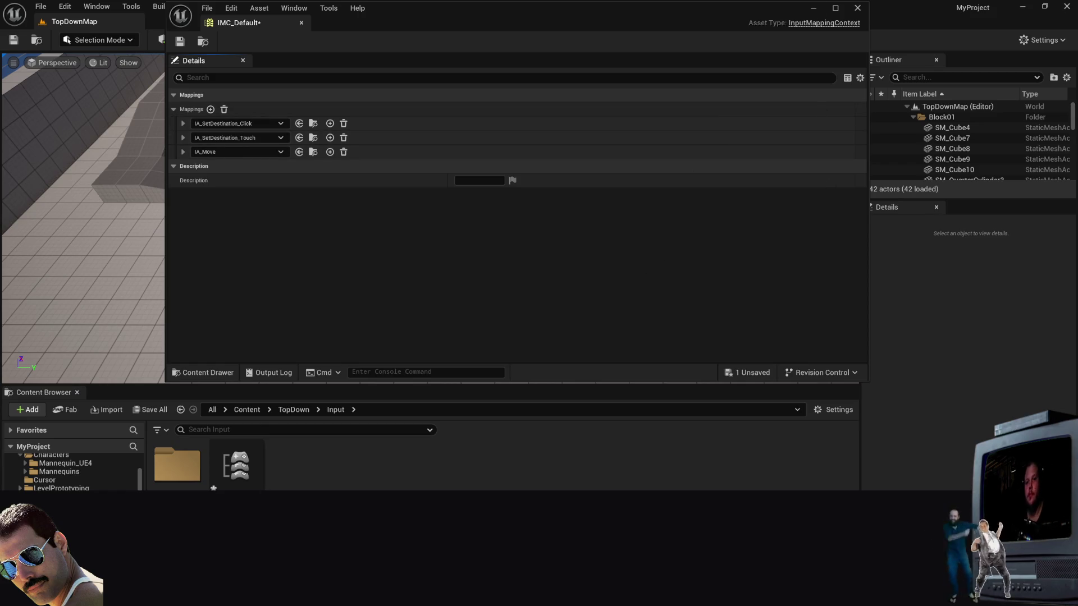
key(alt+Left)
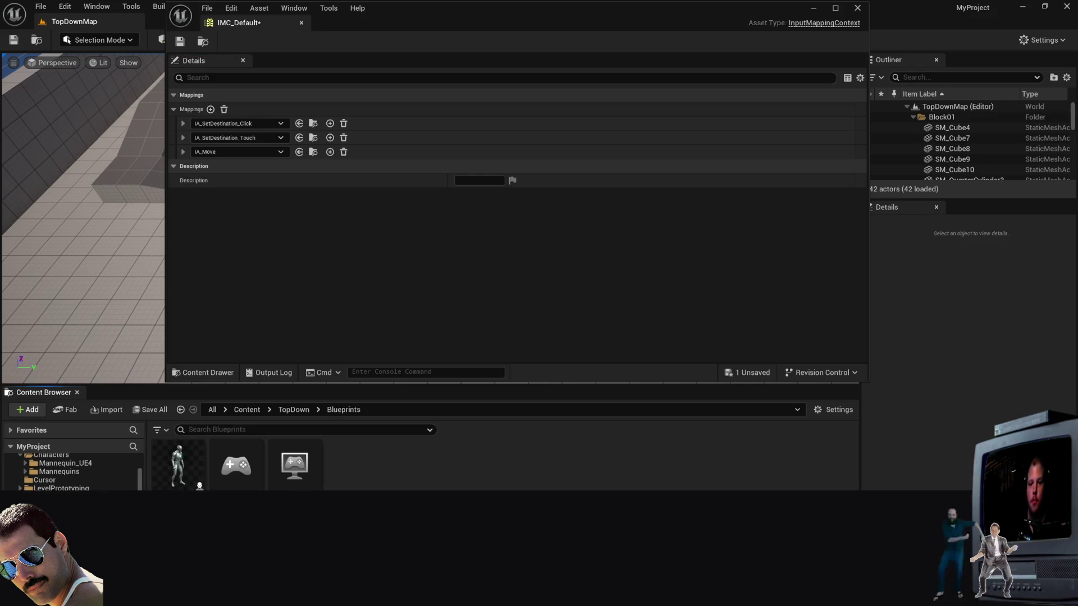
Step: Open BP_TopDownCharacter and look over its event graph and Construction Script
double_click(178, 465)
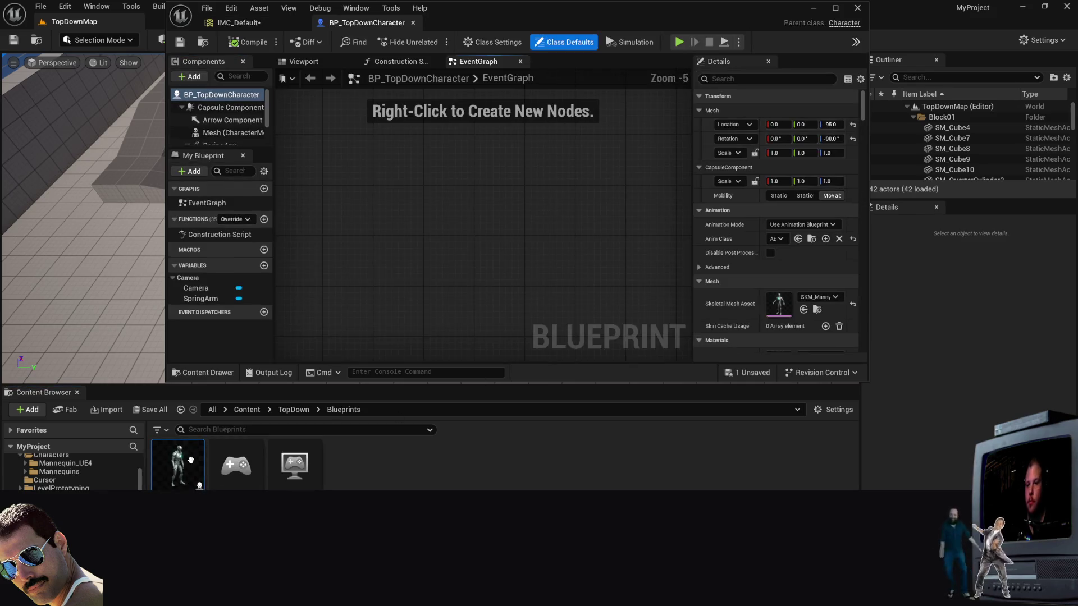
scroll(476, 180, down, 2)
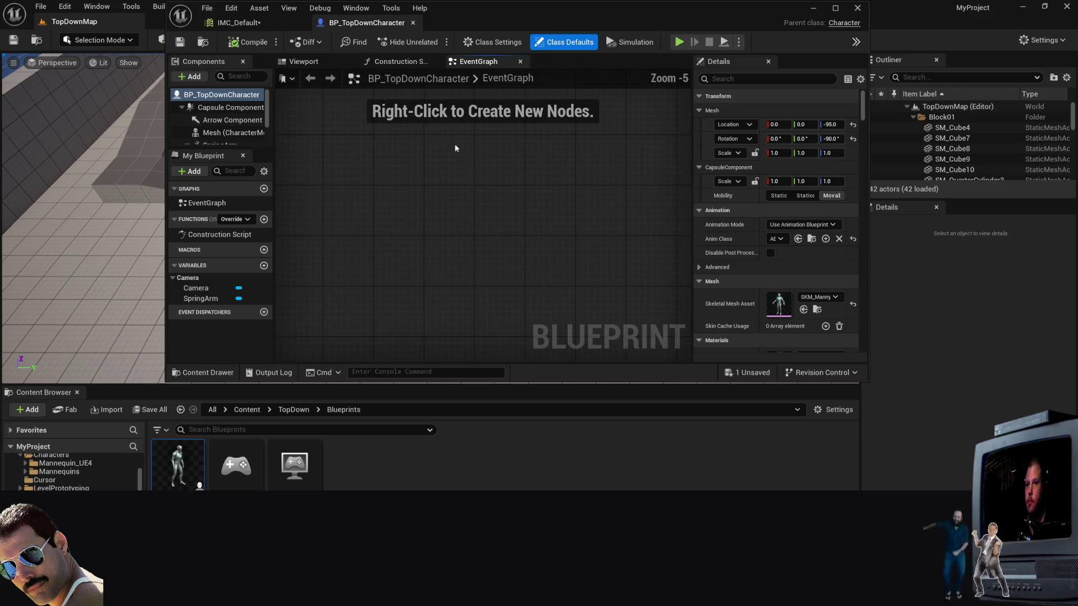
scroll(543, 173, down, 1)
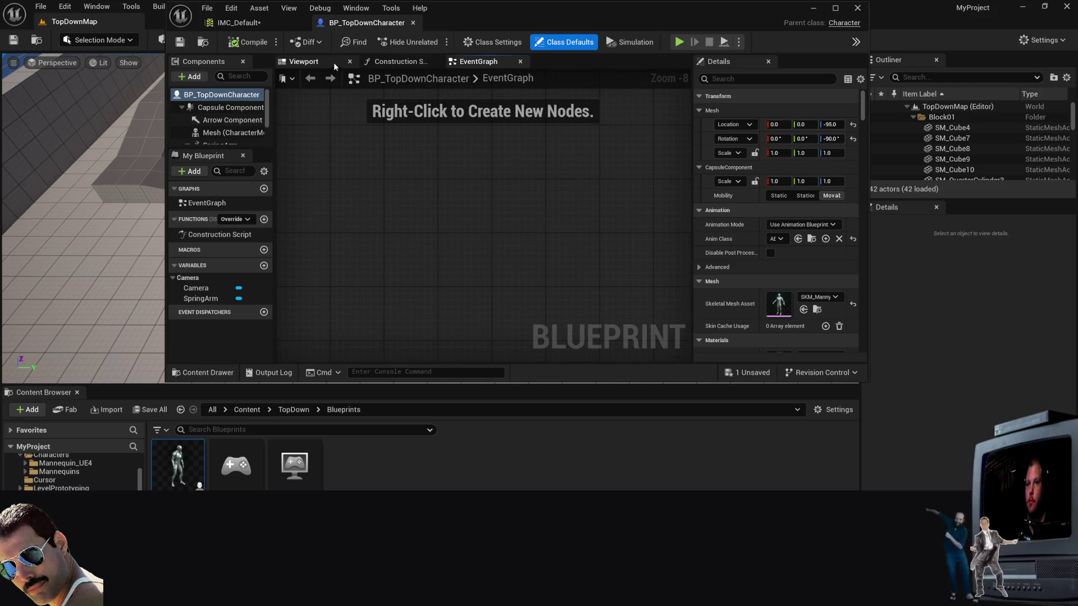
click(407, 64)
scroll(490, 225, up, 3)
click(474, 62)
scroll(450, 177, down, 4)
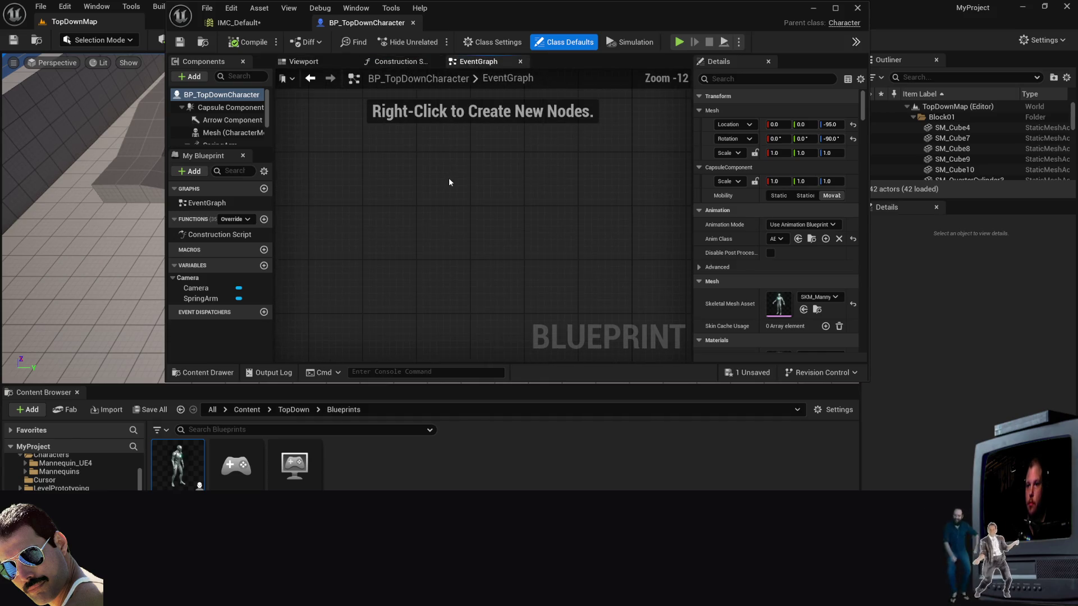
mouse_move(446, 175)
mouse_down()
mouse_move(529, 260)
mouse_move(447, 224)
mouse_move(464, 200)
mouse_up()
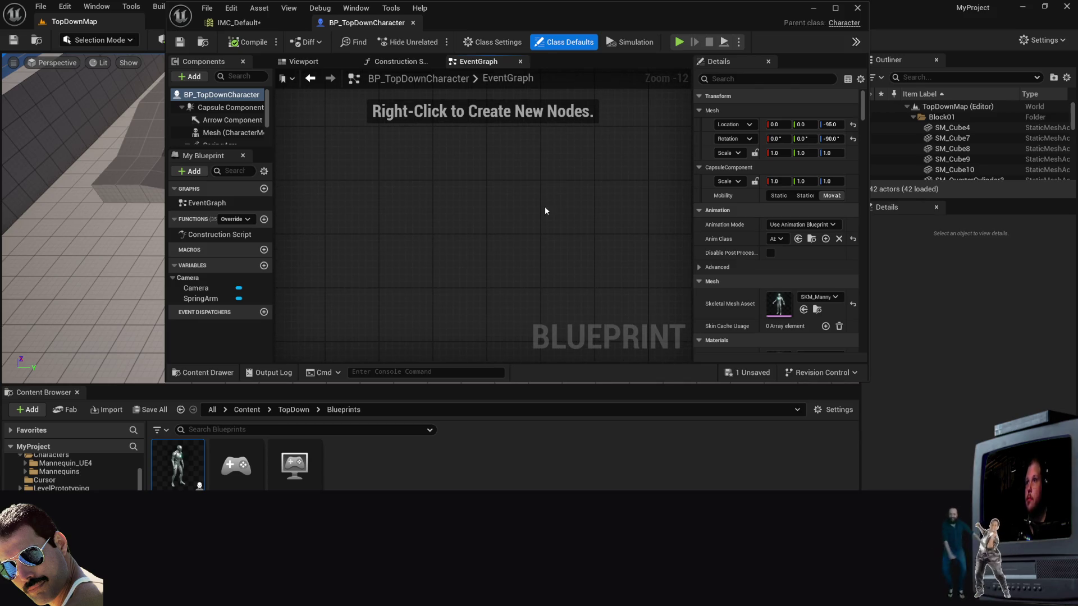
click(398, 62)
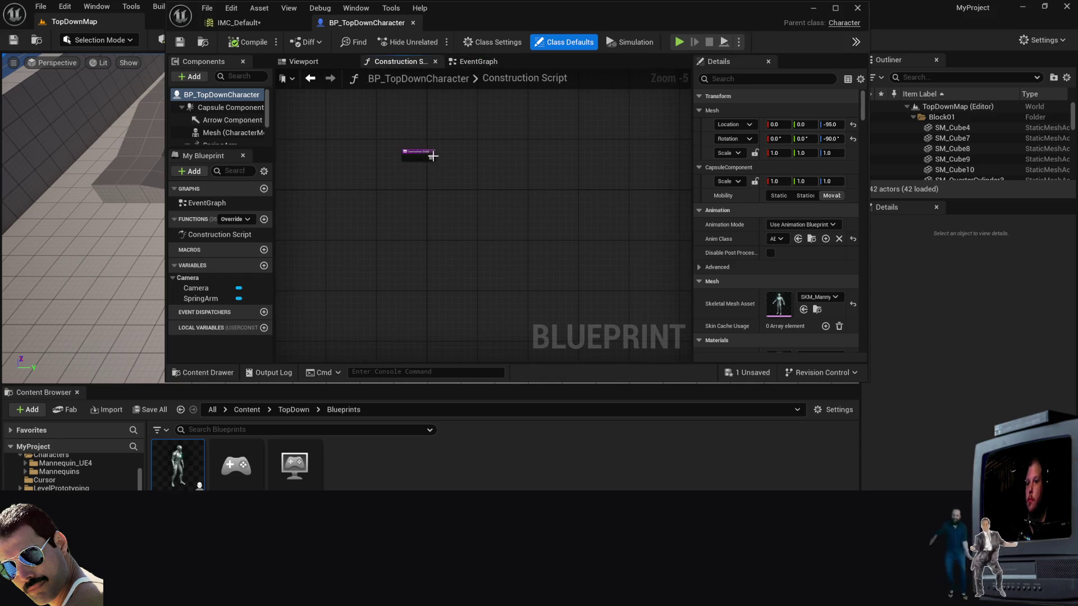
scroll(497, 115, down, 4)
mouse_move(503, 119)
mouse_down()
mouse_move(504, 224)
mouse_move(490, 284)
mouse_up()
Step: Open BP_TopDownController and confirm its Add Mapping Context node uses IMC_Default
click(239, 484)
double_click(239, 483)
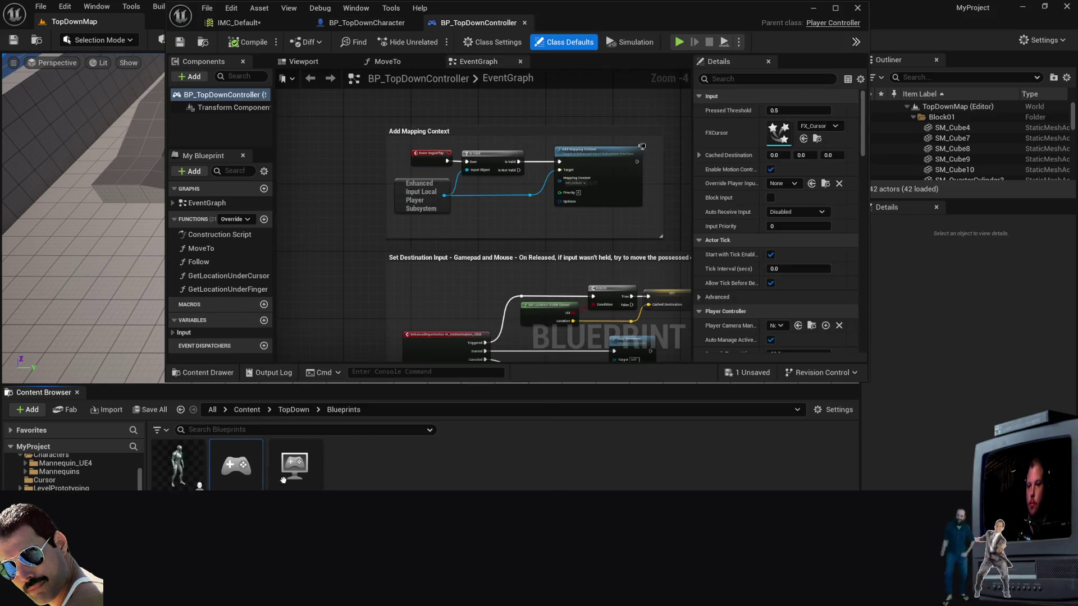
drag(509, 111, 477, 115)
scroll(408, 133, up, 3)
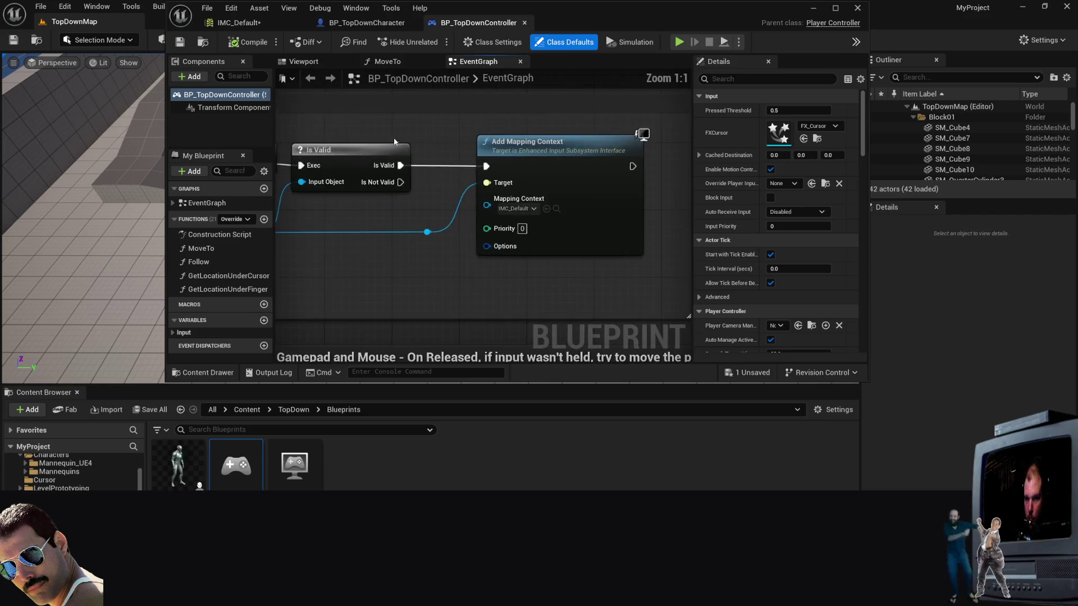
mouse_move(468, 132)
mouse_down()
mouse_move(325, 135)
mouse_move(295, 124)
mouse_move(478, 173)
mouse_up()
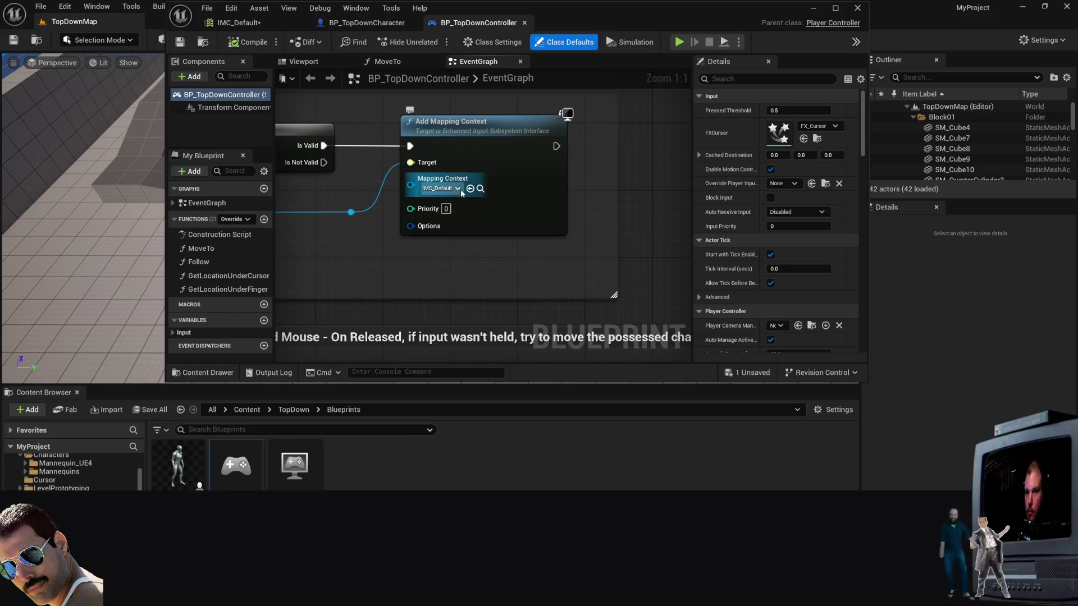
click(457, 189)
key(Escape)
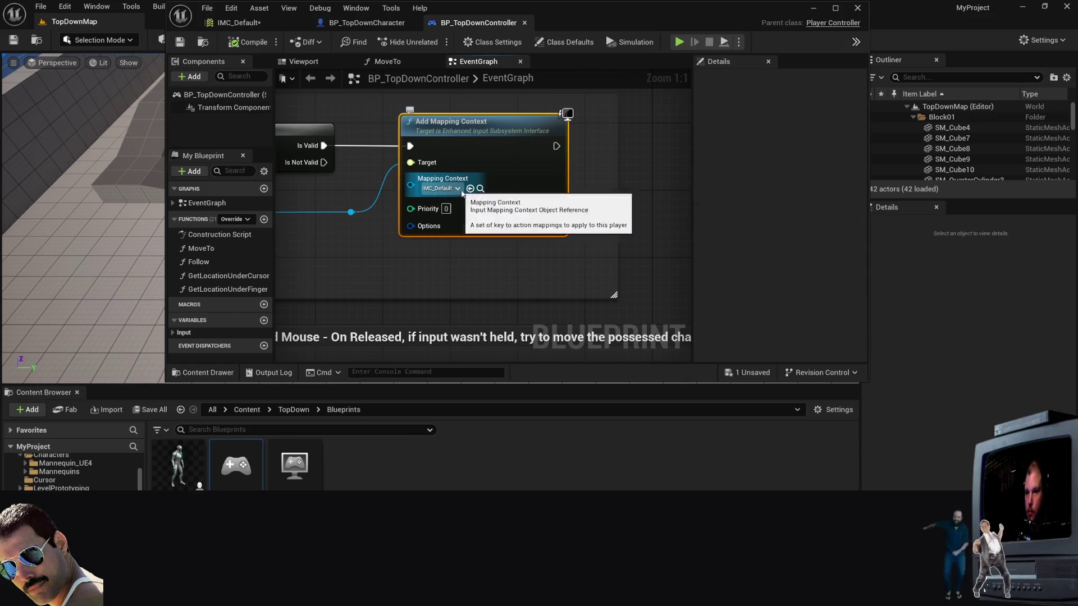
Step: Pan the controller graph, shift the editor window, and return to BP_TopDownCharacter's Construction Script
scroll(458, 191, down, 1)
drag(459, 191, 664, 170)
scroll(665, 171, down, 1)
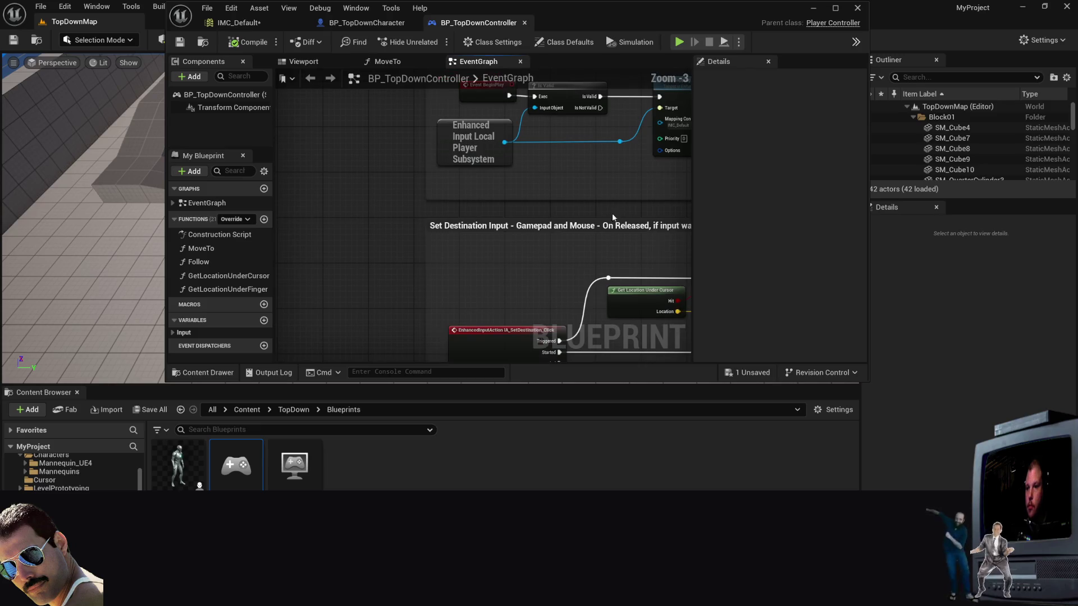
drag(736, 25, 635, 37)
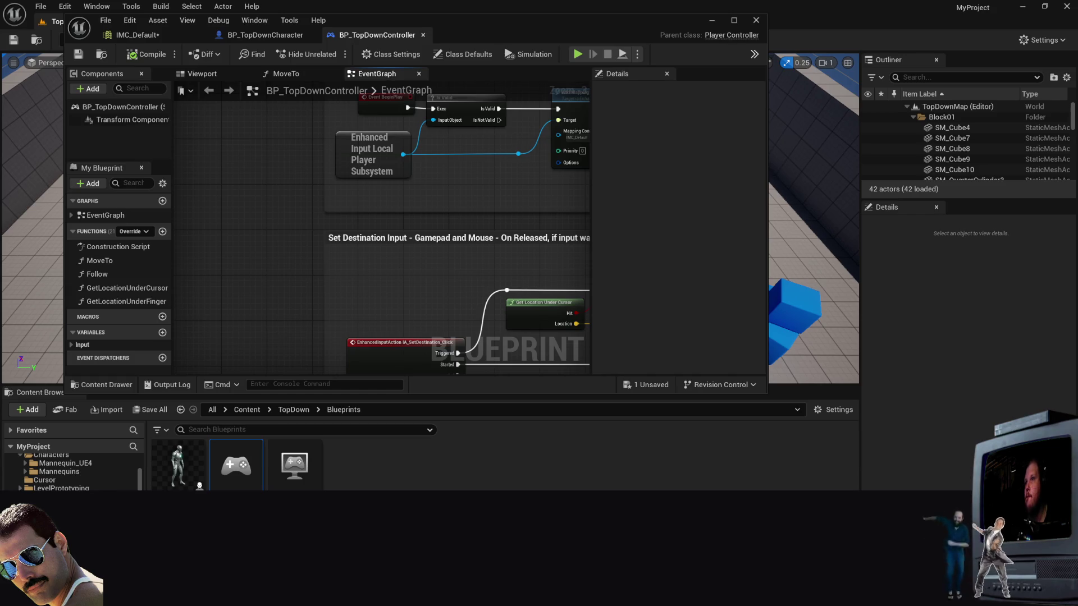
click(250, 38)
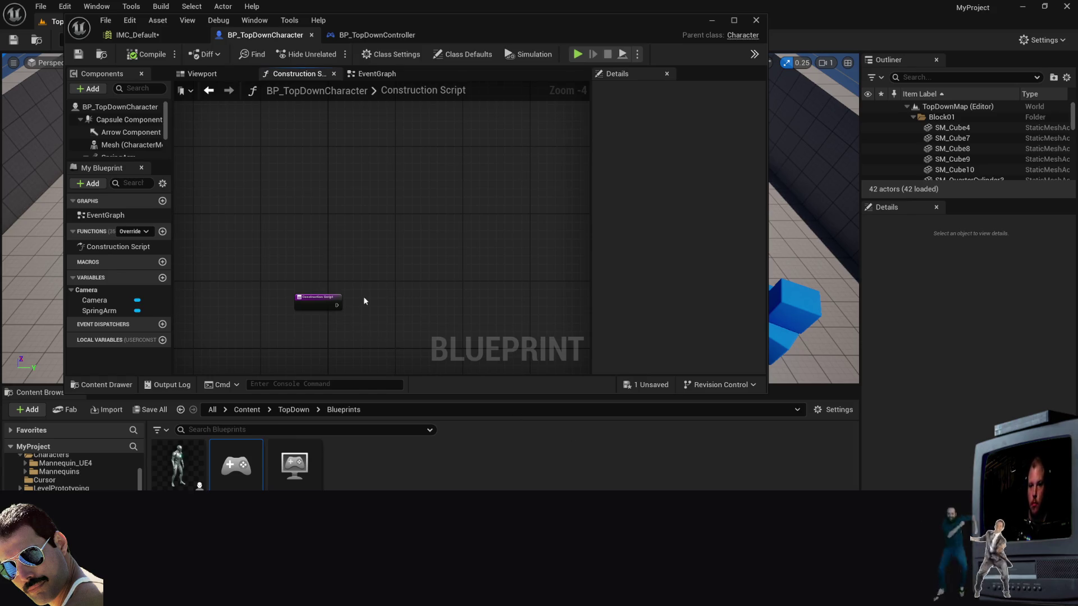
Step: Switch to BP_TopDownController's EventGraph and pan to the IA_SetDestination_Click Branch and Stop Movement nodes
right_click(321, 305)
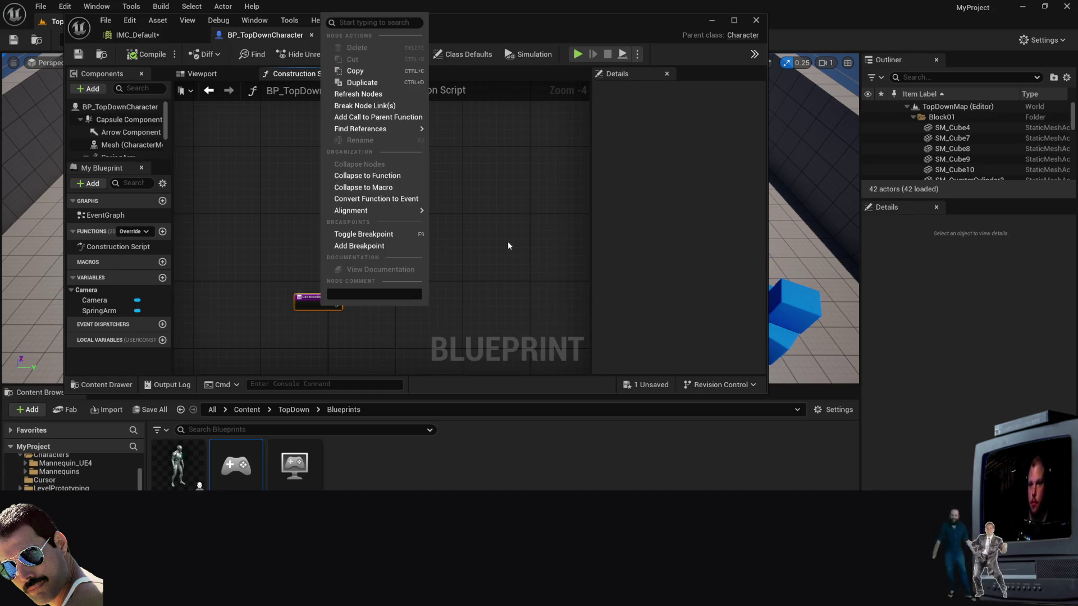
click(524, 183)
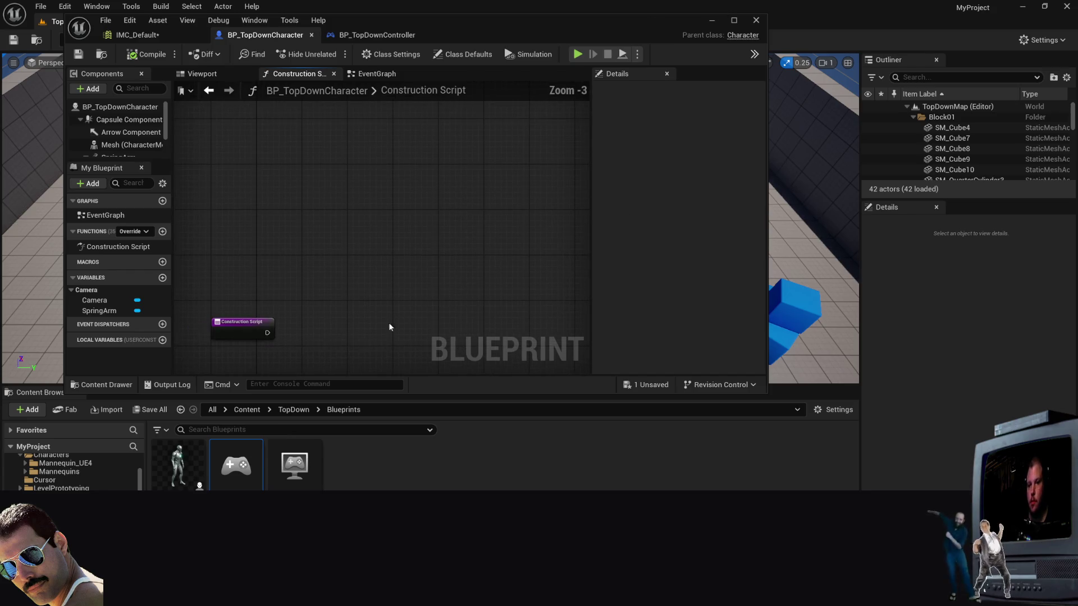
click(377, 34)
scroll(453, 272, down, 3)
scroll(453, 272, up, 3)
mouse_move(453, 272)
mouse_down()
mouse_move(261, 198)
mouse_move(264, 163)
mouse_move(233, 110)
mouse_move(360, 194)
mouse_up()
scroll(262, 197, down, 1)
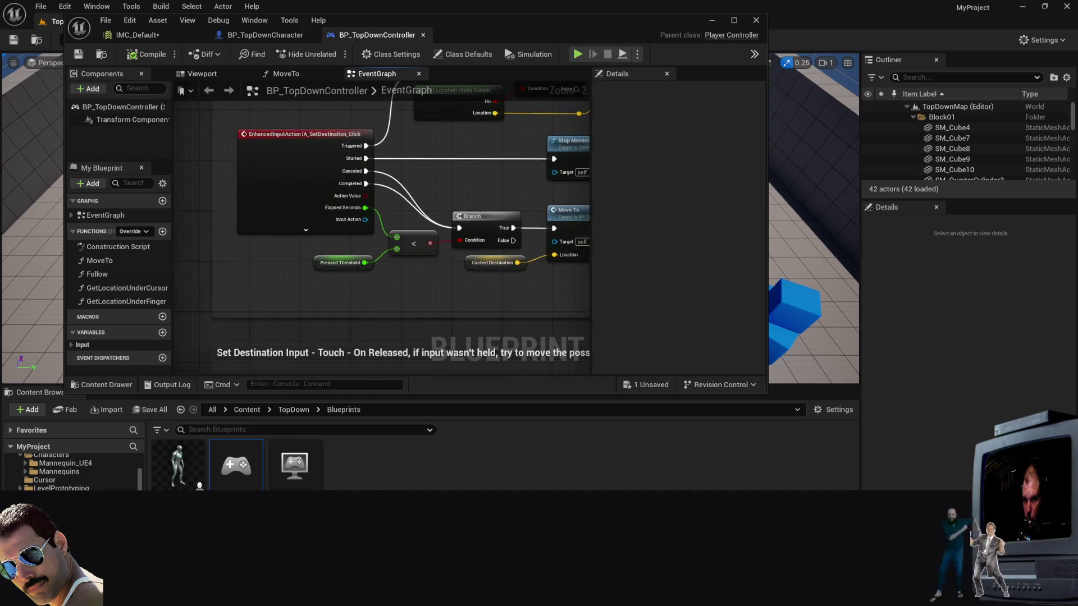
scroll(360, 194, up, 1)
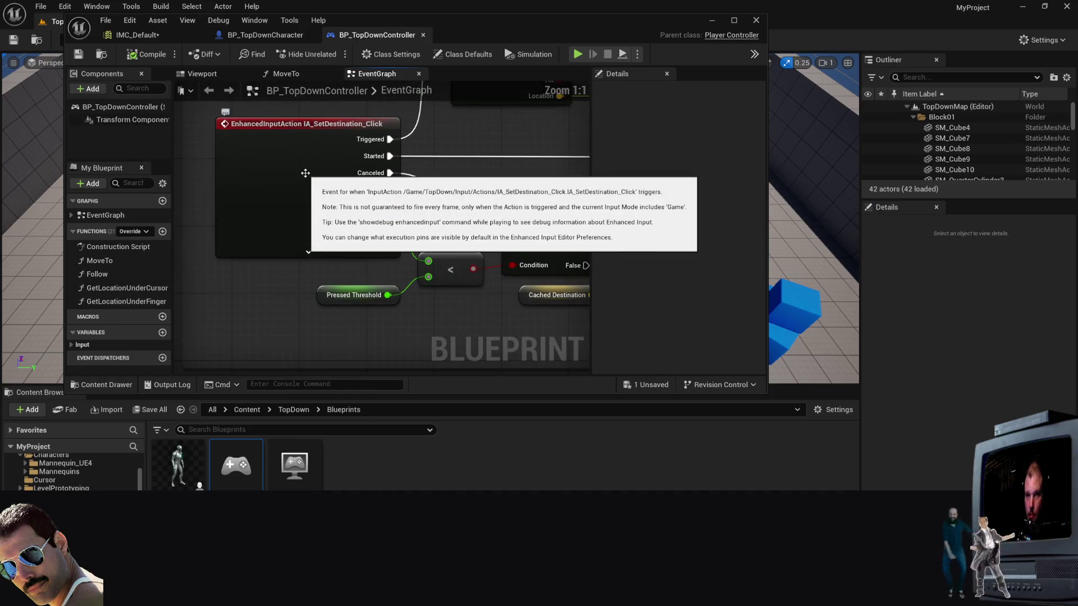
scroll(311, 195, down, 5)
scroll(310, 195, up, 4)
scroll(313, 181, down, 3)
scroll(322, 192, up, 3)
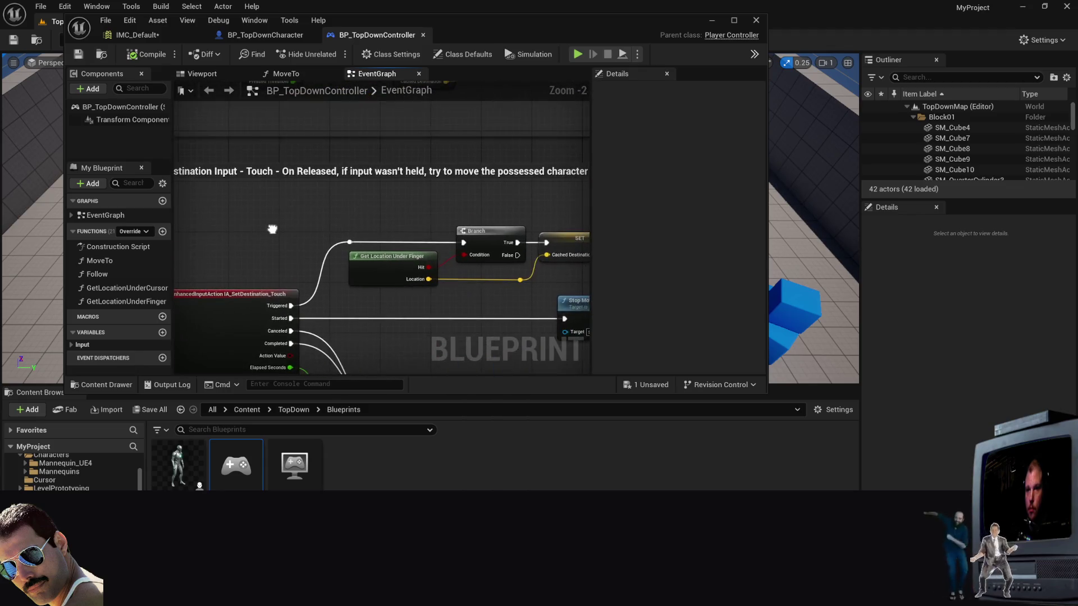
drag(268, 136, 331, 155)
mouse_move(425, 125)
mouse_down()
mouse_move(326, 159)
mouse_move(198, 160)
mouse_move(398, 156)
mouse_up()
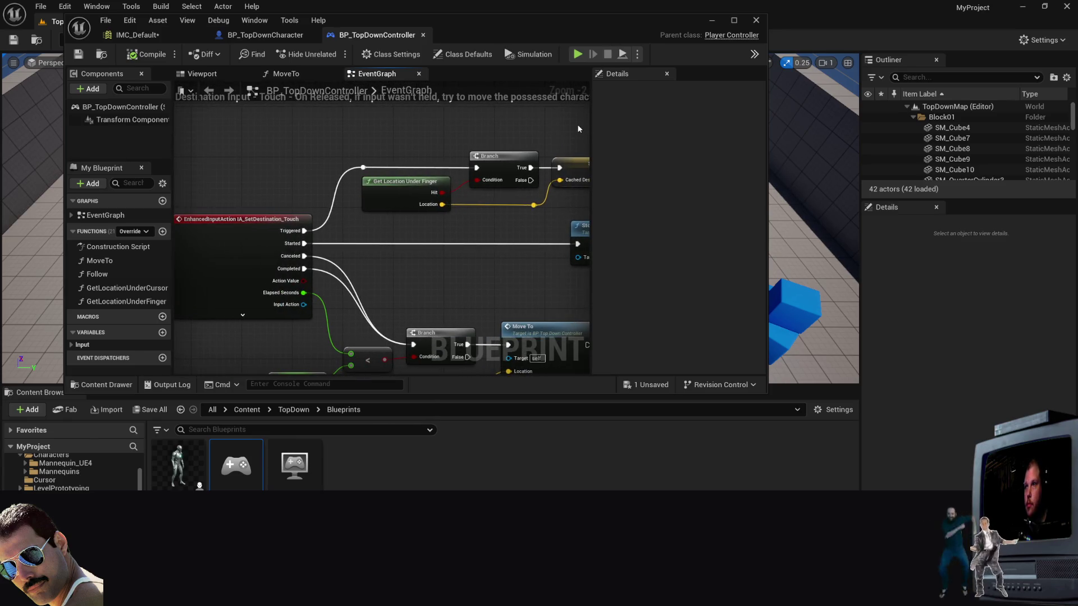
scroll(415, 117, down, 3)
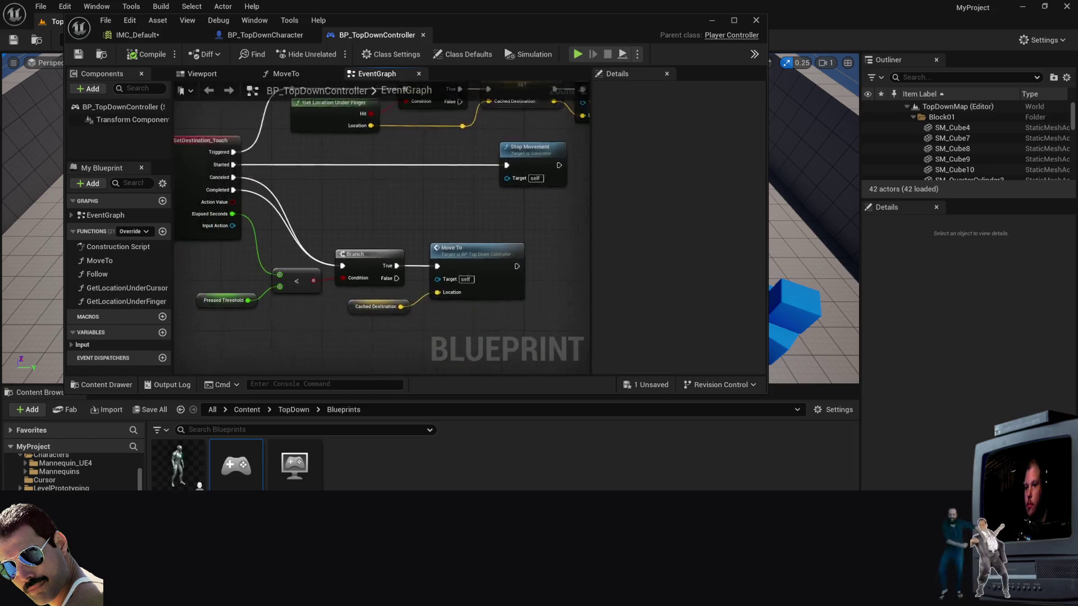
scroll(403, 279, up, 3)
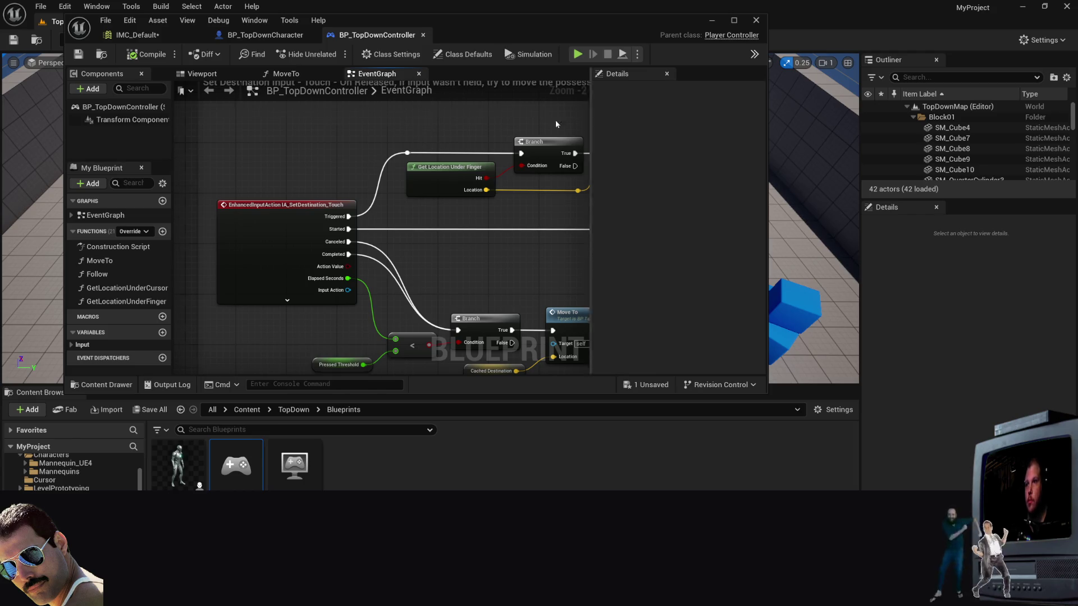
scroll(554, 119, down, 7)
scroll(491, 234, up, 2)
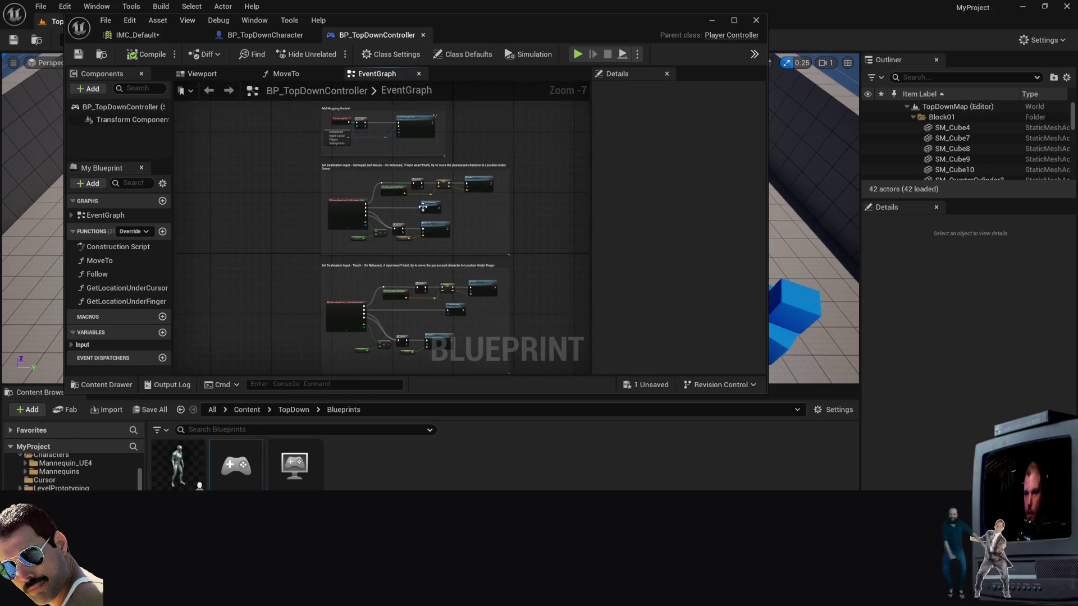
scroll(422, 206, up, 4)
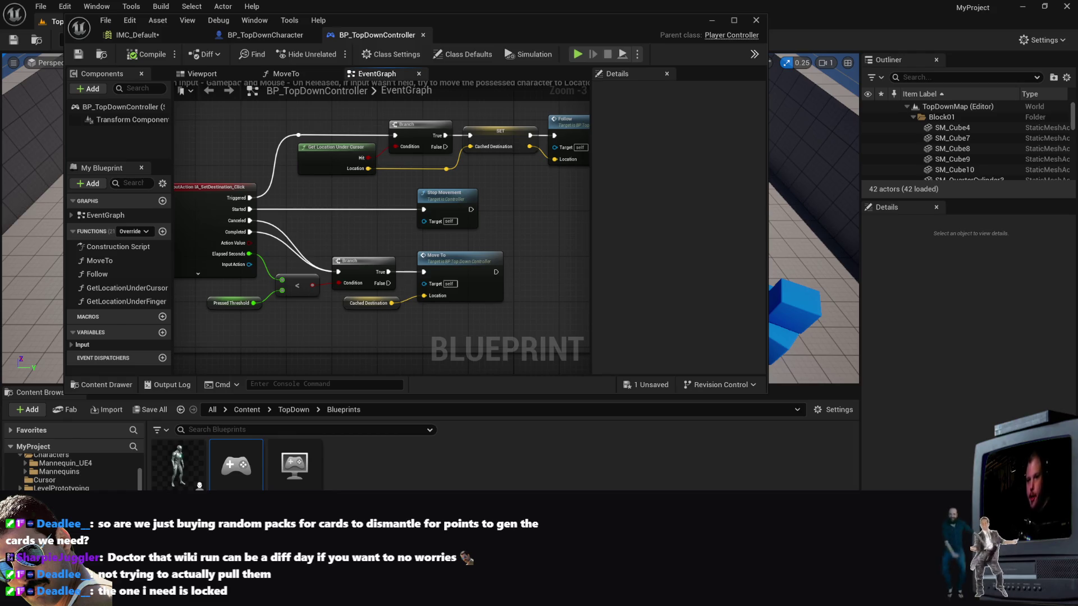
scroll(568, 268, down, 2)
scroll(561, 274, up, 2)
scroll(562, 274, down, 4)
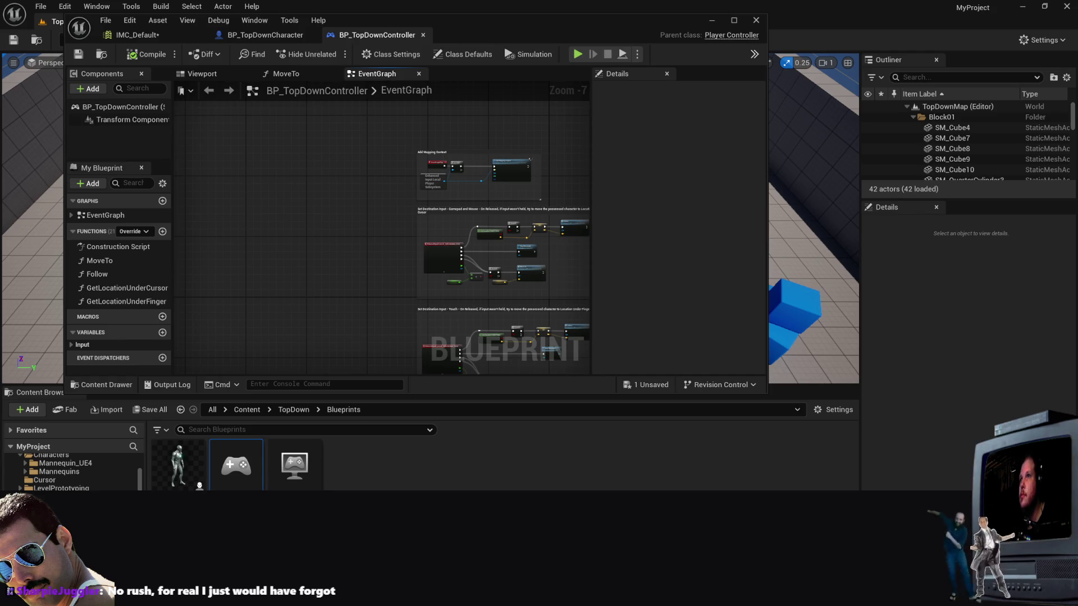
click(20, 166)
click(713, 21)
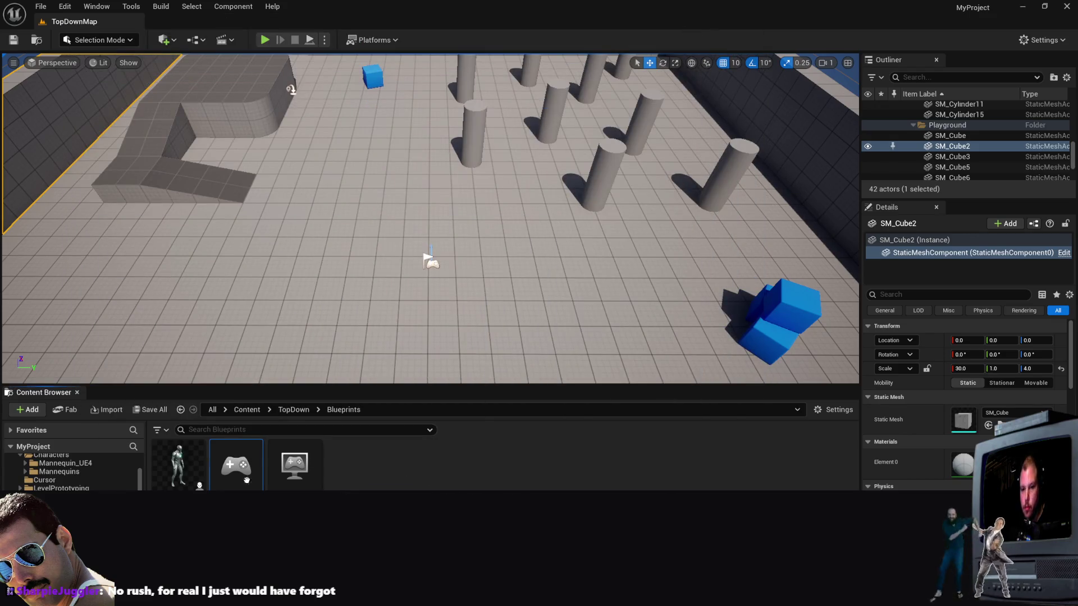
Step: Check BP_TopDownCharacter's asset actions, then open BP_TopDownGameMode to view its controller and pawn classes
click(291, 466)
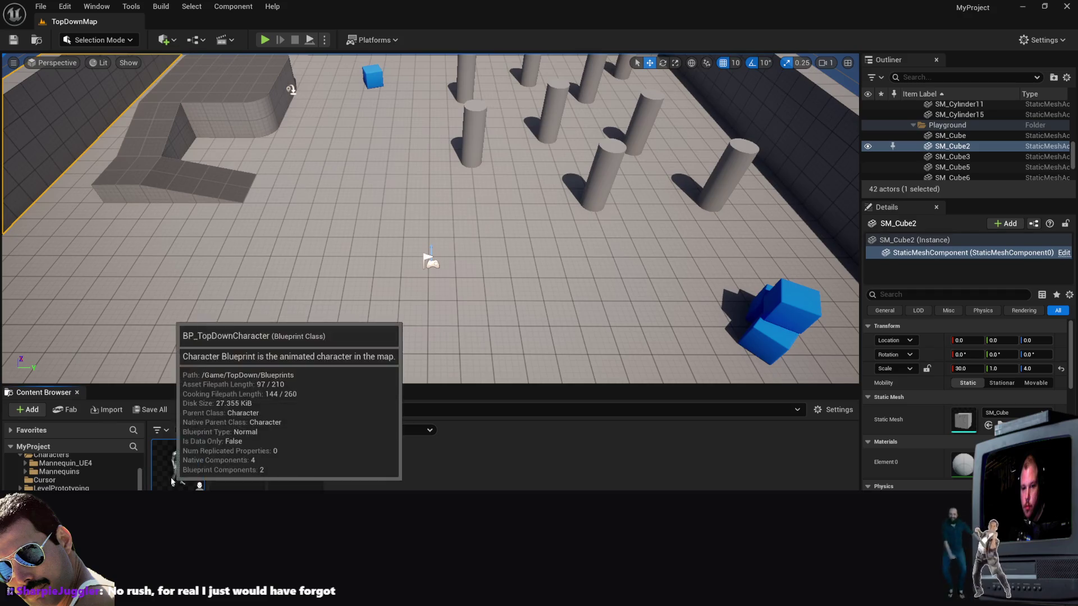
right_click(175, 481)
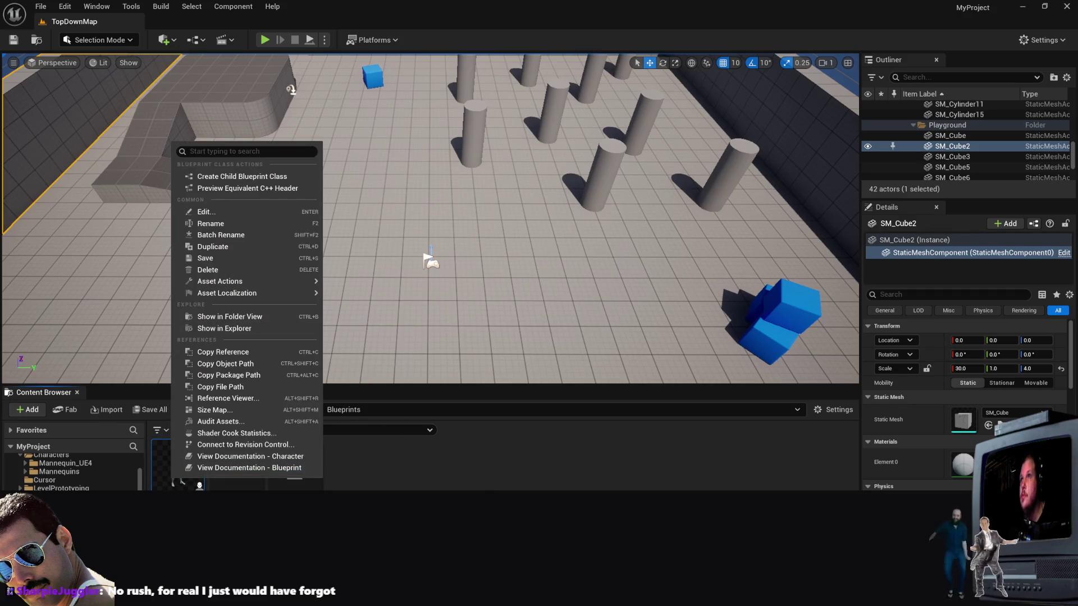
key(Escape)
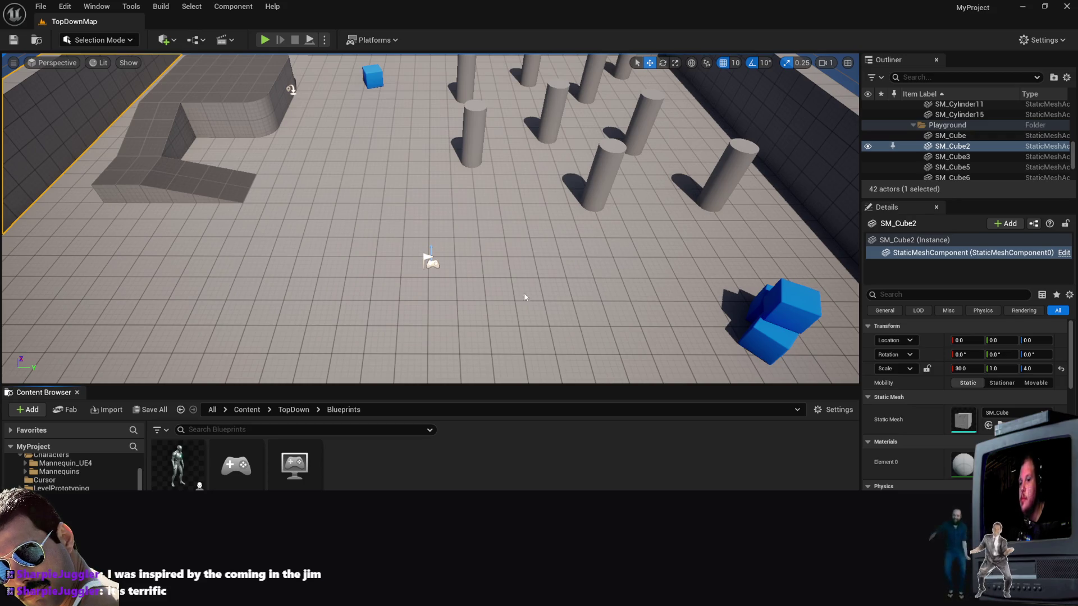
double_click(294, 464)
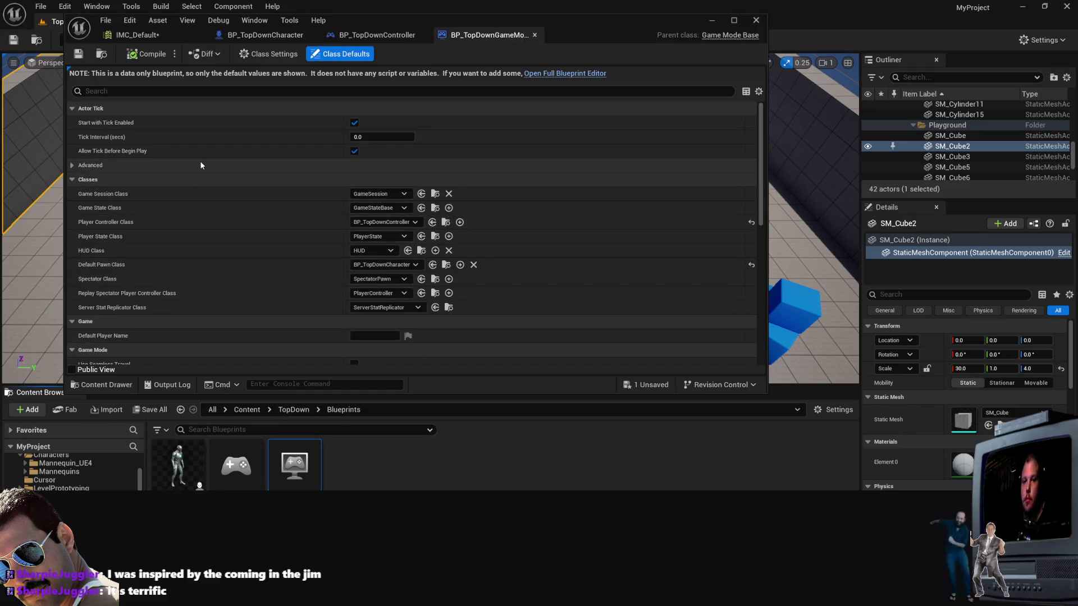
scroll(208, 167, down, 1)
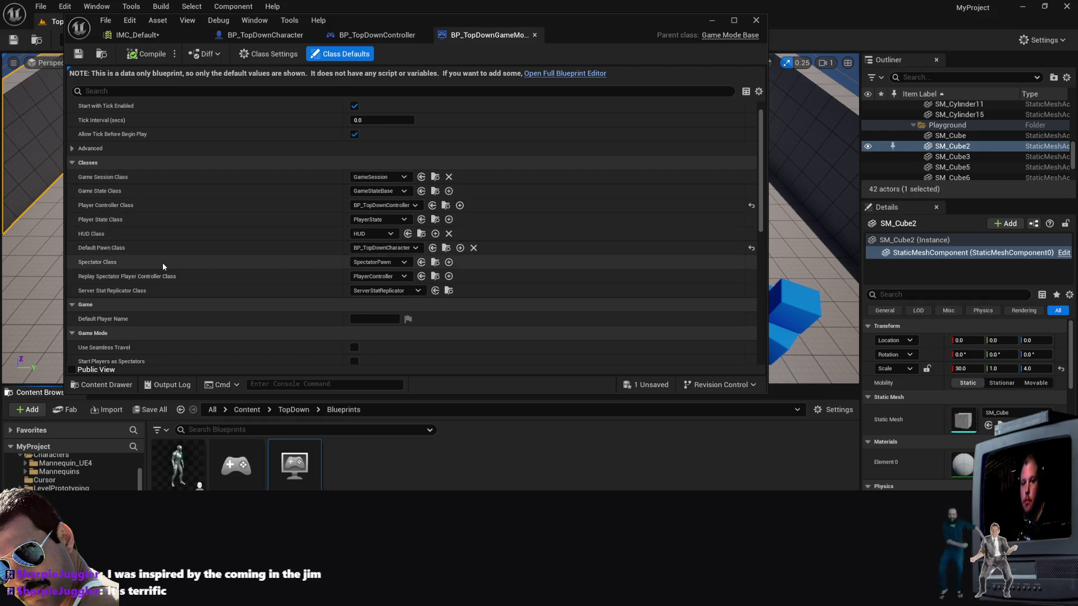
scroll(199, 264, down, 3)
scroll(197, 264, down, 4)
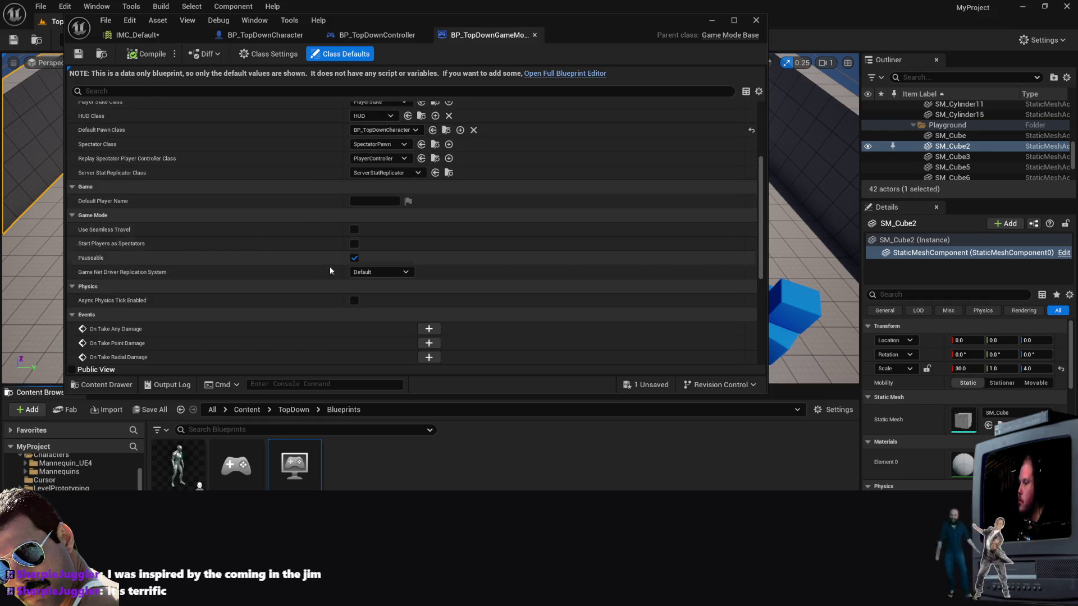
scroll(230, 231, down, 7)
scroll(230, 232, up, 9)
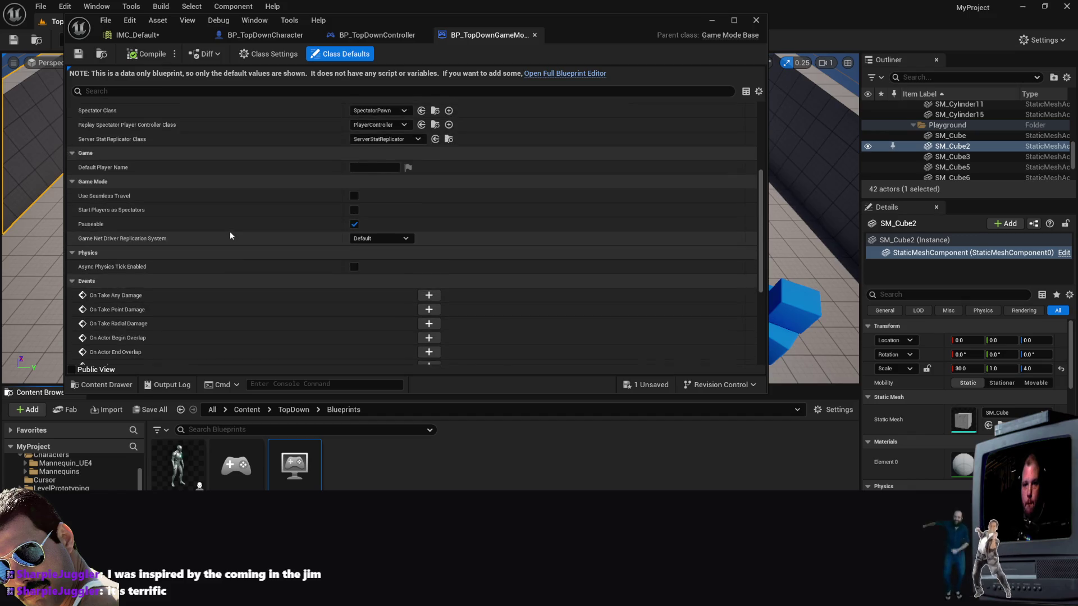
scroll(365, 244, up, 2)
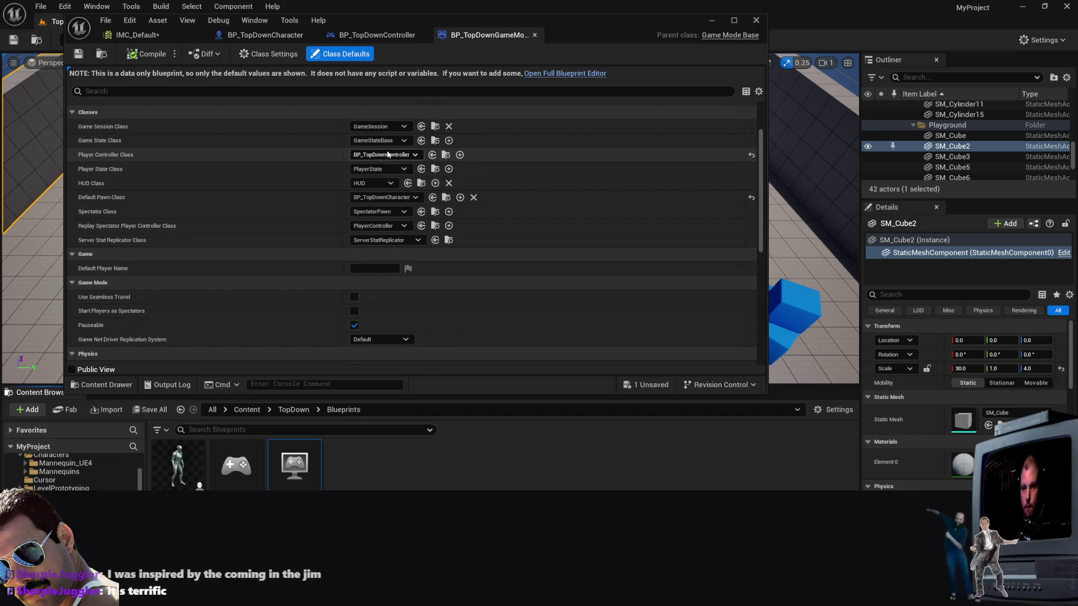
scroll(331, 213, up, 4)
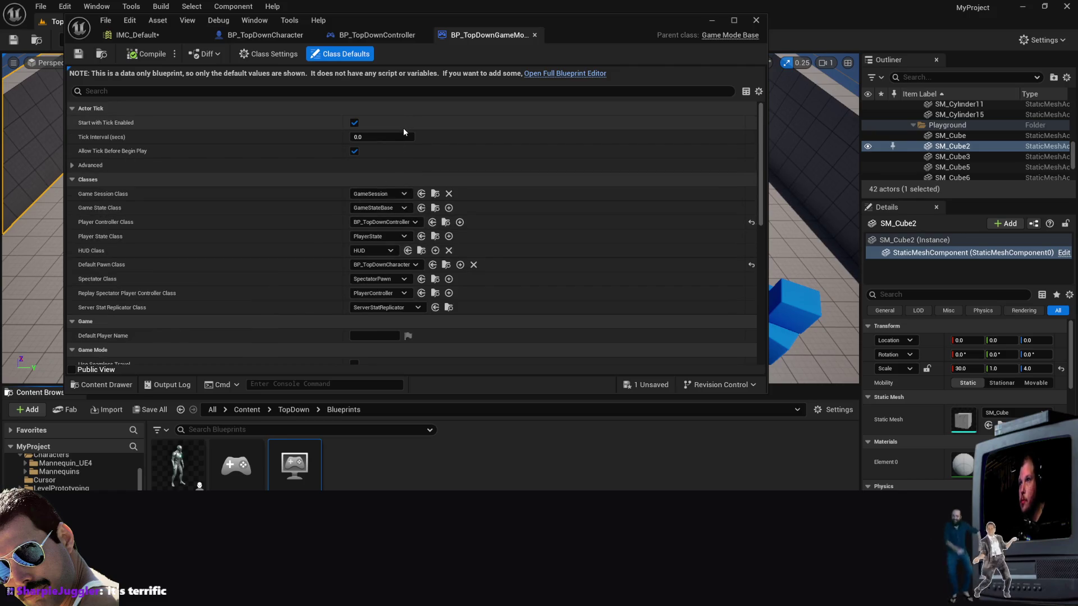
scroll(561, 219, down, 2)
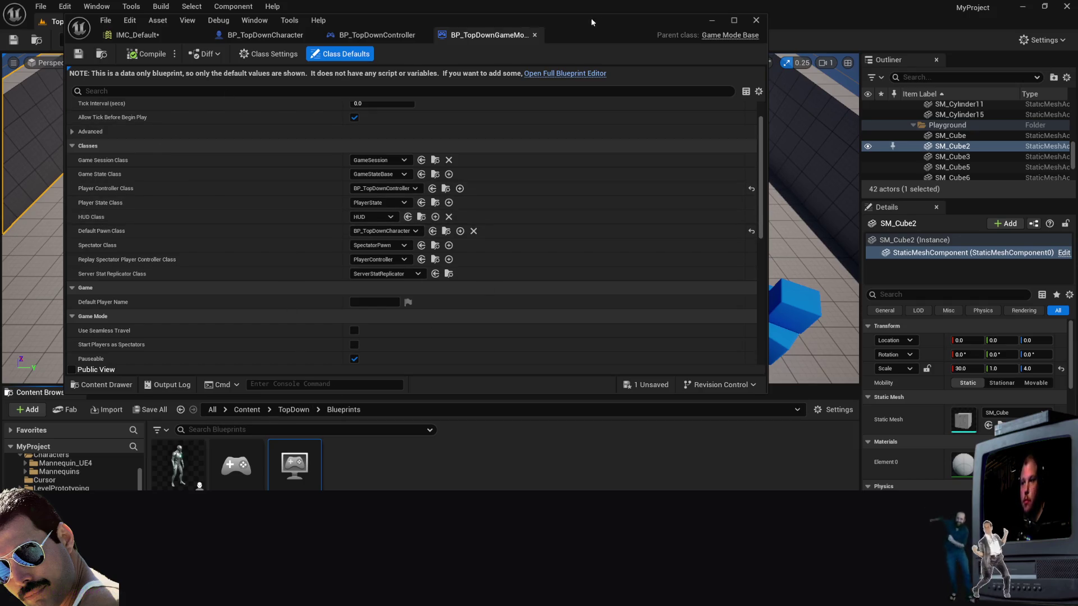
click(734, 21)
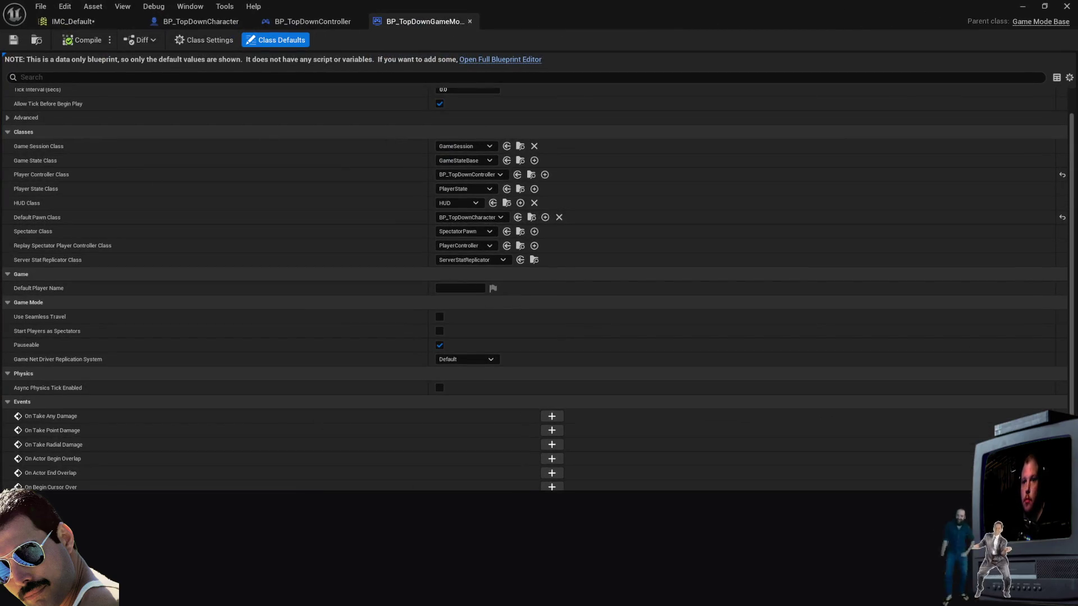
click(1045, 6)
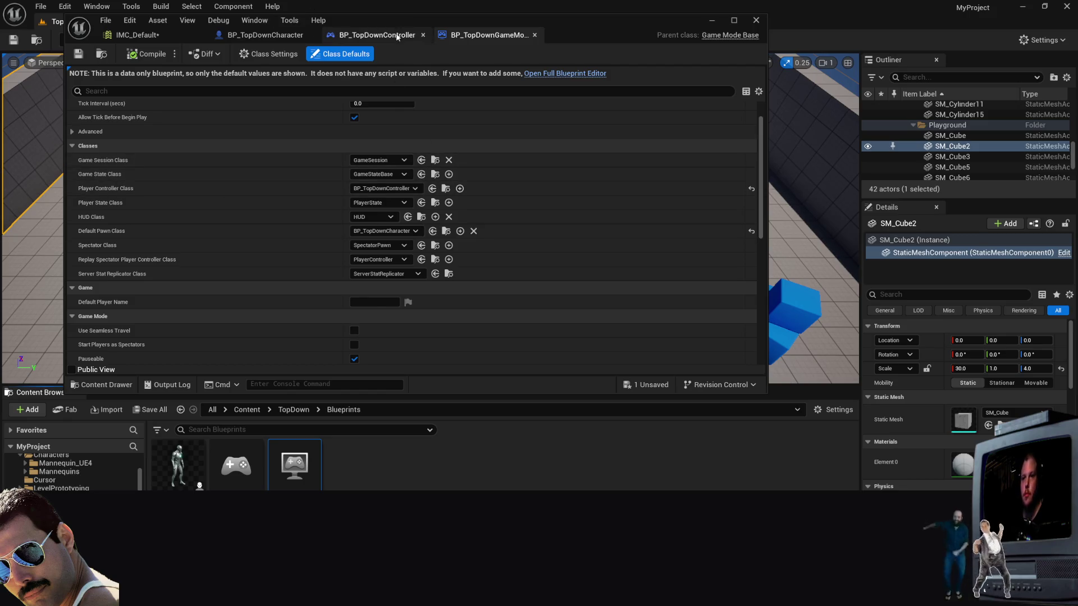
Step: View BP_TopDownController's MoveTo function graph, then minimize the Blueprint editor
click(377, 34)
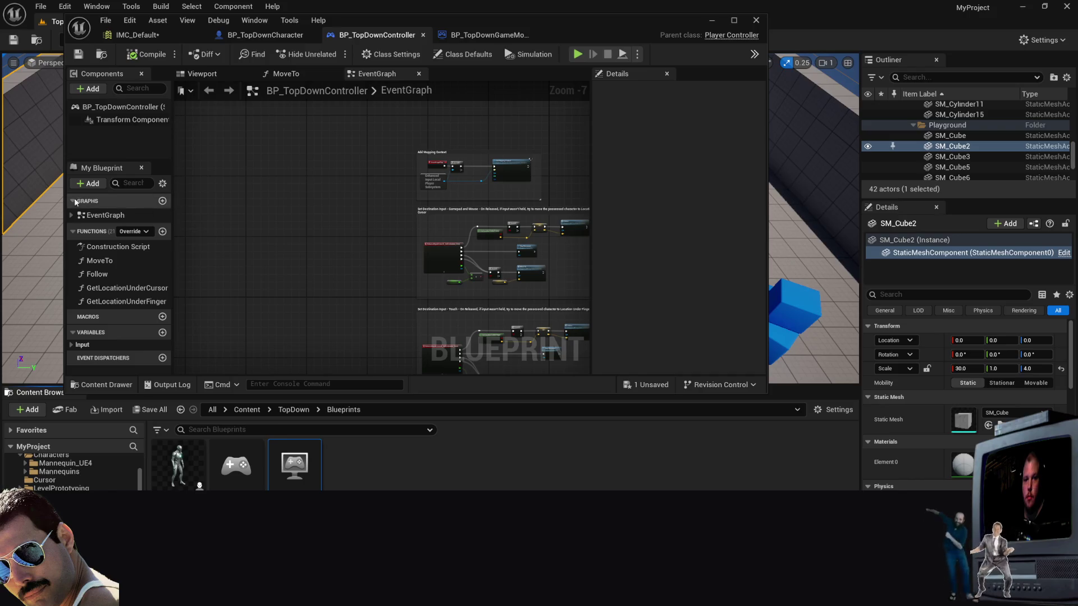
click(309, 72)
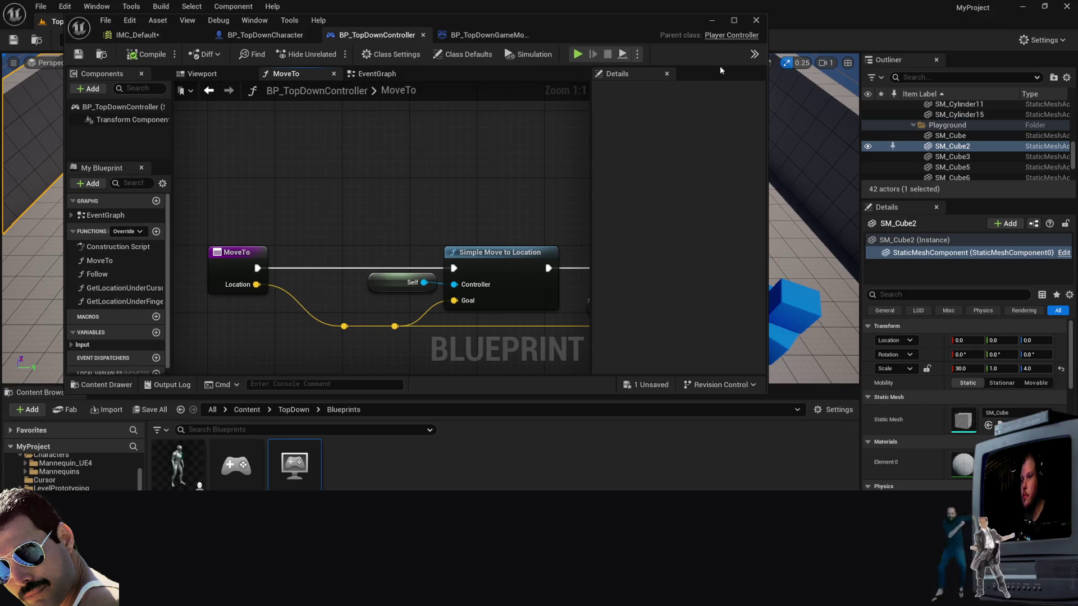
click(712, 20)
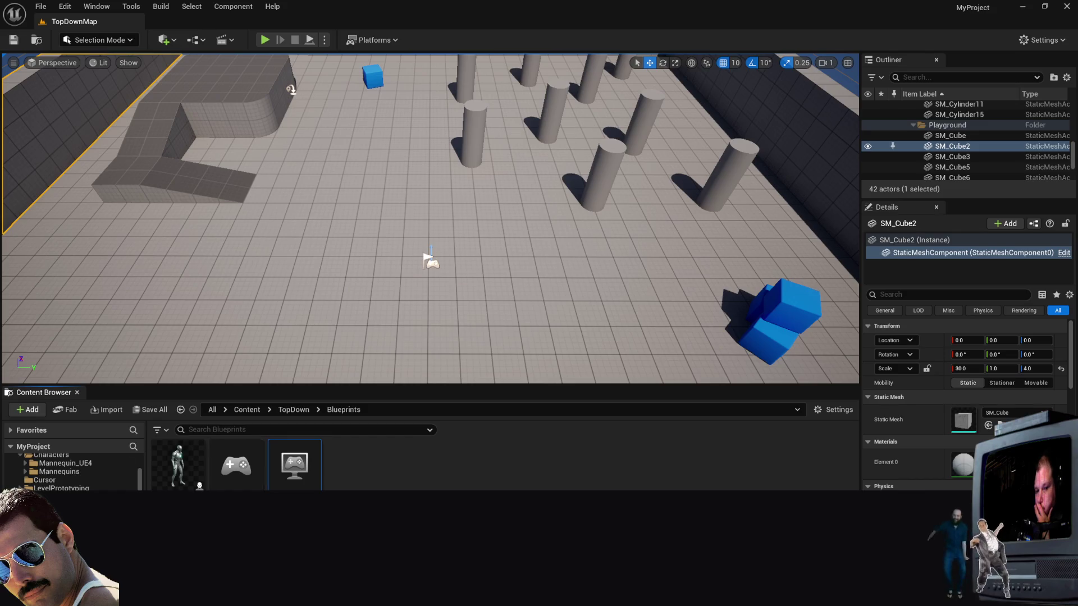
Step: Step back through the Actions folder up to Content/TopDown/Input
key(alt+Left)
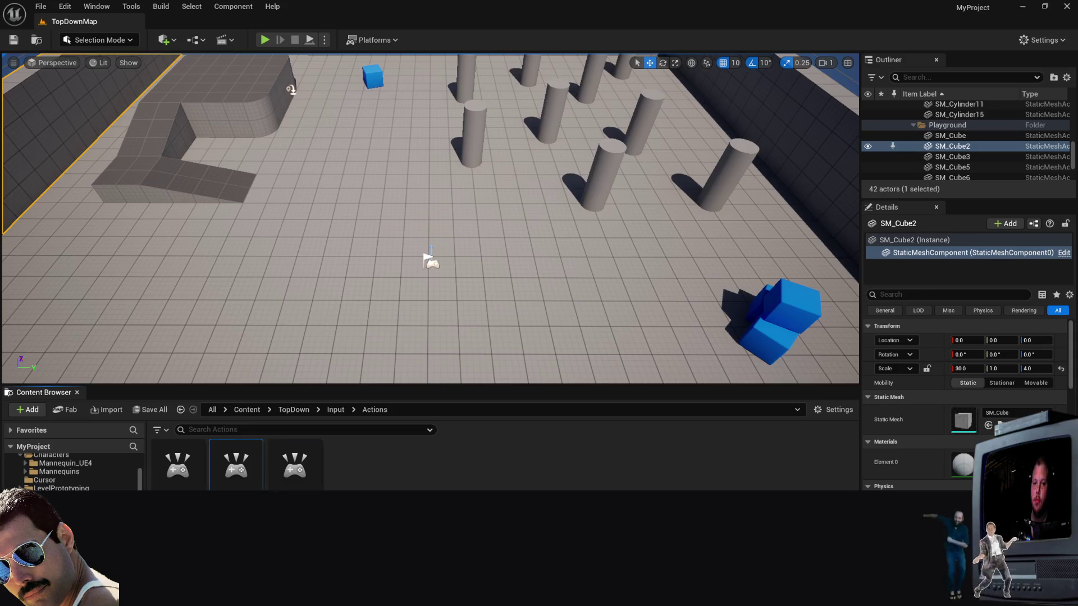
key(alt+Left)
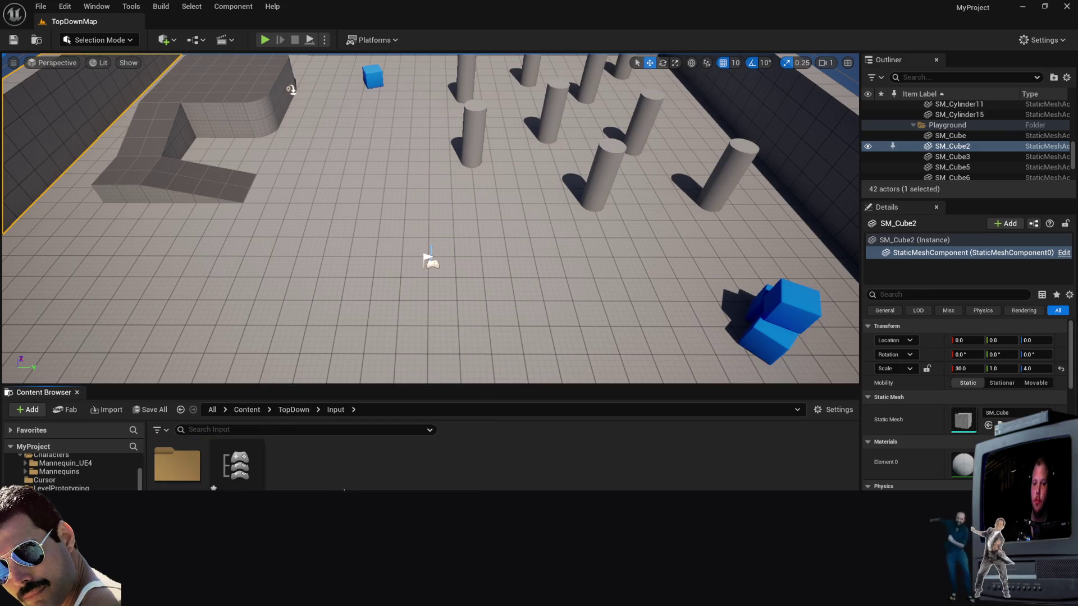
Step: Add an Input Mapping Context asset named IMC_Player, then open it with one blank mapping entry
right_click(348, 466)
mouse_move(426, 280)
mouse_move(413, 353)
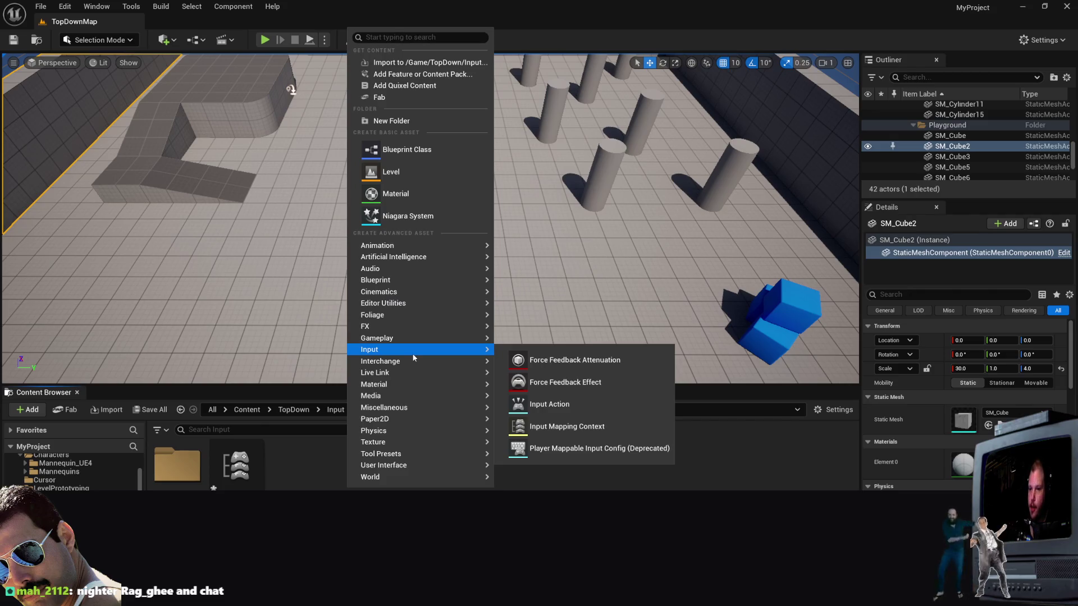
click(621, 428)
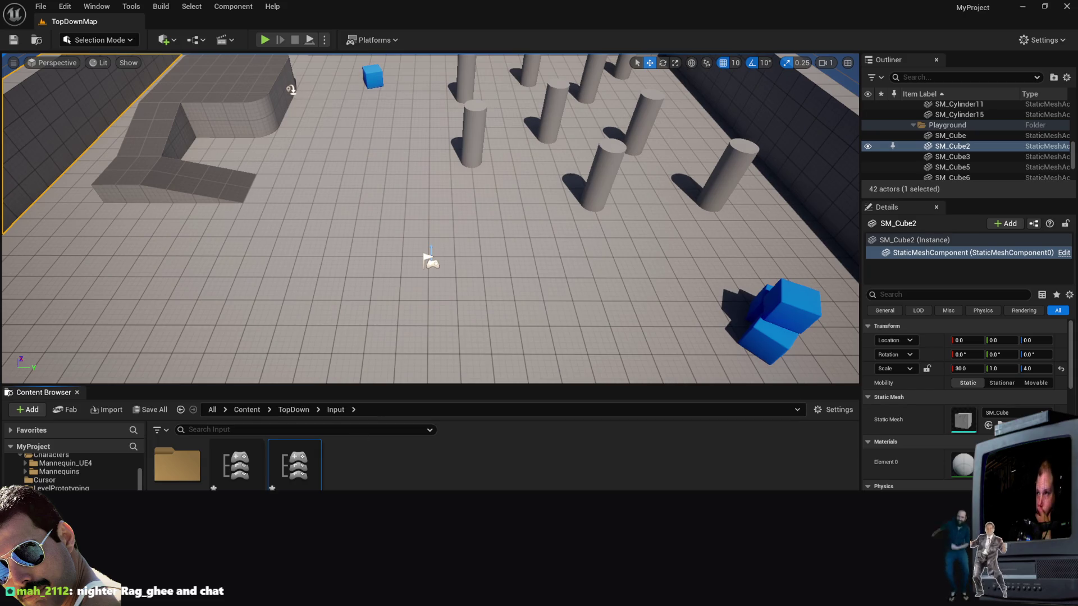
double_click(293, 474)
click(107, 122)
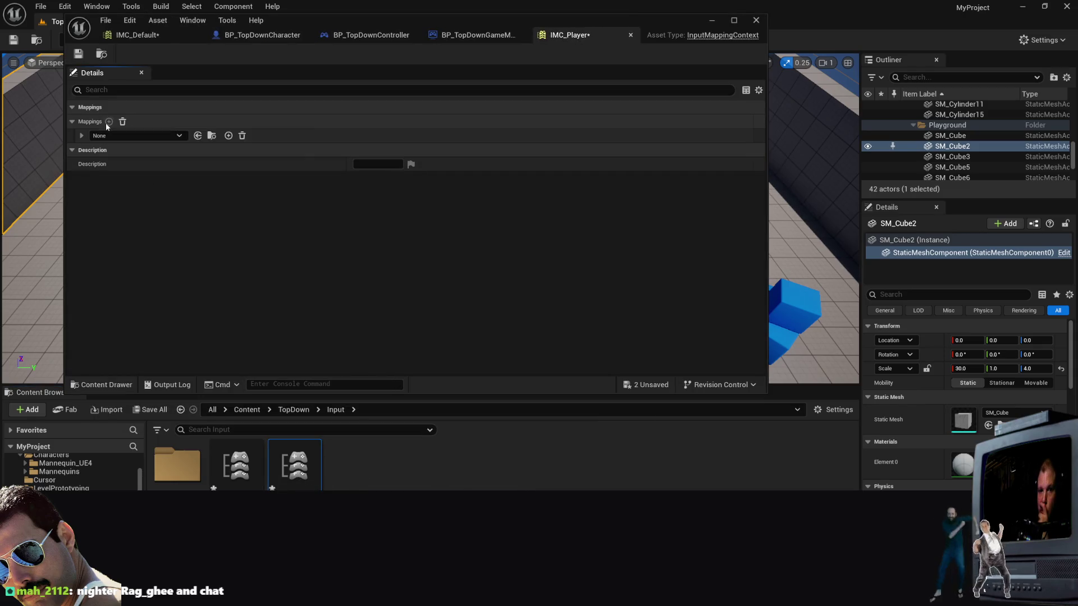
Step: Assign IA_Move to IMC_Player's mapping, then start creating a new Input Action asset
click(151, 136)
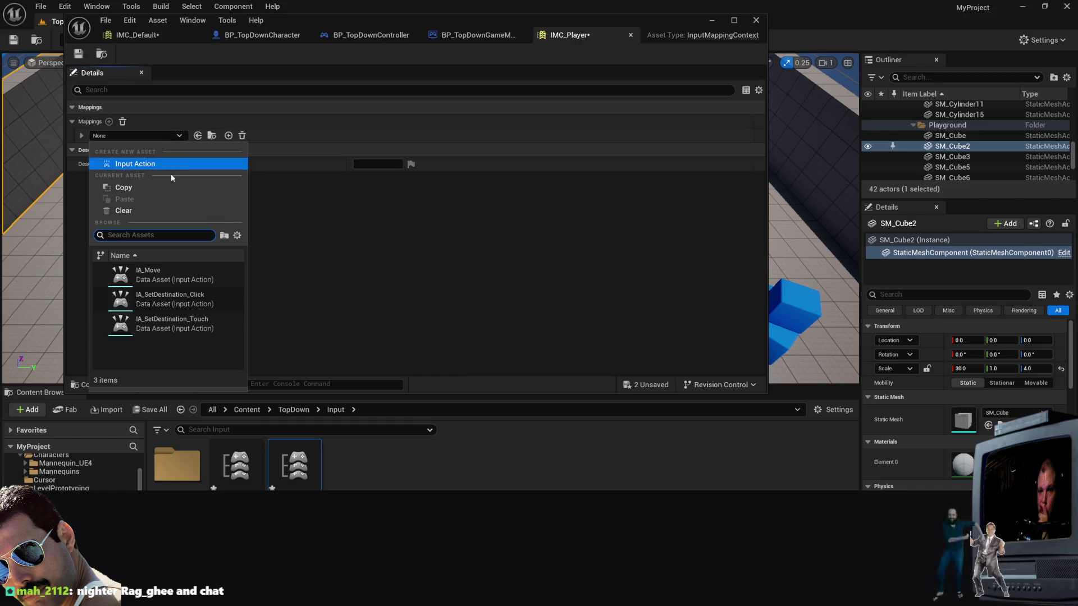
click(210, 279)
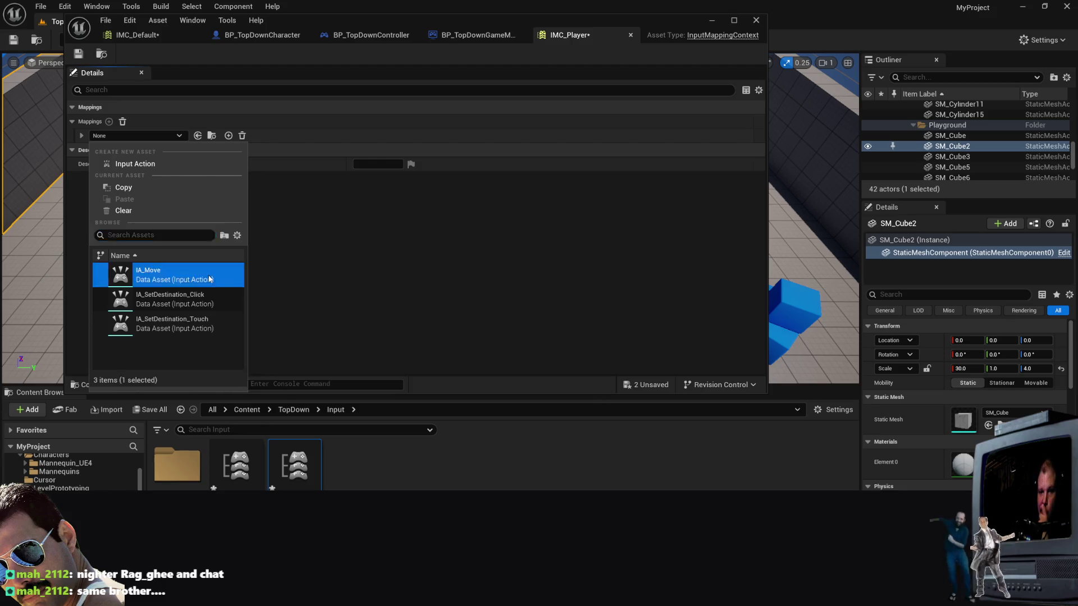
click(184, 138)
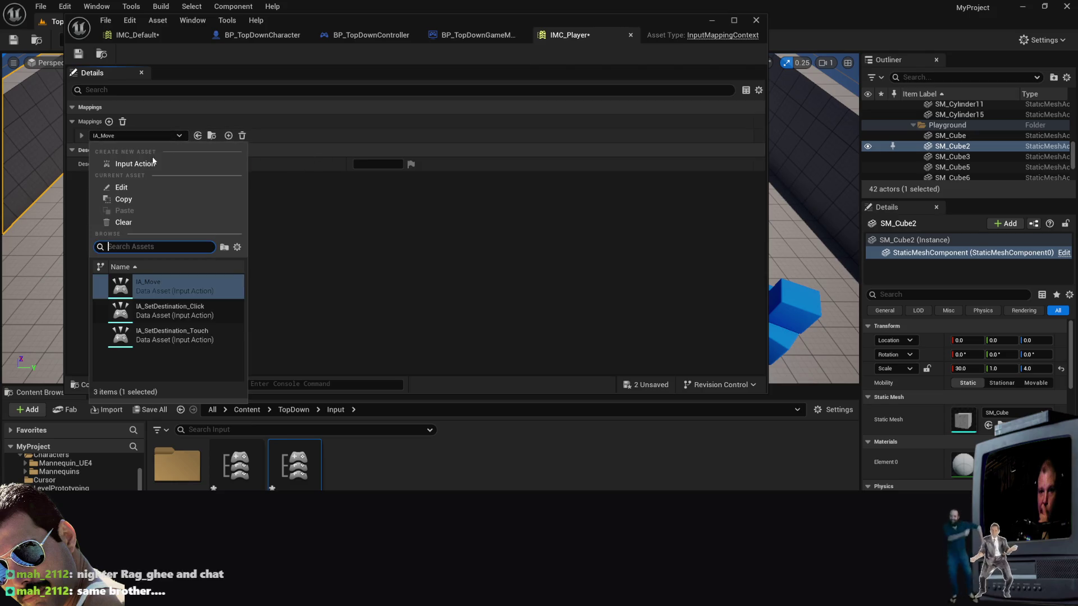
click(135, 164)
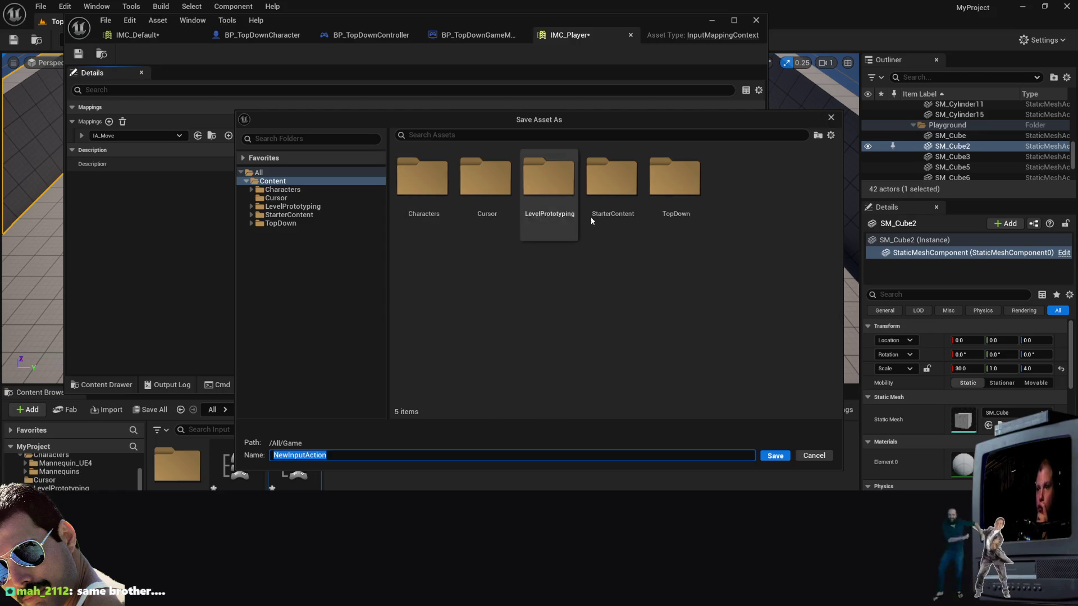
Step: Cancel saving the new input action and expand IA_Move's three empty key bindings
click(831, 118)
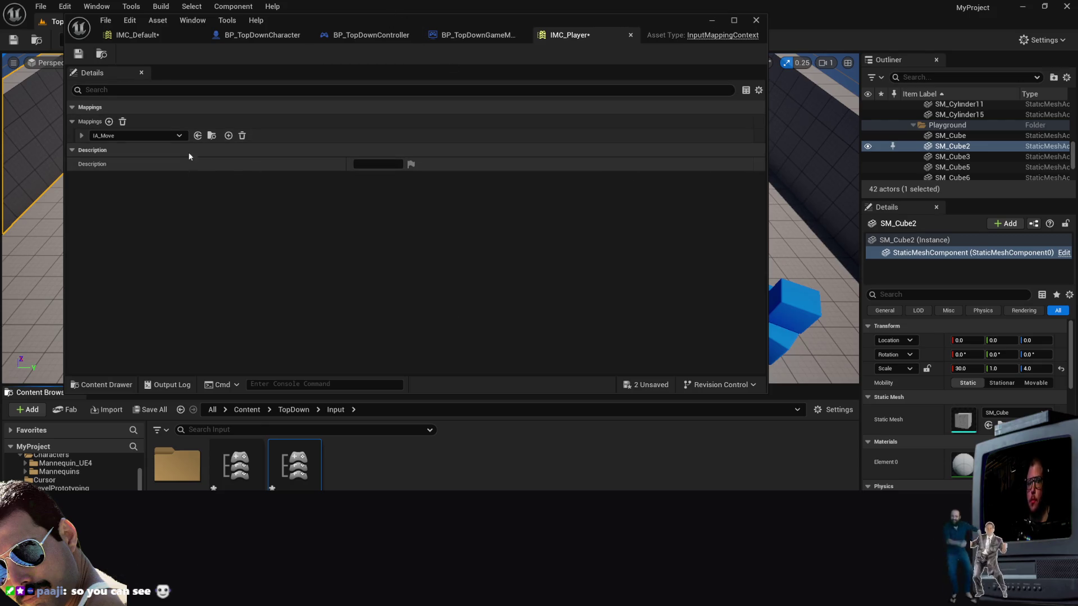
click(228, 136)
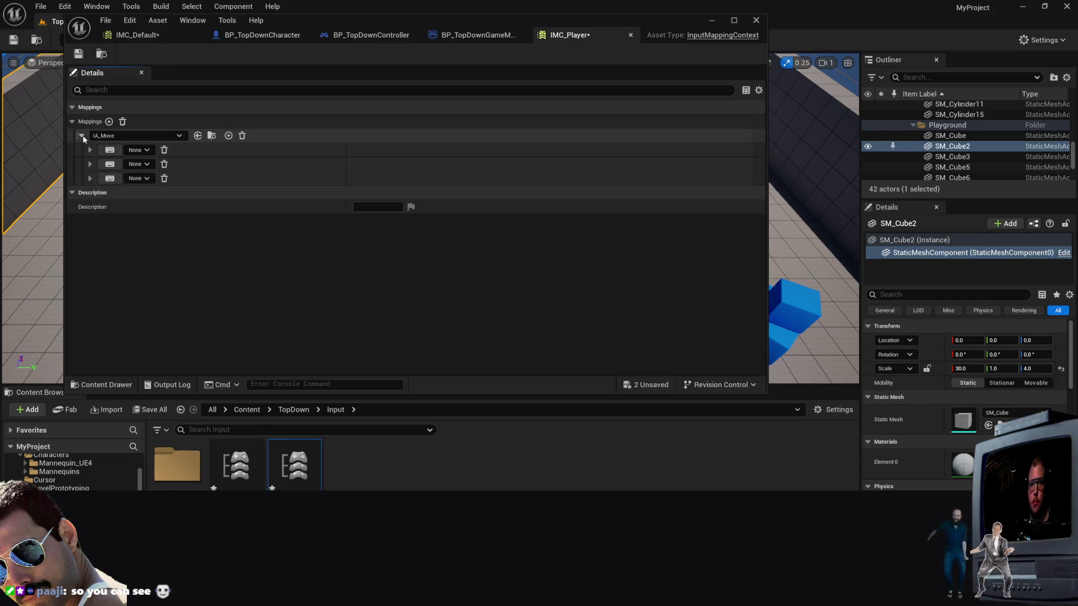
Step: Add a fourth key binding to IA_Move and collapse all four bindings' details
click(228, 136)
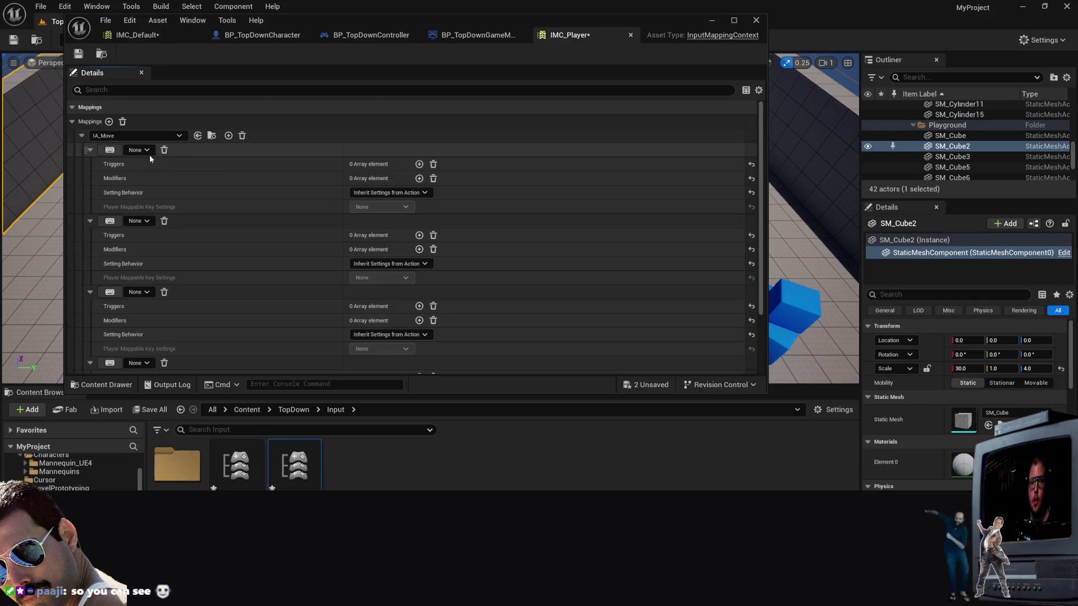
click(90, 150)
click(90, 164)
click(90, 178)
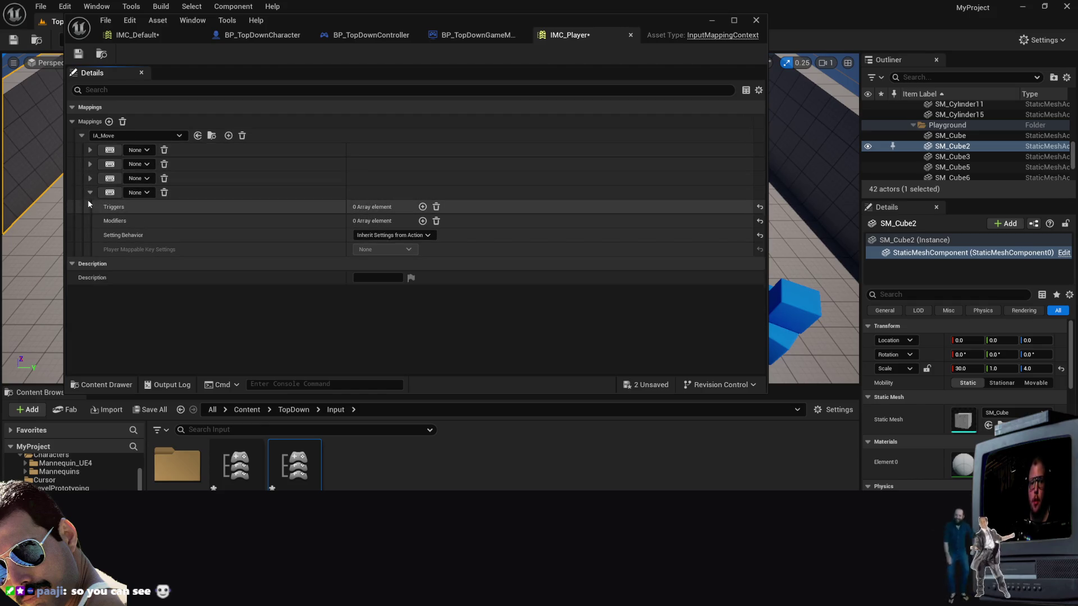
click(90, 193)
Step: Set the first two IA_Move bindings to the W and A keys
click(140, 163)
text(w)
click(203, 233)
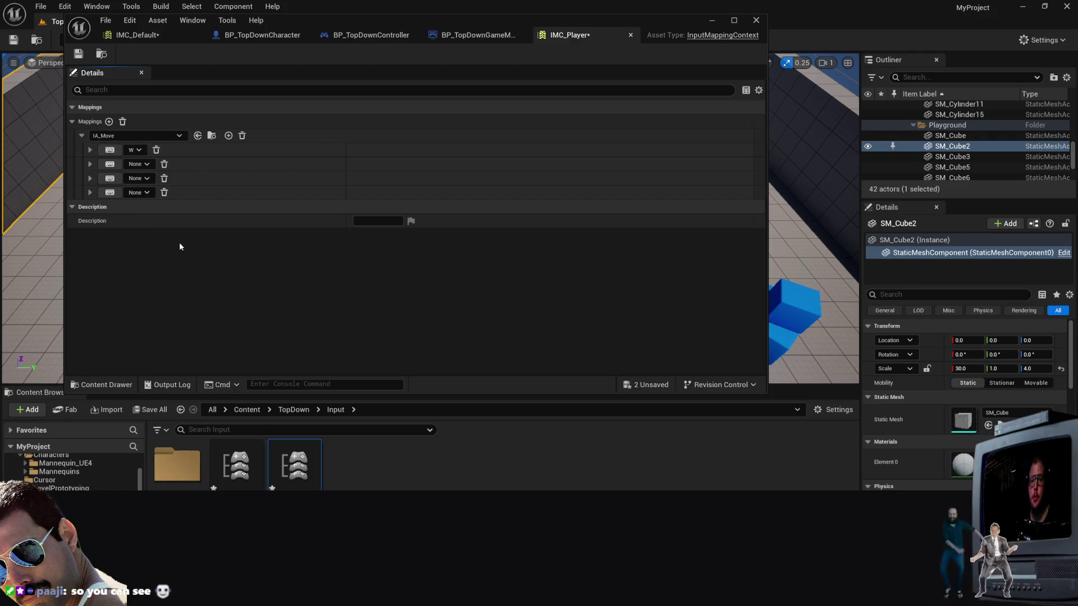
click(147, 164)
text(a)
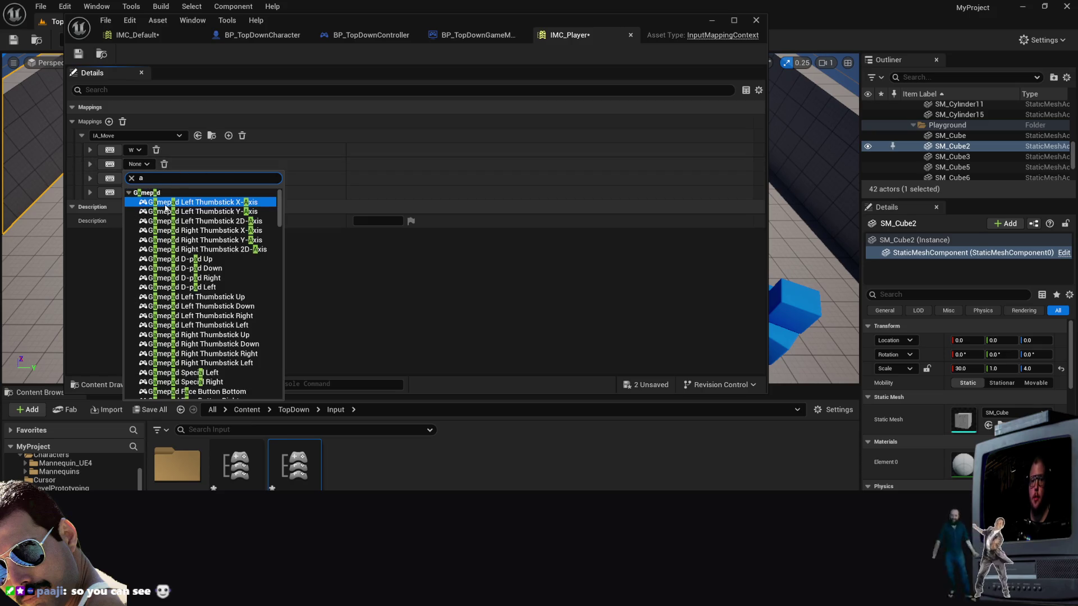
scroll(163, 224, down, 15)
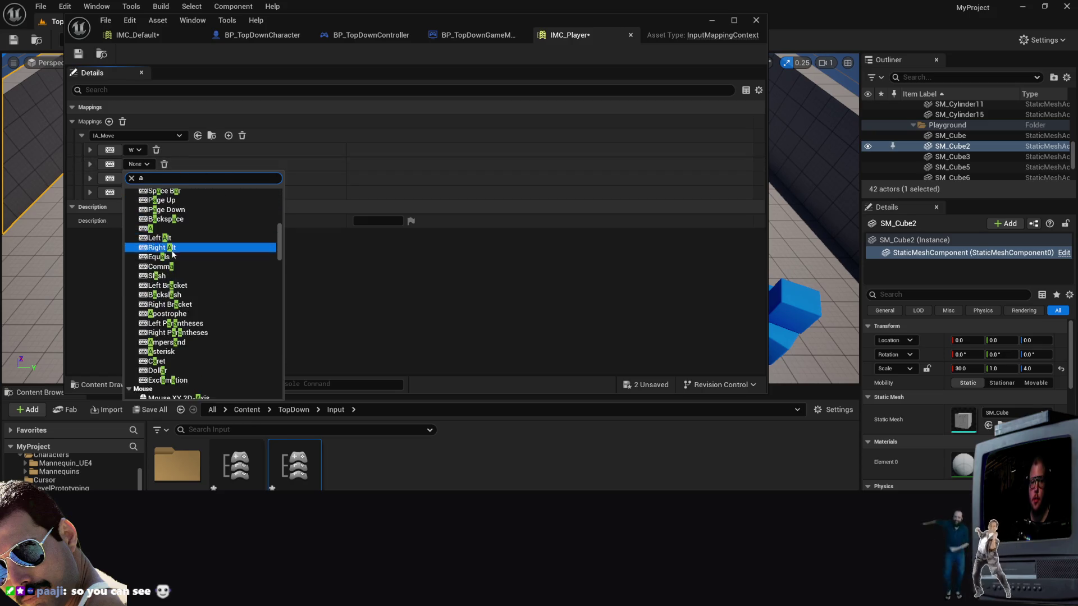
click(150, 246)
Step: Set the third and fourth bindings to S and D, then expand the W mapping
click(138, 178)
text(s)
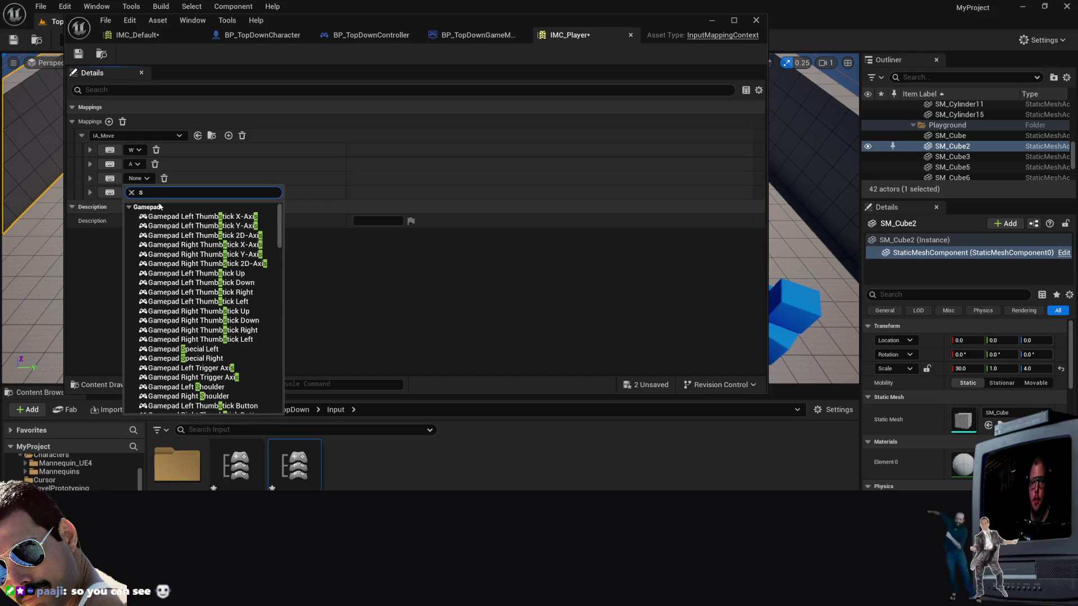
scroll(162, 247, down, 12)
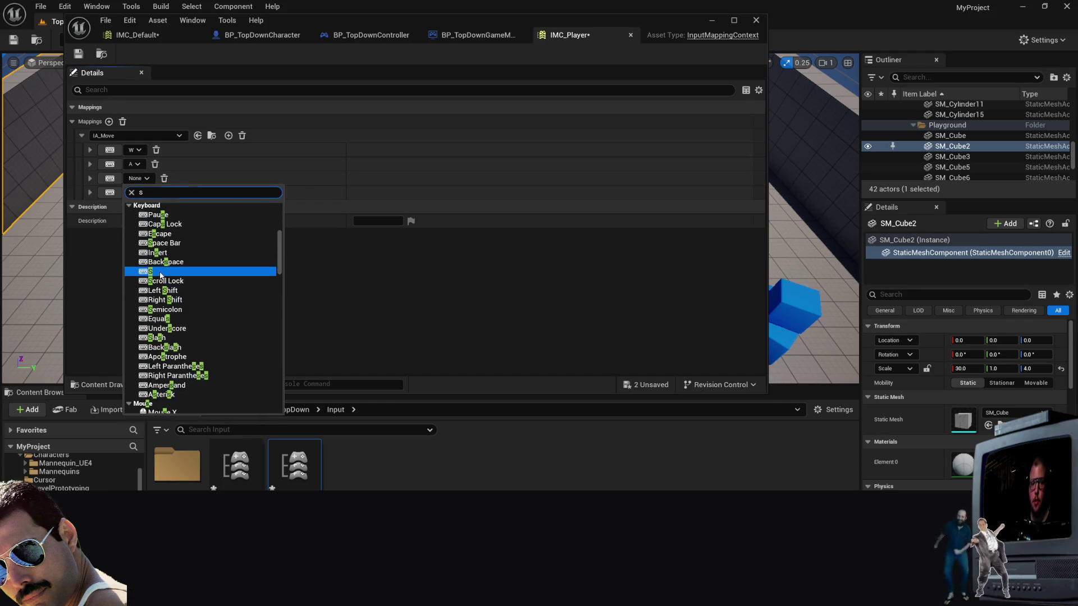
click(162, 274)
click(144, 195)
scroll(148, 303, down, 10)
click(151, 327)
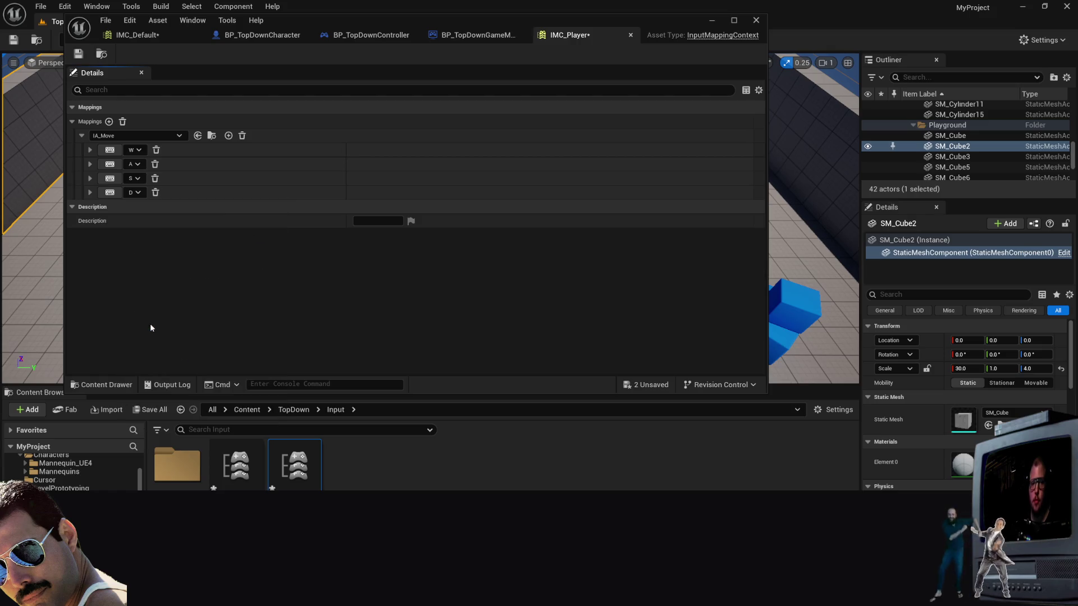
click(89, 152)
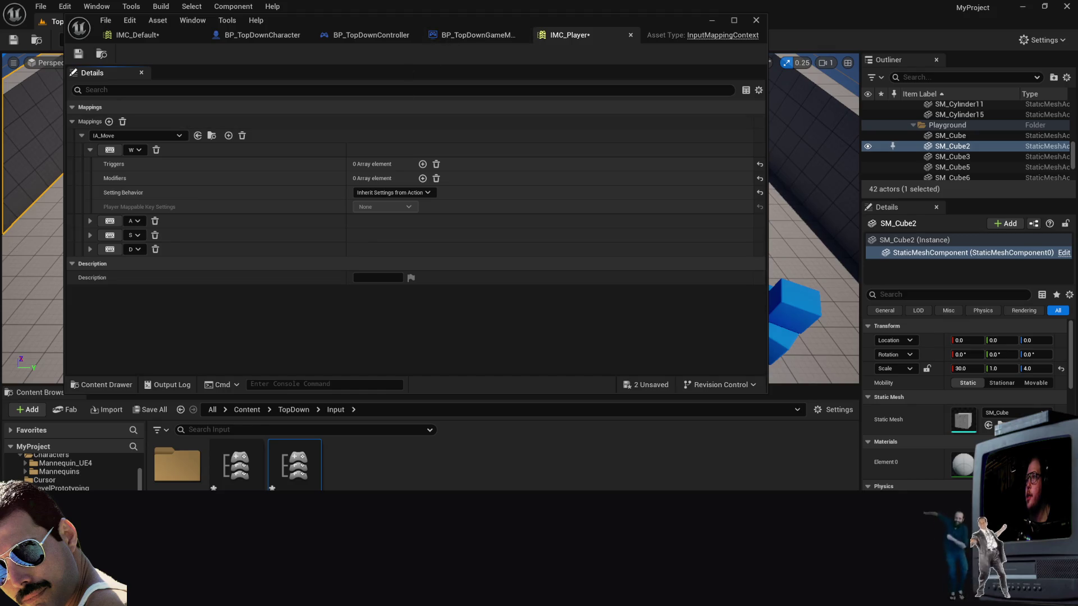
Step: Add a trigger to the W mapping and set it to Hold
click(423, 164)
click(424, 178)
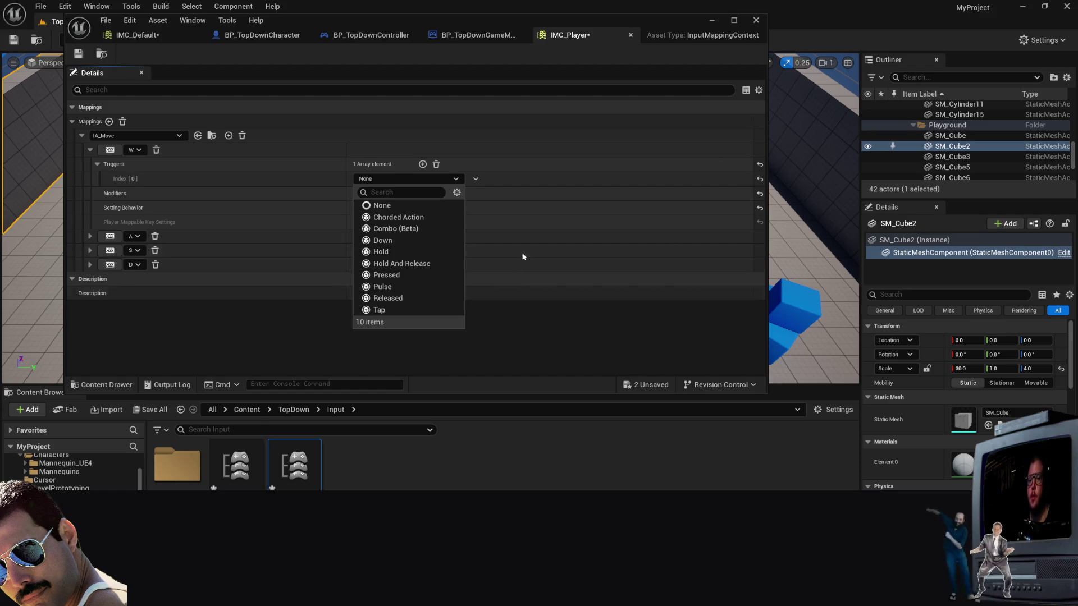
click(543, 320)
click(444, 178)
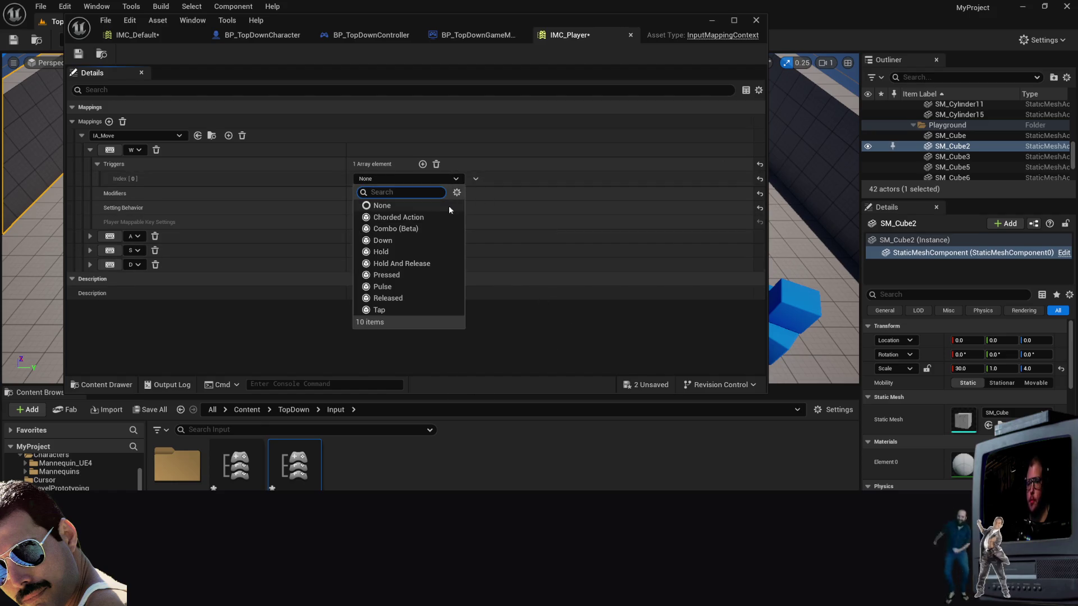
click(397, 251)
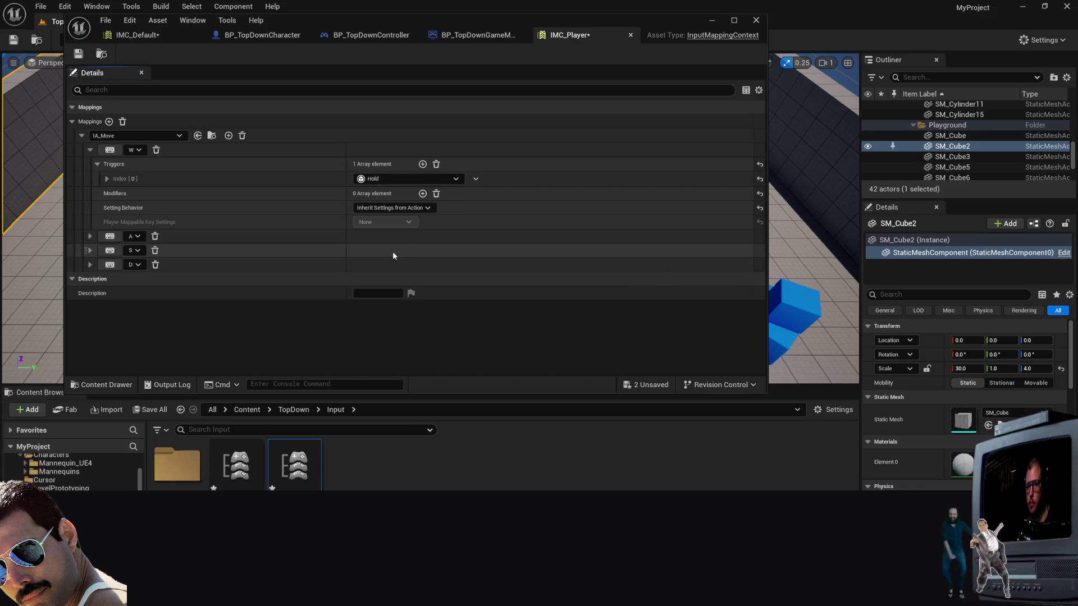
Step: Add a modifier to the W mapping, then remove it again
click(422, 194)
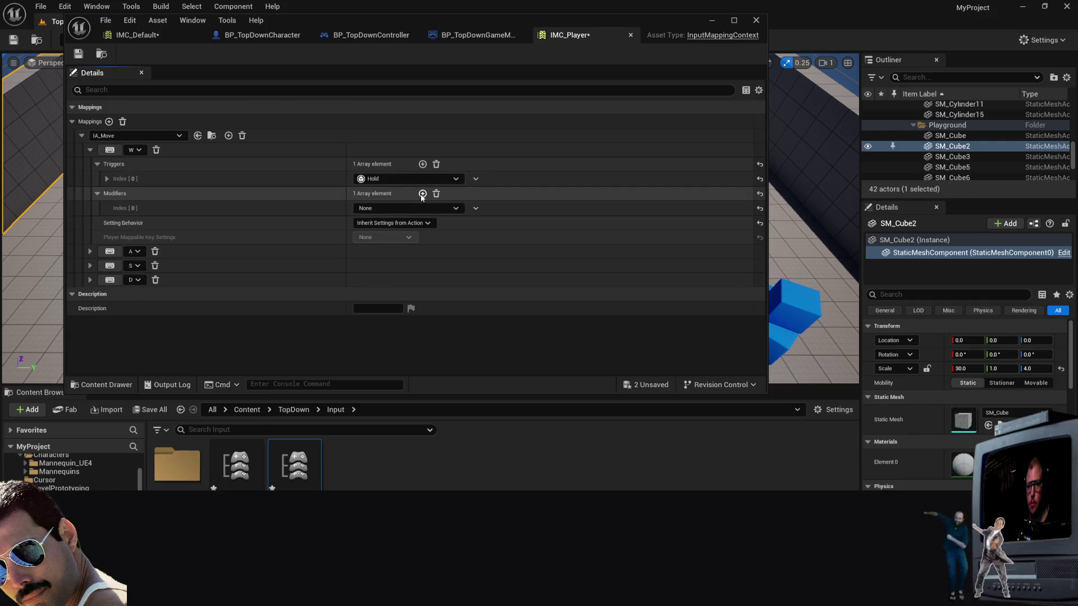
click(442, 210)
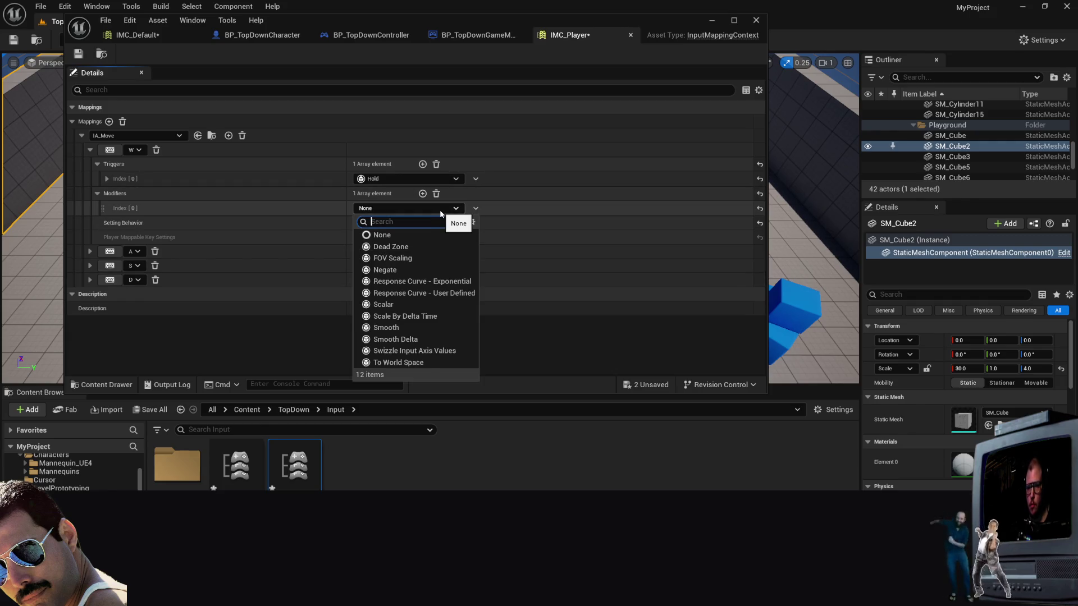
click(442, 213)
click(436, 194)
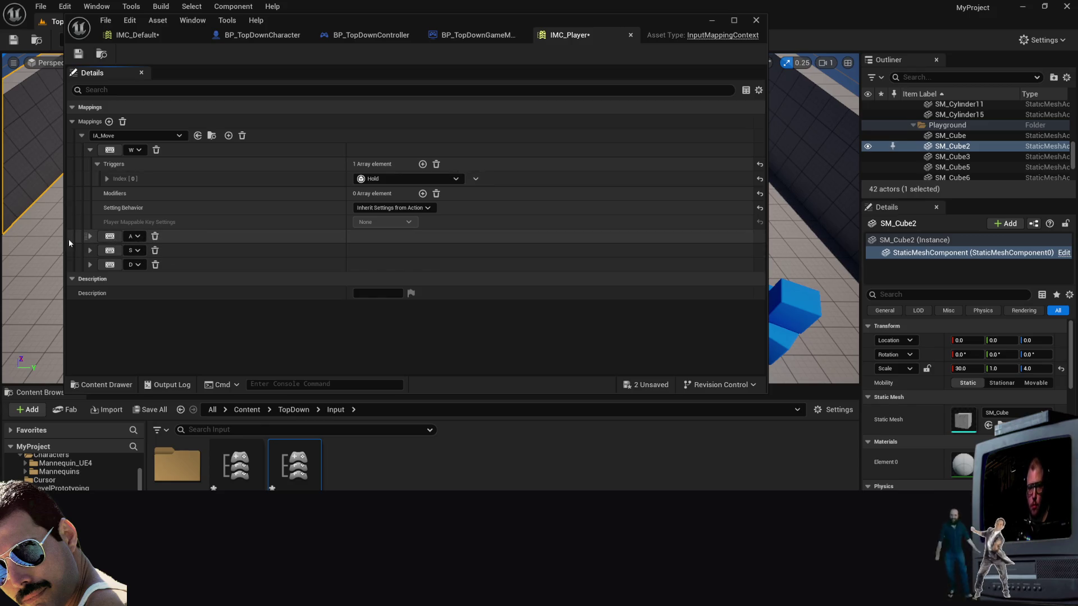
Step: Reset the W trigger to None, fold the triggers, and go to TopDown/Blueprints
click(402, 179)
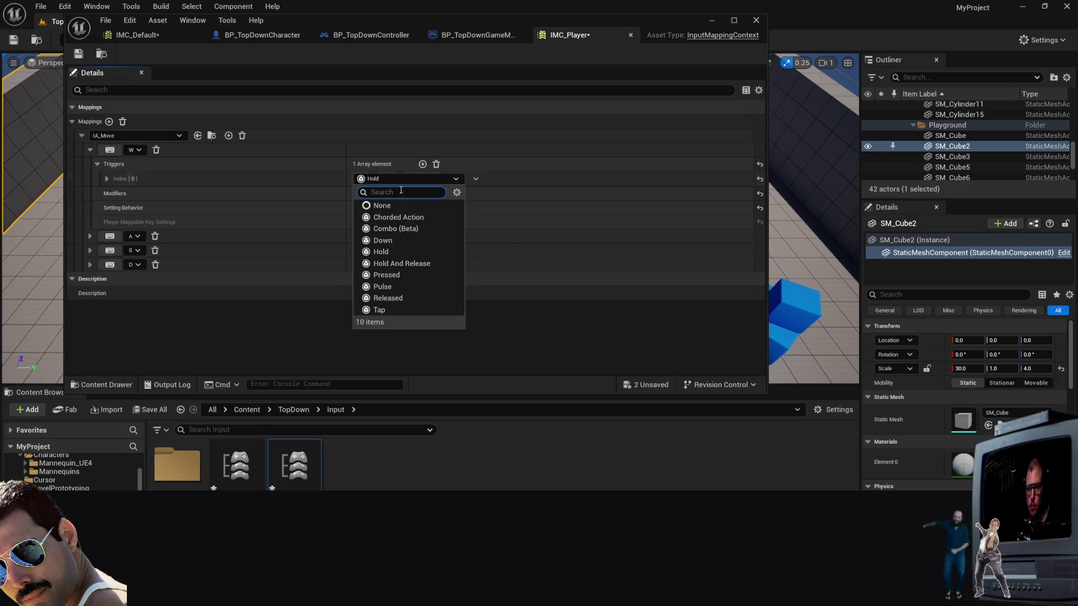
click(387, 205)
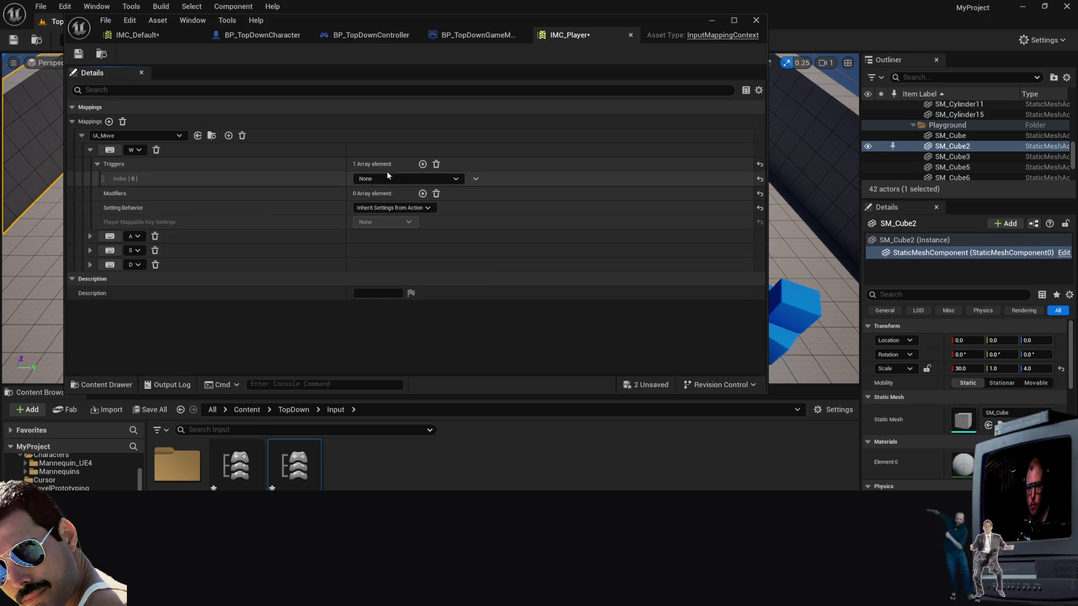
click(97, 164)
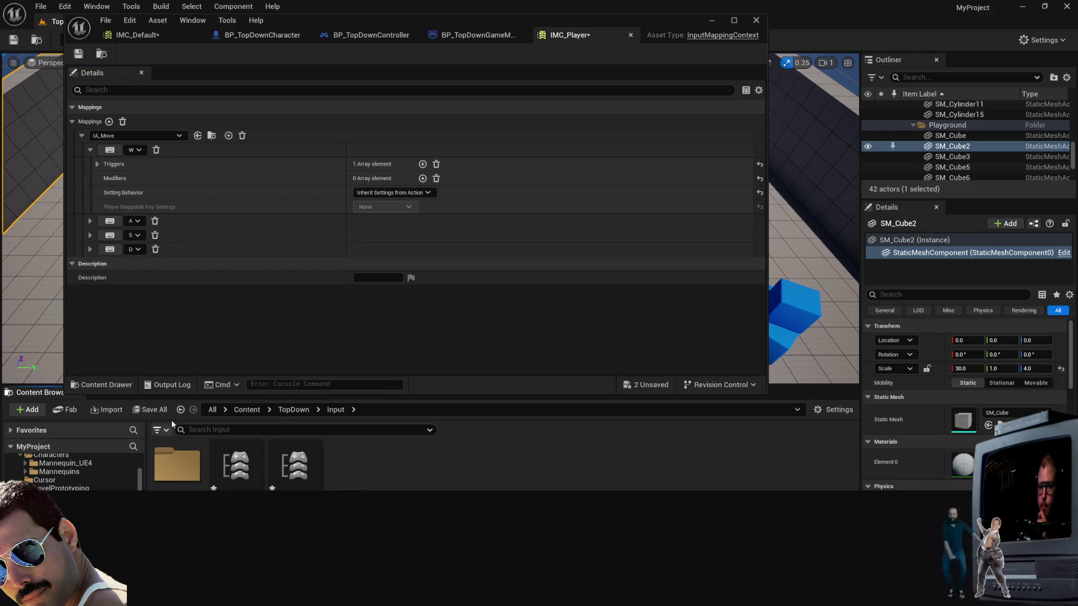
key(alt+Left)
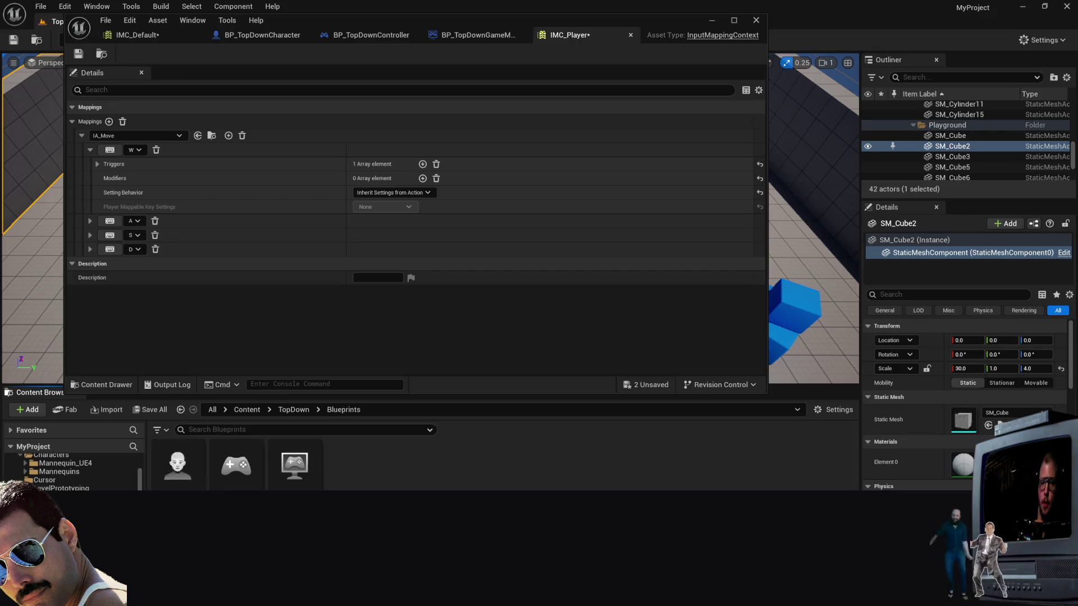
Step: Open BP_TopDownCharacter and look through its EventGraph and Construction Script
double_click(179, 462)
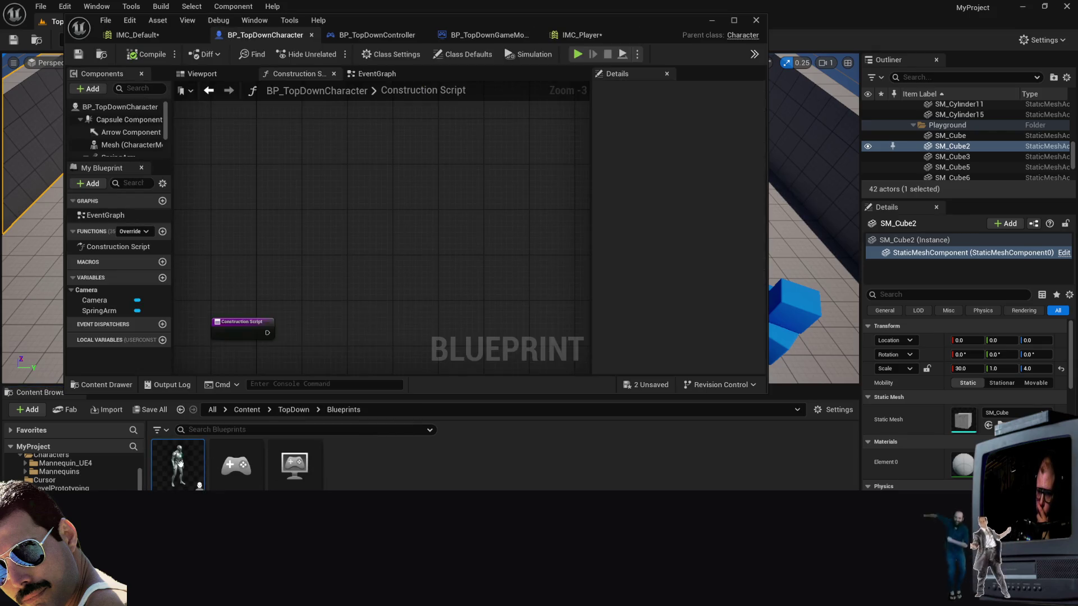
click(353, 74)
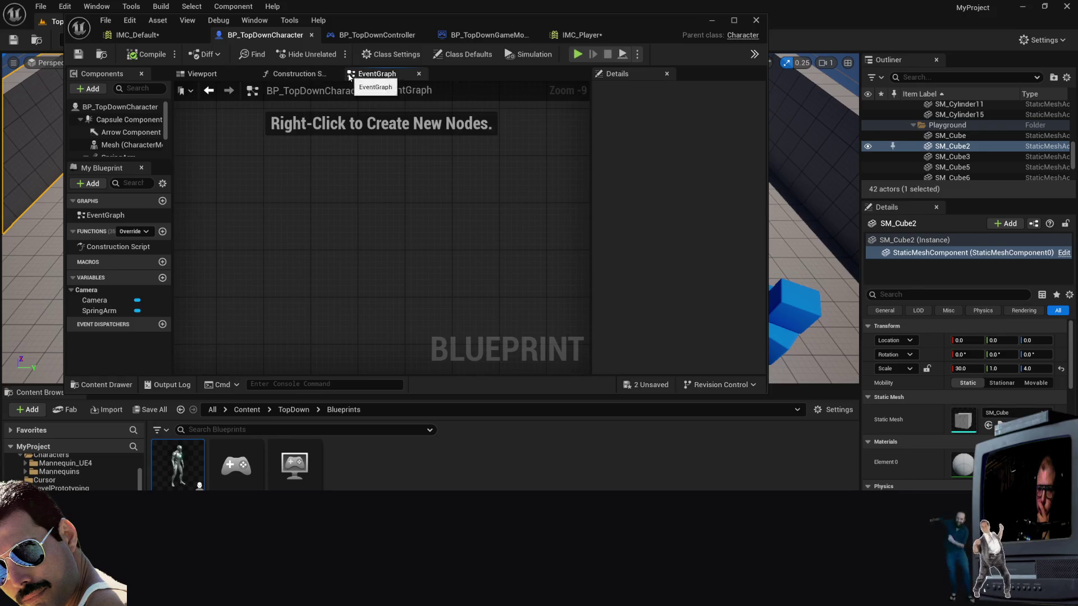
click(292, 76)
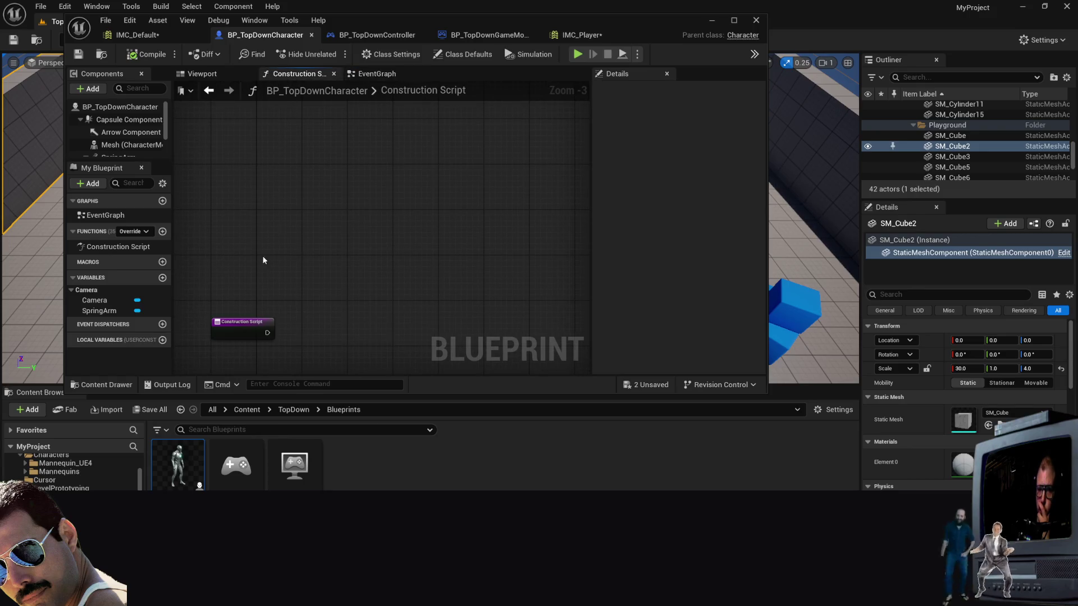
click(100, 301)
click(112, 247)
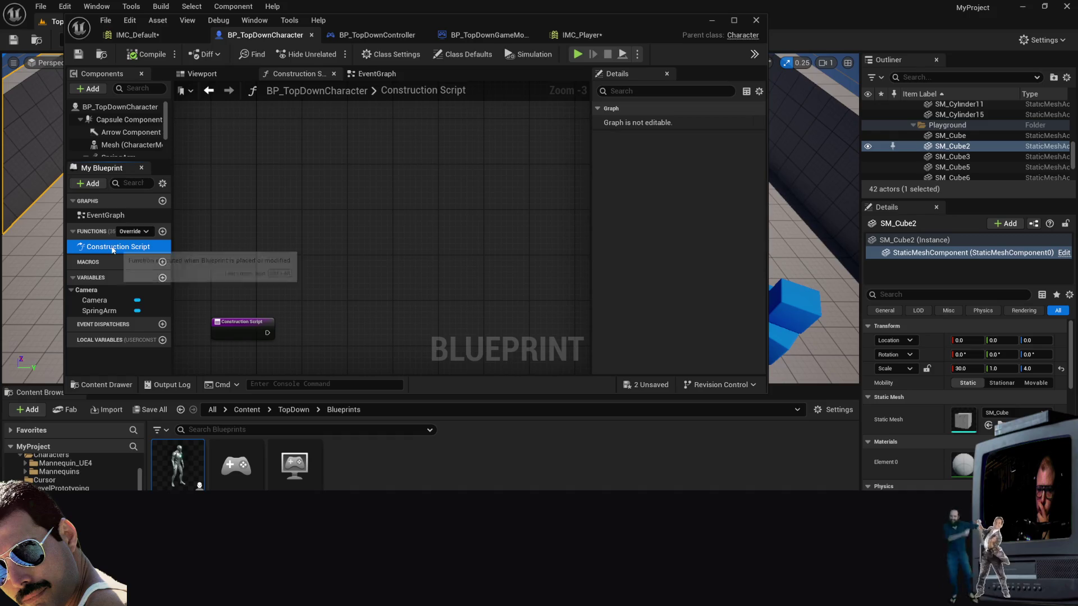
click(112, 217)
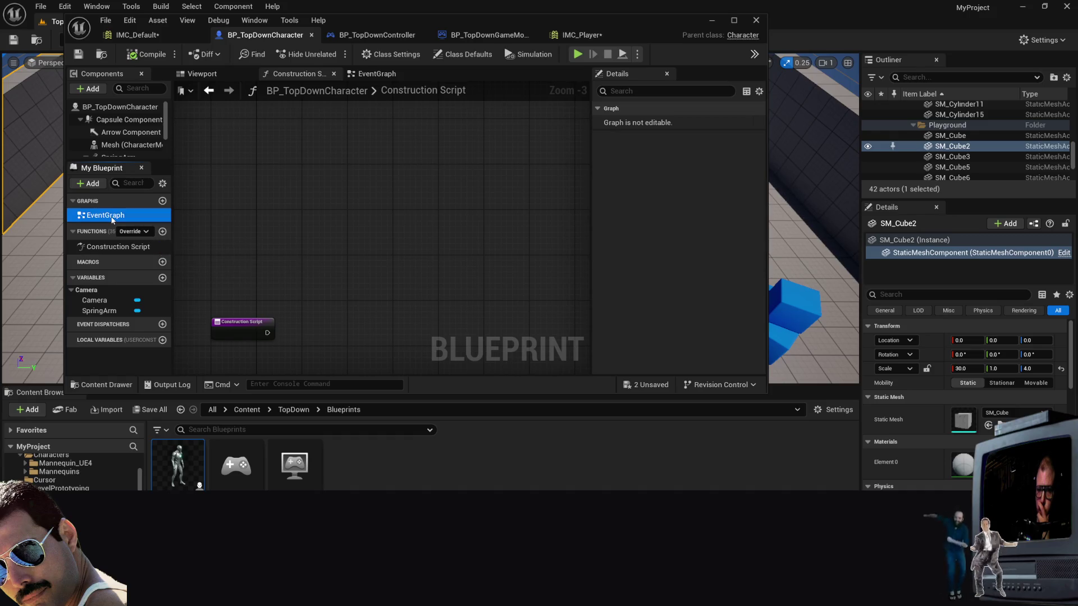
Step: Close the character and controller blueprints and expand IA_Move in IMC_Default to see its binding
click(311, 35)
click(312, 35)
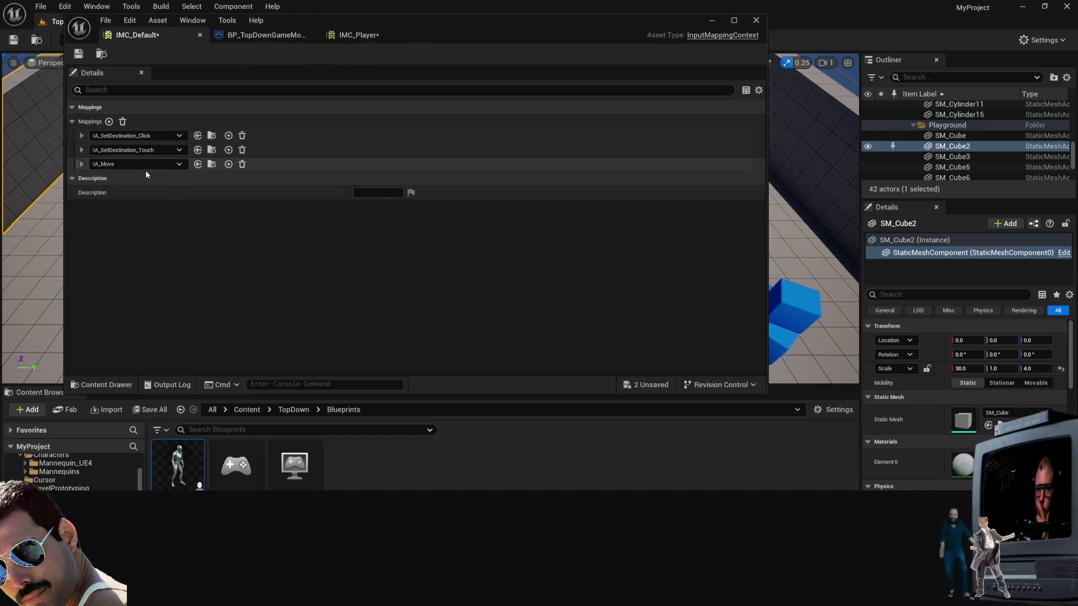
click(164, 164)
click(166, 167)
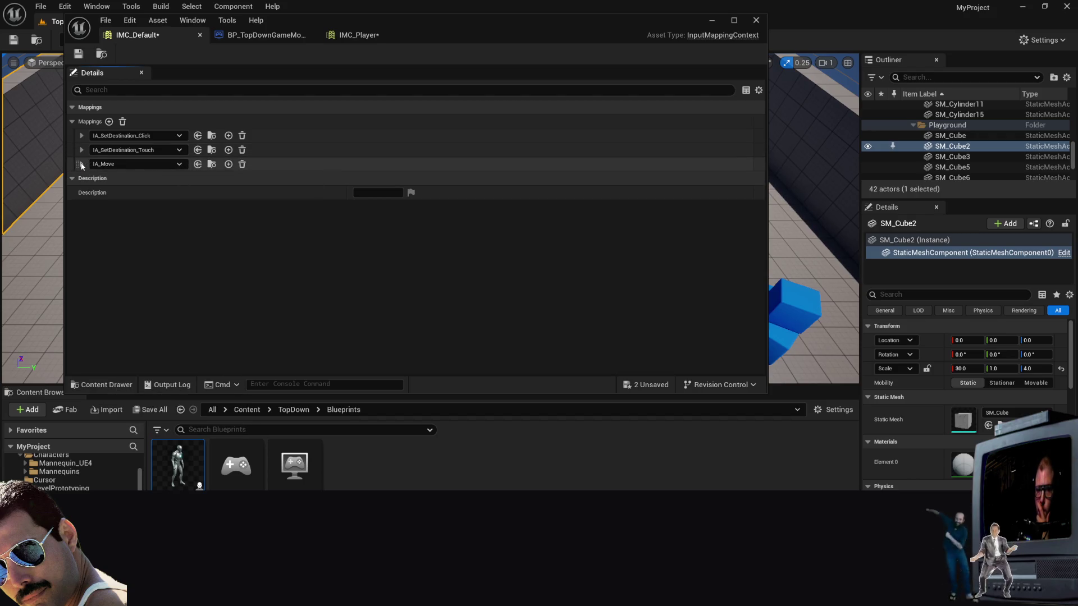
click(81, 164)
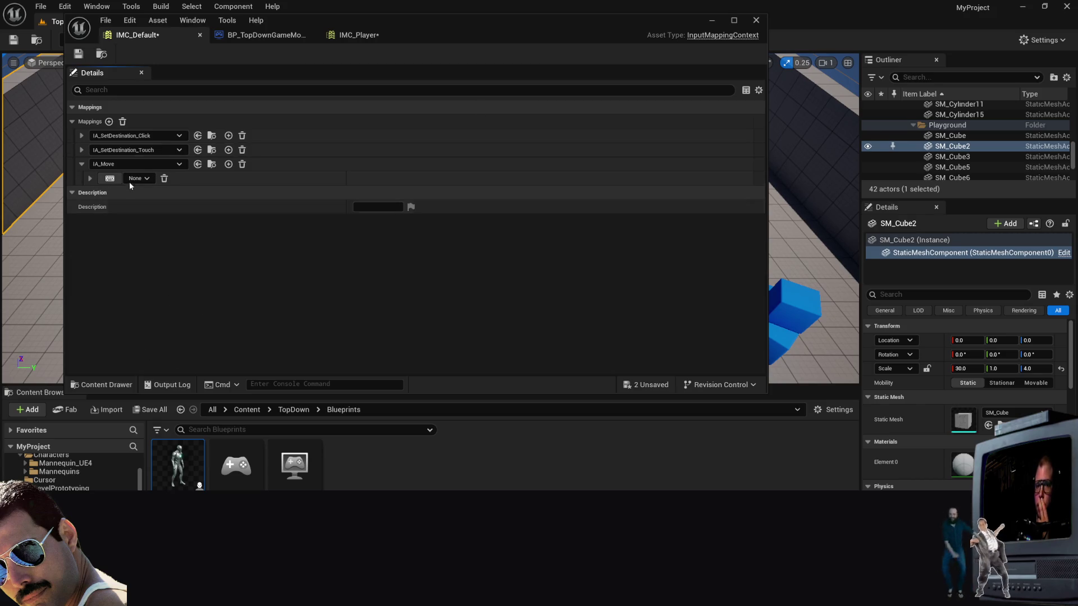
Step: Open BP_TopDownGameMode's class defaults from the content browser
click(236, 480)
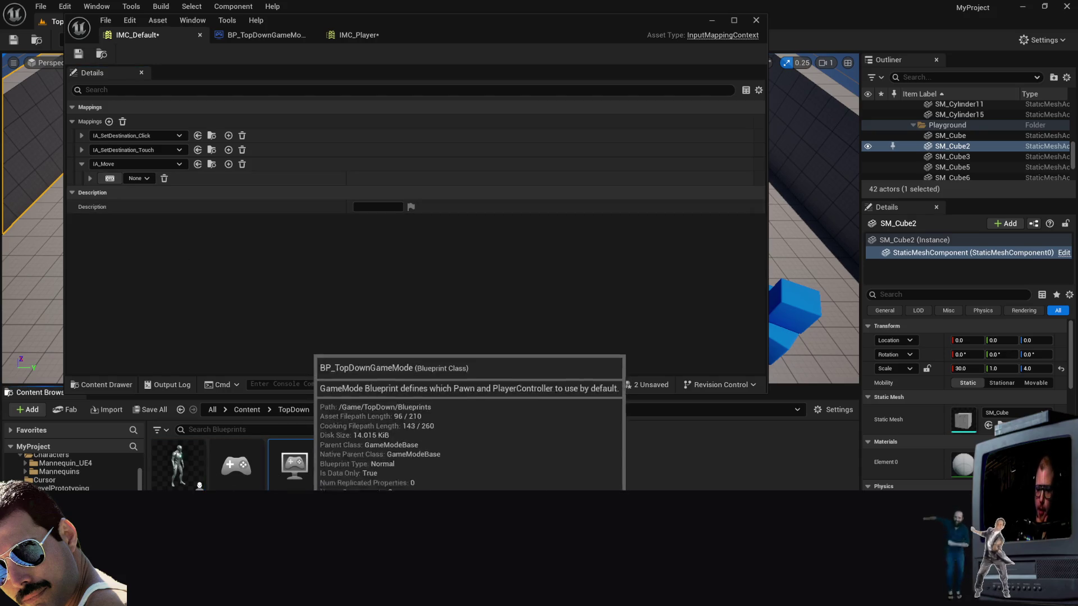
click(272, 484)
double_click(272, 484)
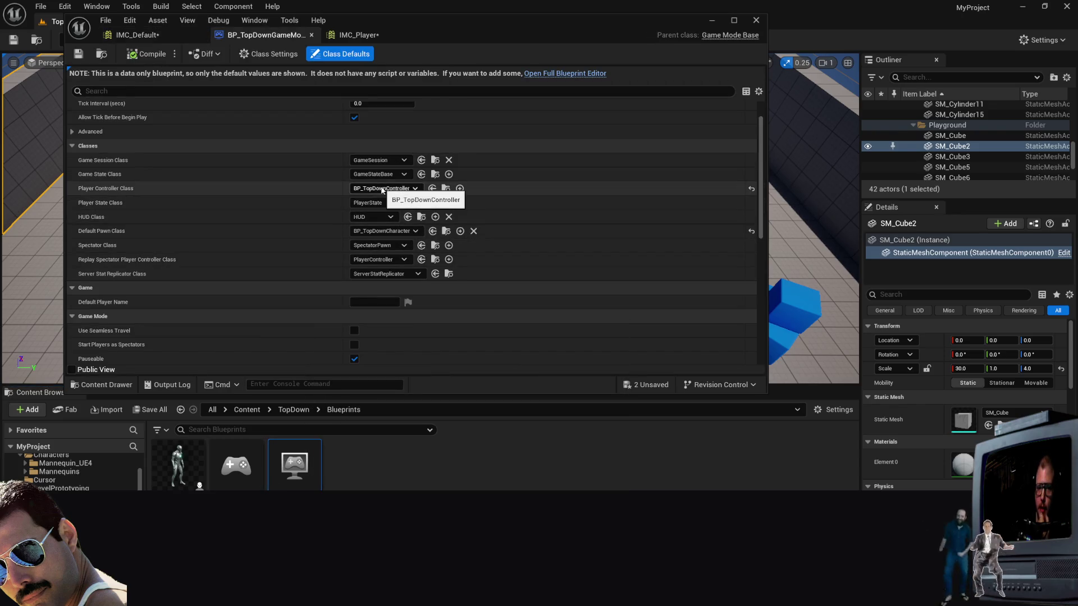
Step: Check the game mode's Classes, open BP_TopDownCharacter, and switch to the IMC_Player tab
scroll(371, 225, down, 3)
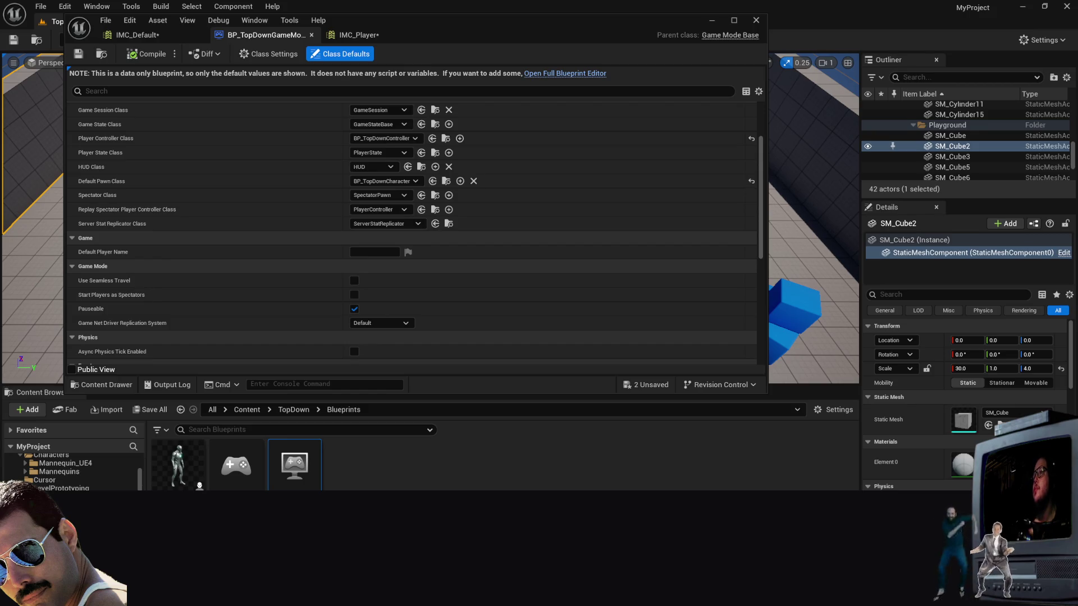
double_click(177, 466)
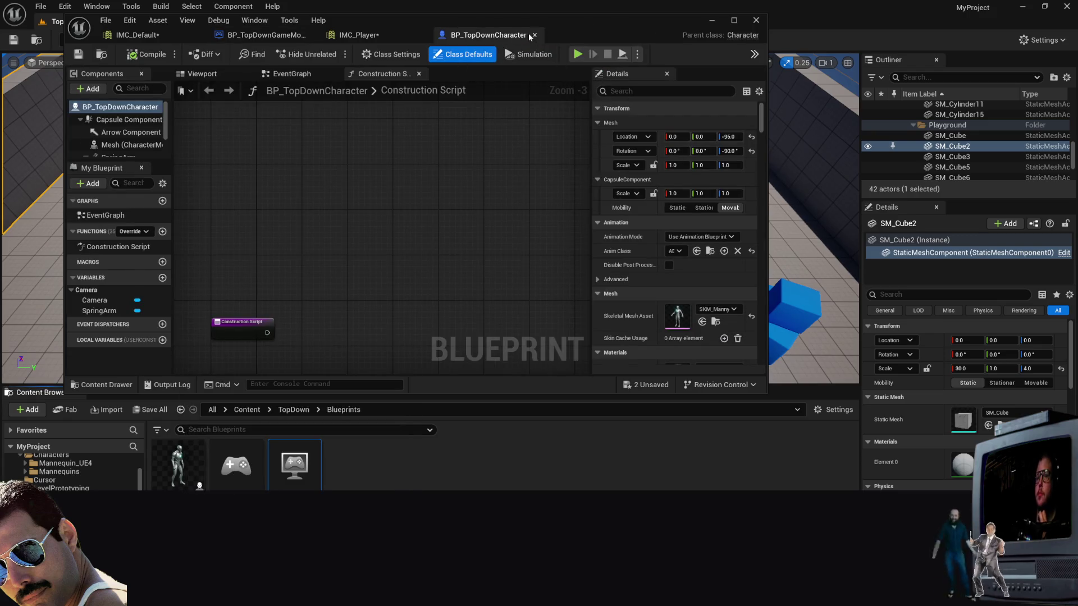
click(410, 36)
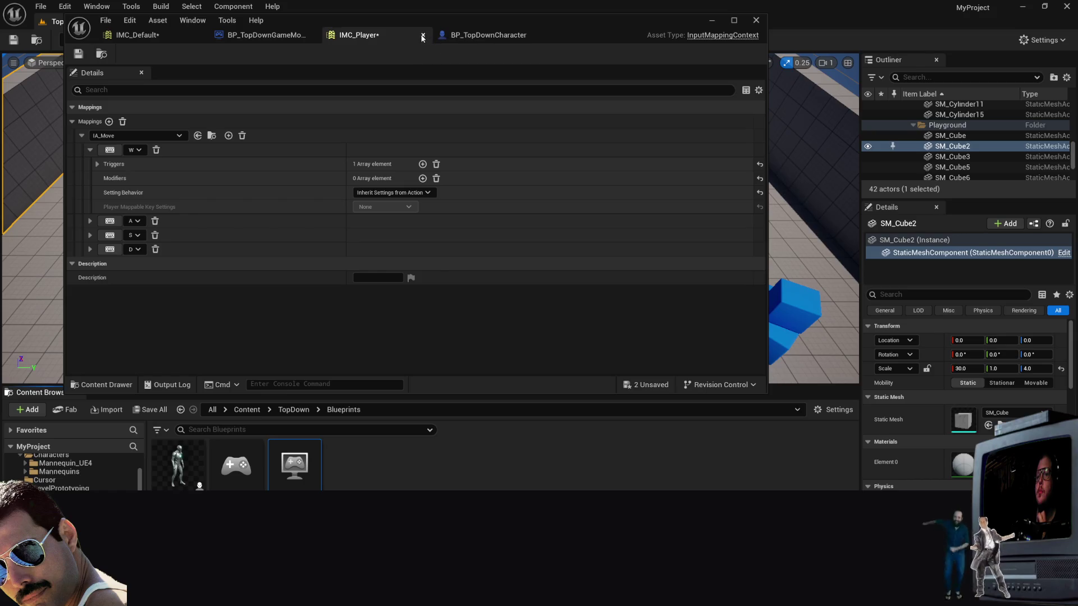
Step: Close the IMC_Player and BP_TopDownCharacter tabs and switch to the YouTube tutorial in Firefox
click(422, 34)
click(421, 36)
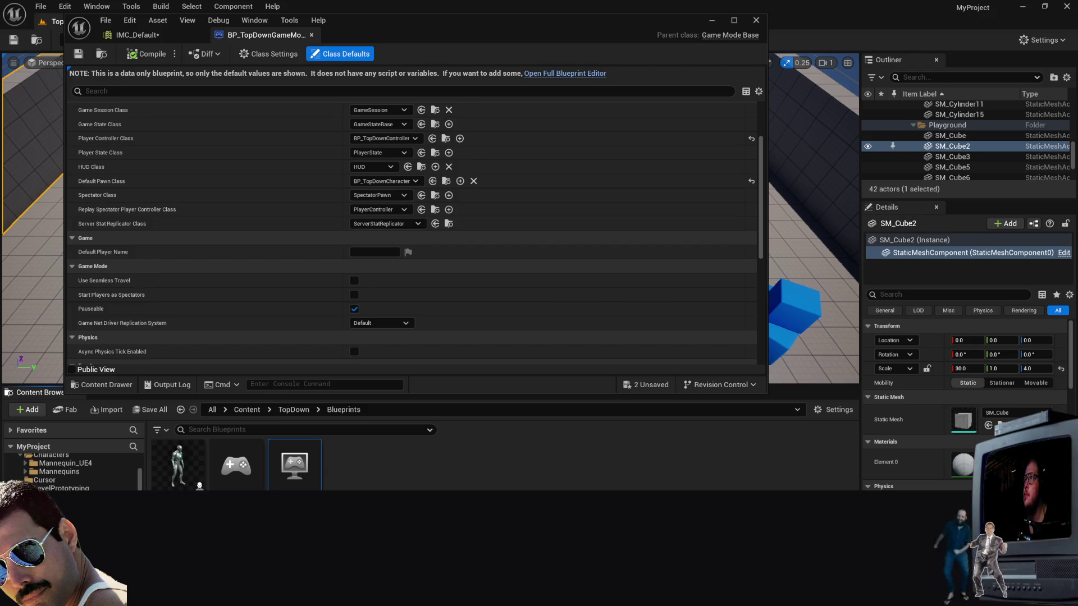
key(alt+Tab)
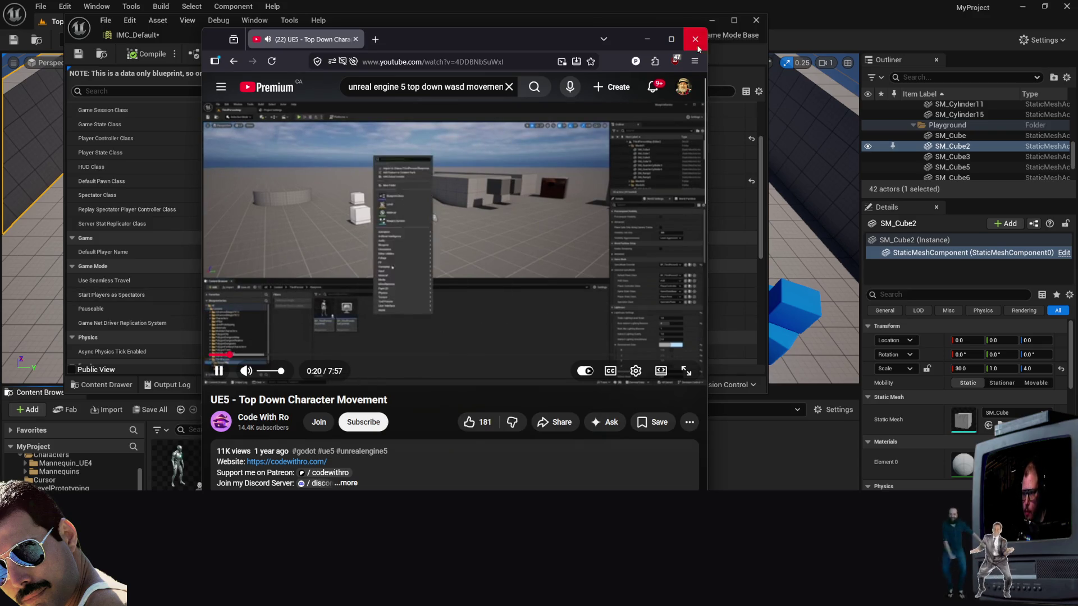
Step: Maximize the Firefox window and set the tutorial's video quality to 1080p
click(670, 38)
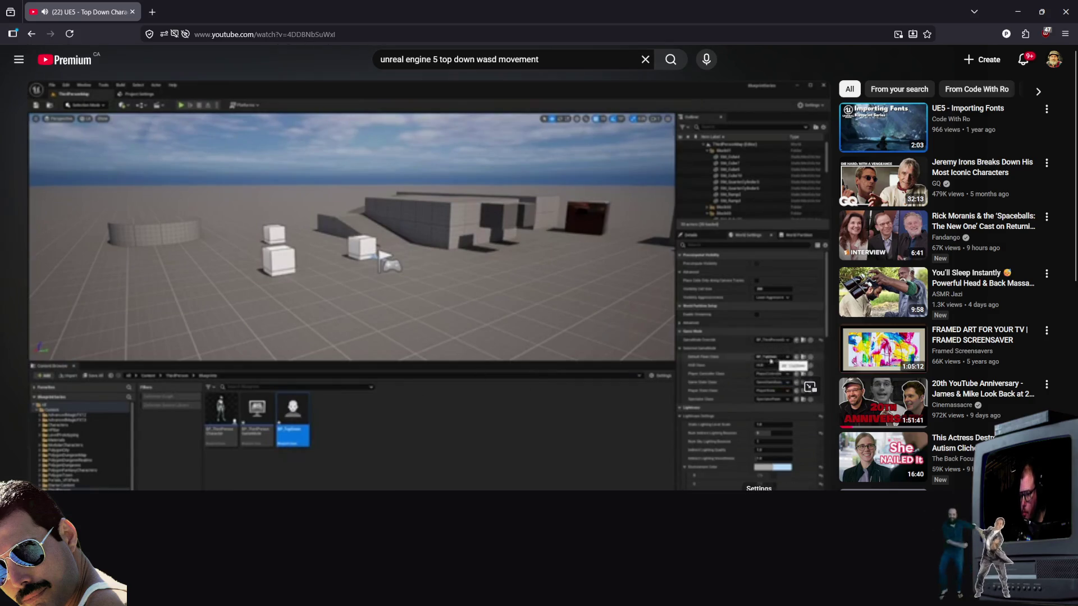
click(725, 480)
click(697, 483)
click(735, 381)
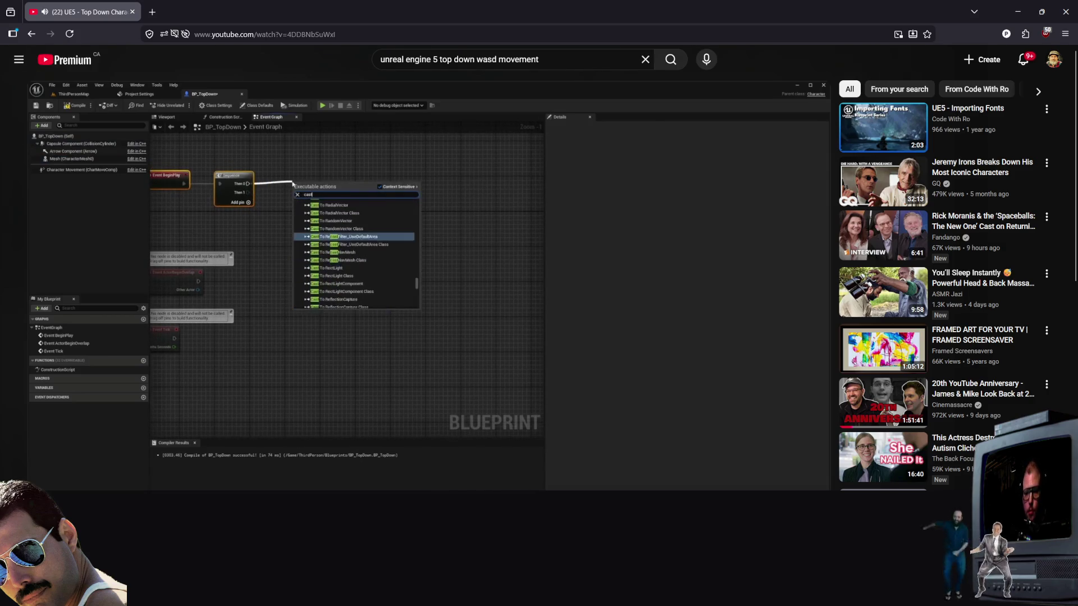
Step: Pause and resume the tutorial, then switch via the Epic Games Launcher back to Unreal Editor
click(379, 379)
click(379, 383)
key(alt+Tab)
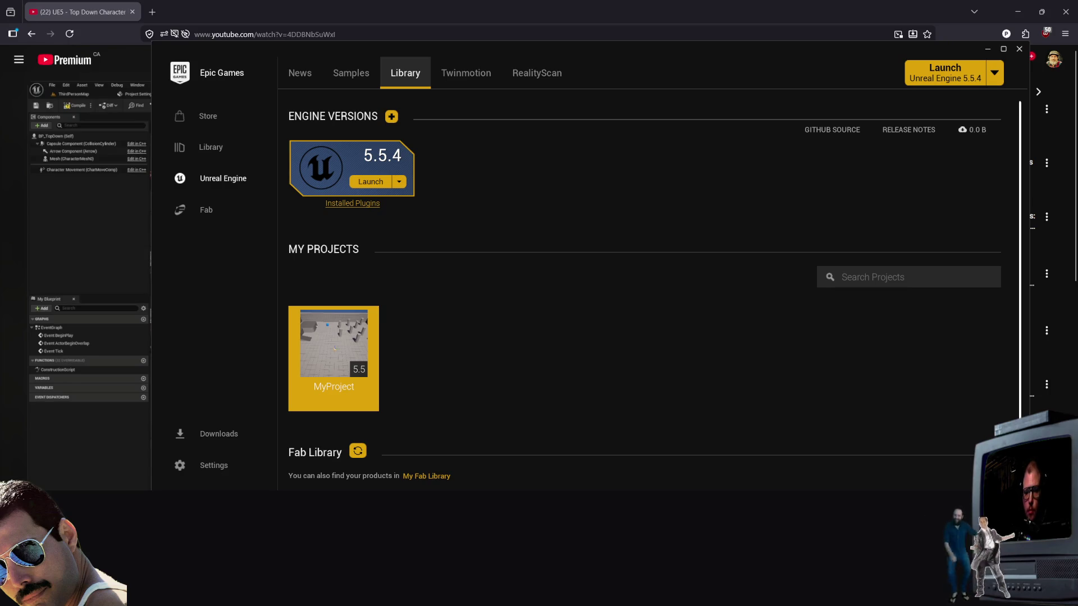
key(alt+Tab)
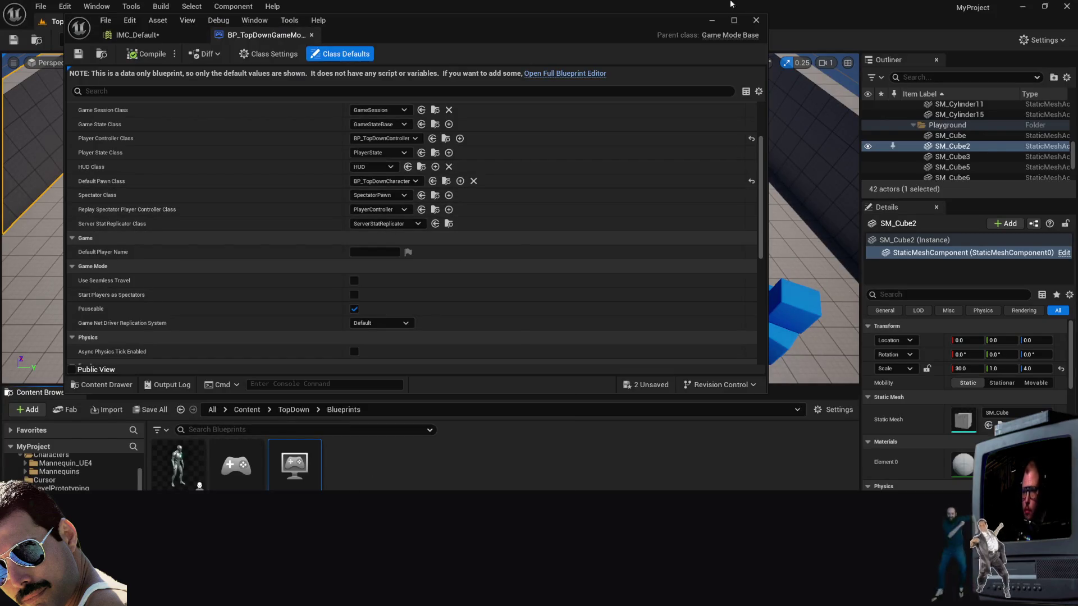
Step: Close BP_TopDownGameMode, open BP_TopDownController, and pan its graph to Spawn System at Location
click(756, 20)
double_click(237, 472)
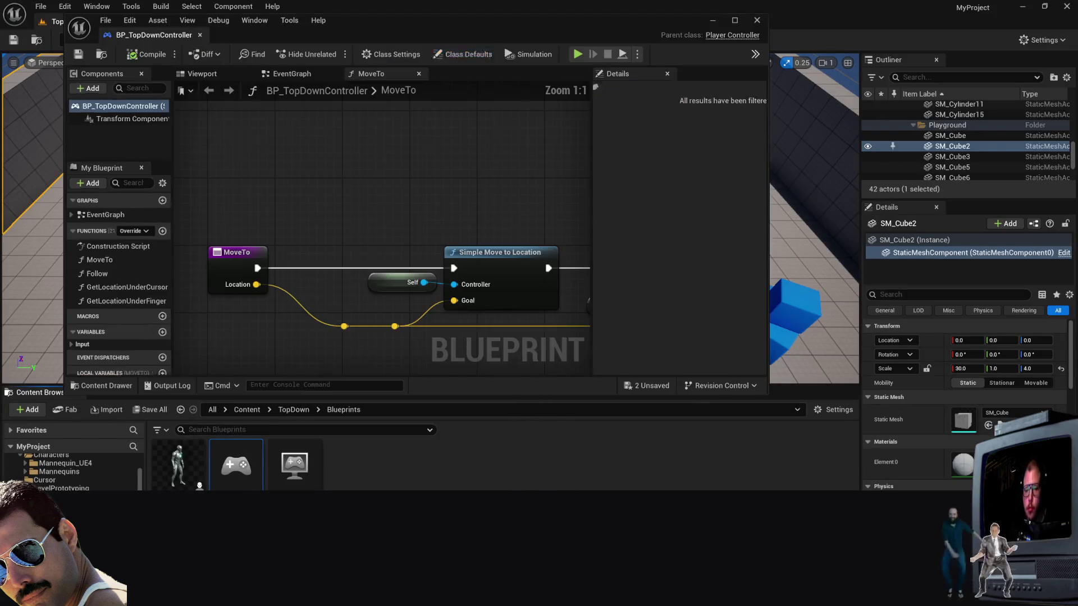
scroll(409, 202, down, 4)
scroll(412, 202, up, 4)
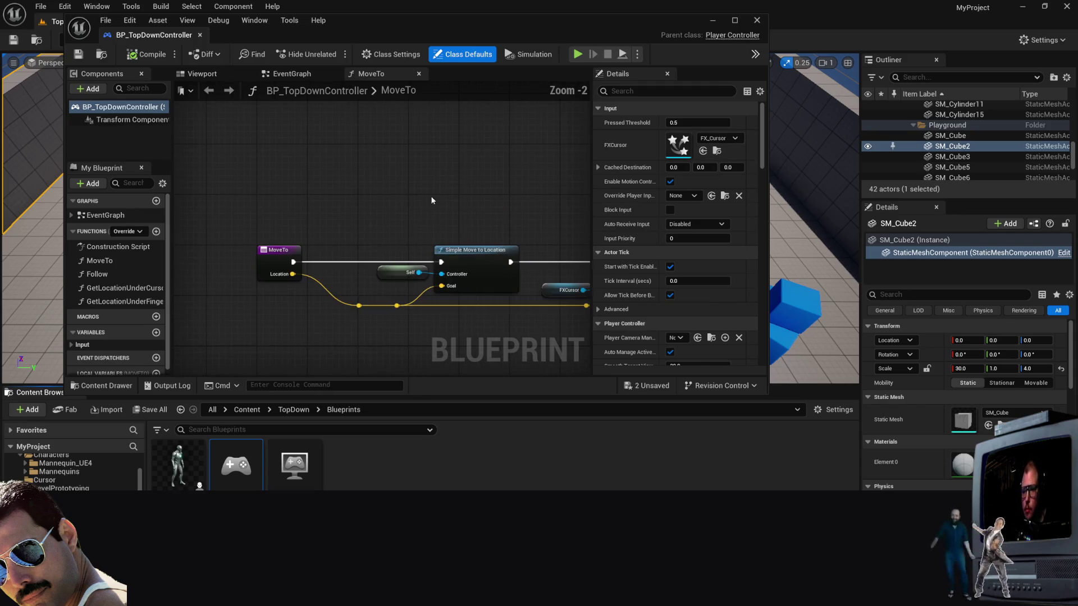
scroll(374, 161, down, 2)
mouse_move(467, 131)
mouse_down()
mouse_move(396, 210)
mouse_move(566, 145)
mouse_move(546, 149)
mouse_up()
scroll(399, 206, up, 2)
scroll(387, 196, down, 2)
Step: Inspect the controller's MoveTo, Follow and GetLocationUnderCursor functions, Construction Script and EventGraph
click(99, 260)
click(98, 274)
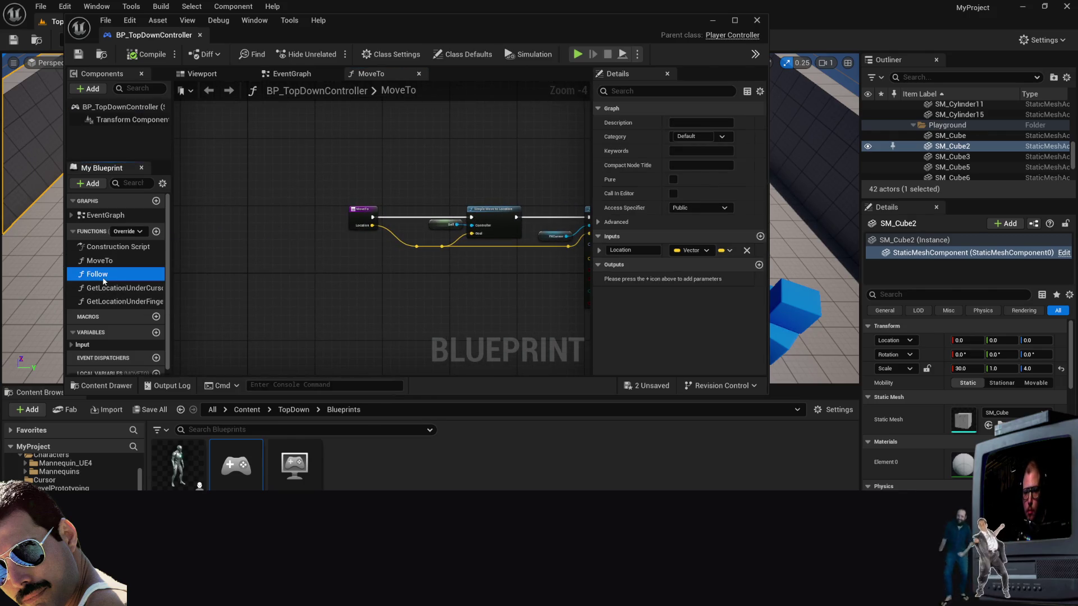
click(103, 287)
scroll(247, 238, down, 8)
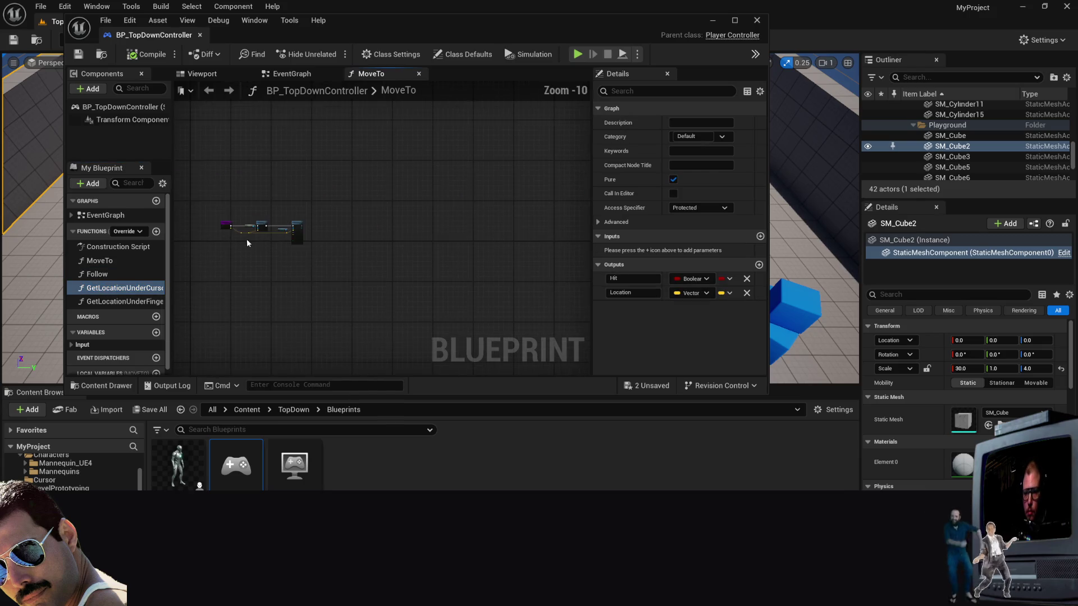
scroll(310, 265, up, 5)
click(112, 247)
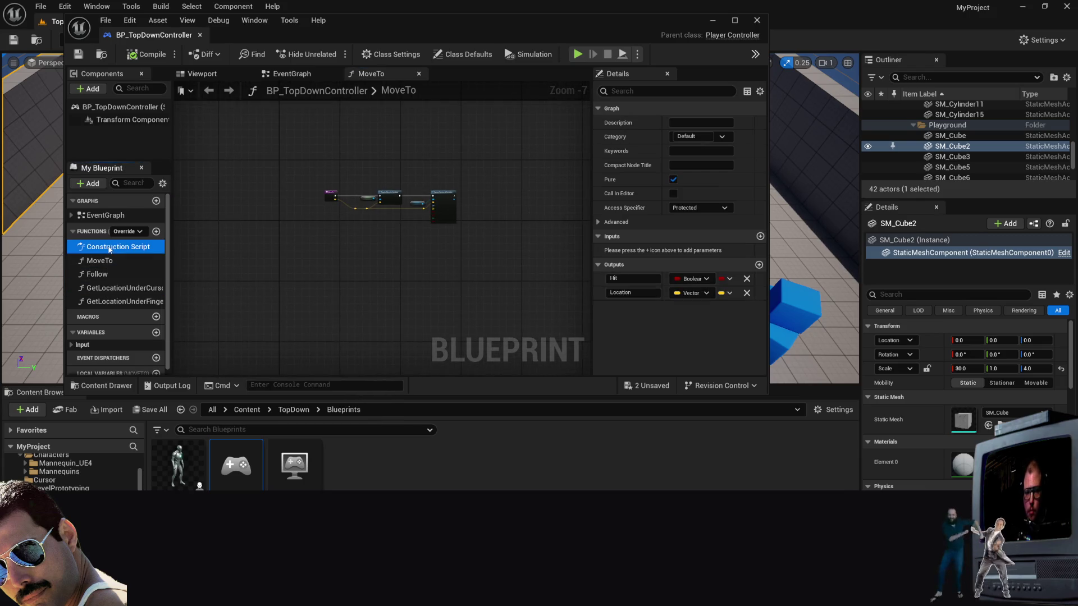
click(99, 215)
scroll(394, 153, down, 1)
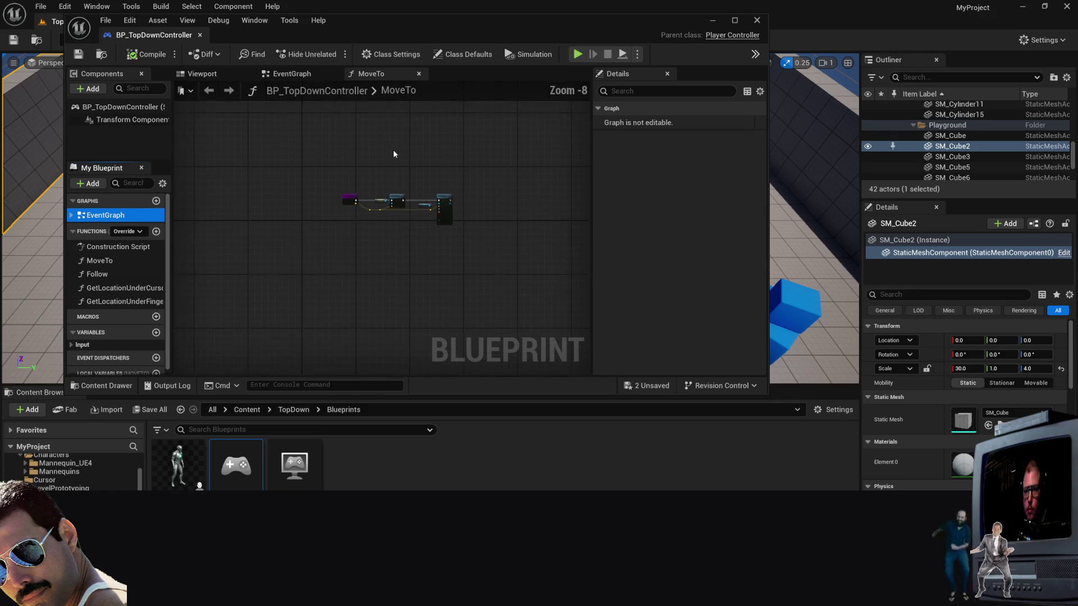
Step: Close the MoveTo graph tab and the BP_TopDownController editor
click(418, 73)
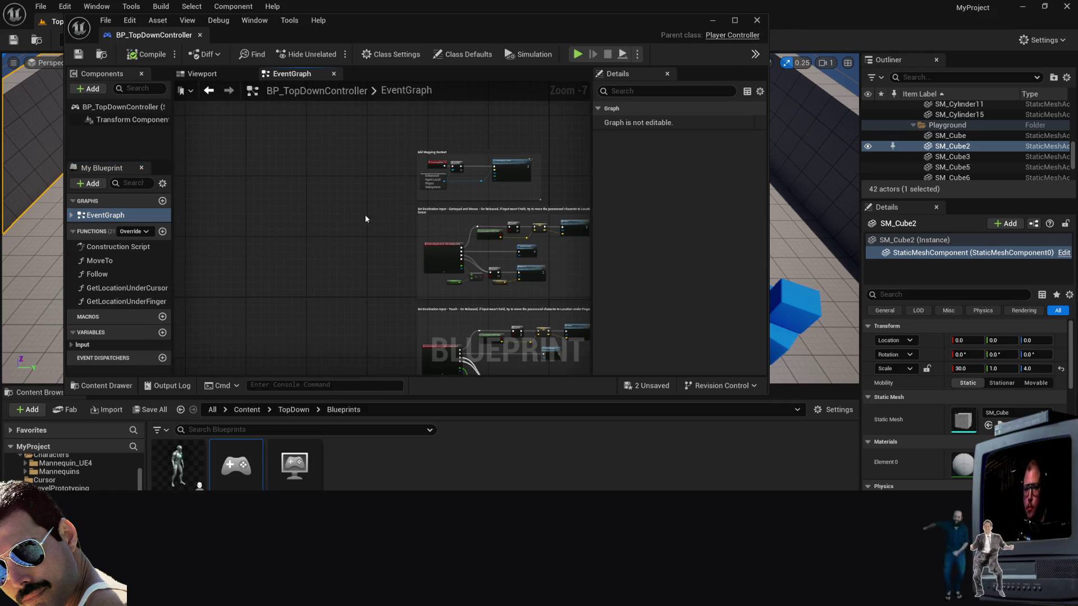
click(755, 21)
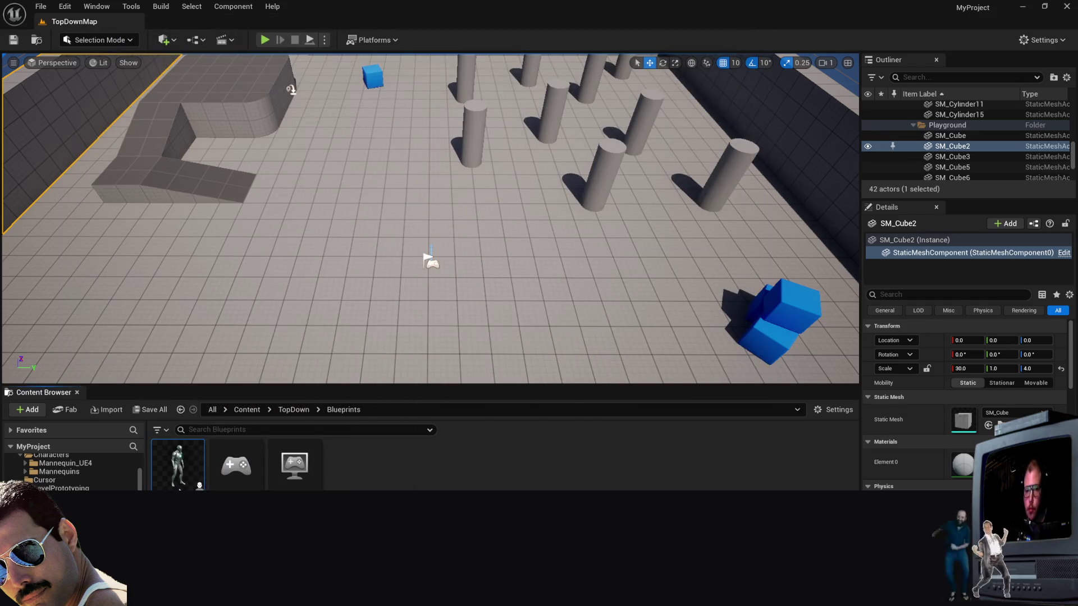
double_click(178, 464)
Step: Widen the Components panel and inspect the Character Movement and Mesh component properties
click(120, 216)
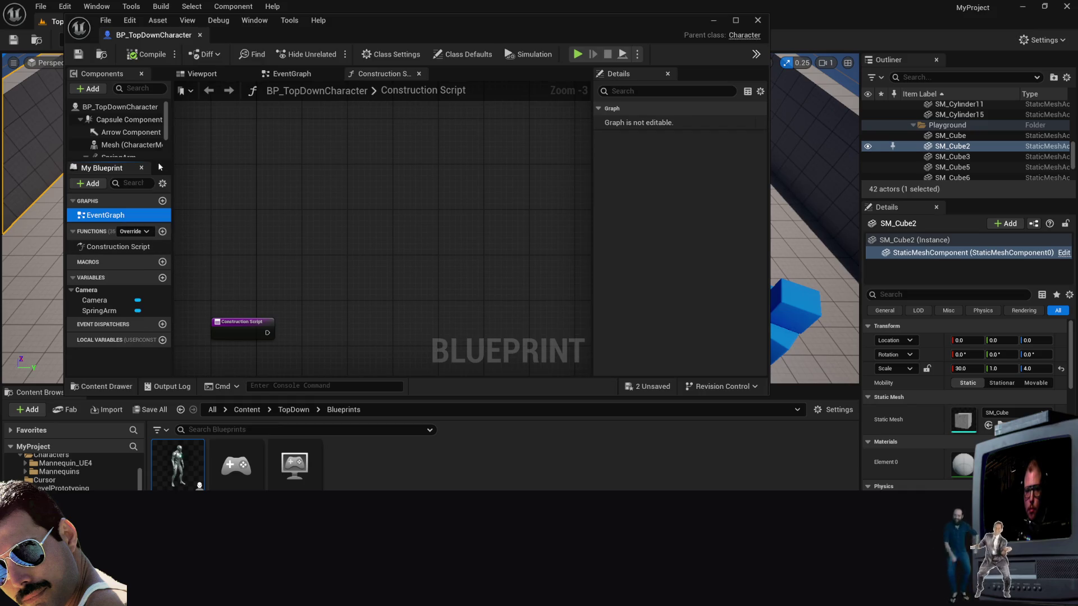
mouse_move(170, 153)
mouse_down()
mouse_move(245, 155)
mouse_move(206, 176)
mouse_move(206, 281)
mouse_move(206, 254)
mouse_up()
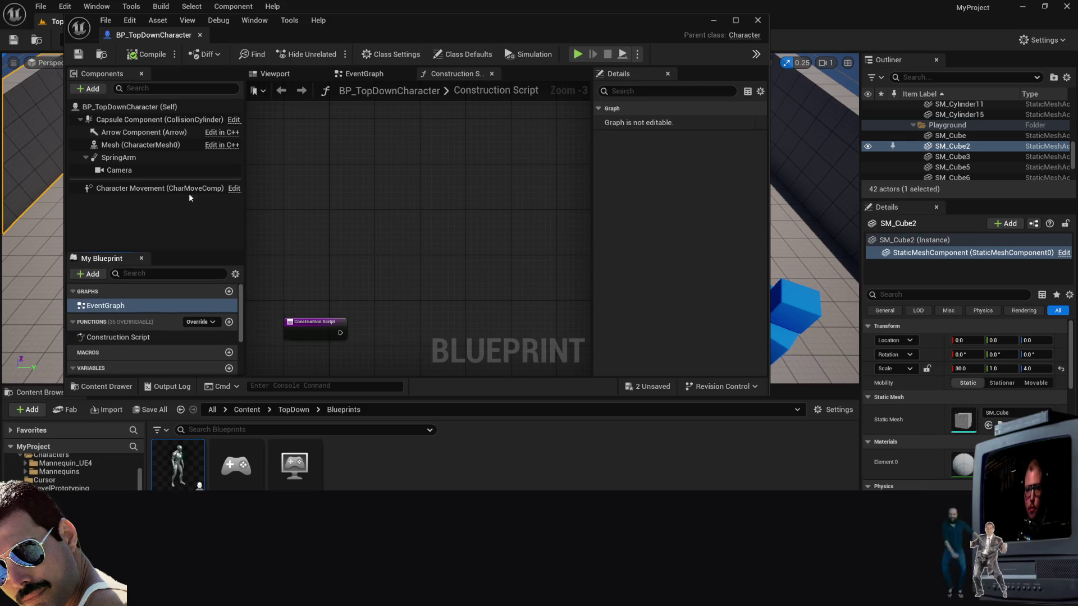
click(189, 192)
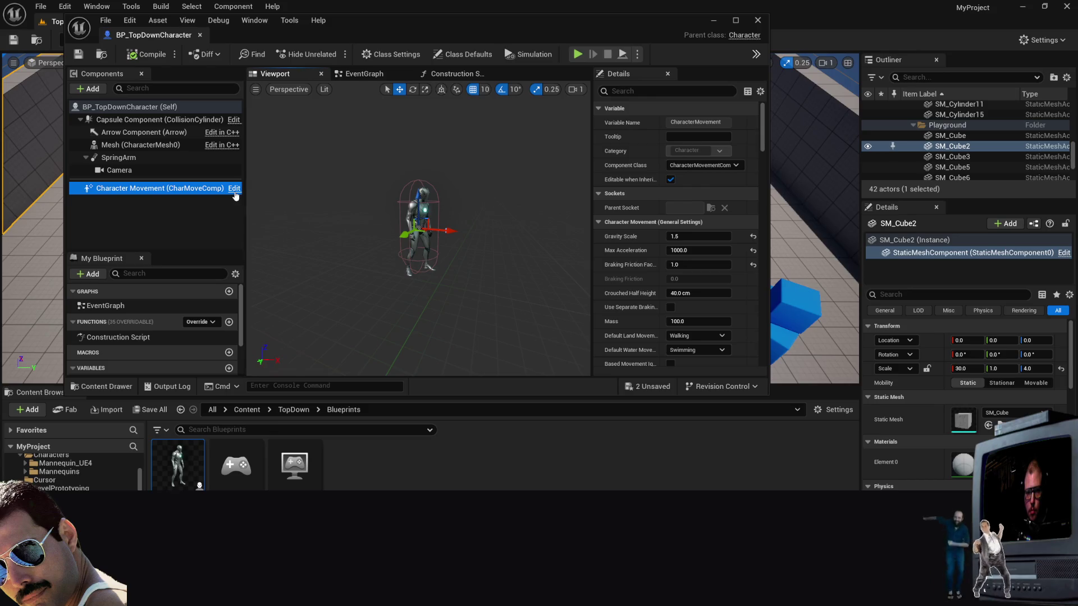
click(129, 132)
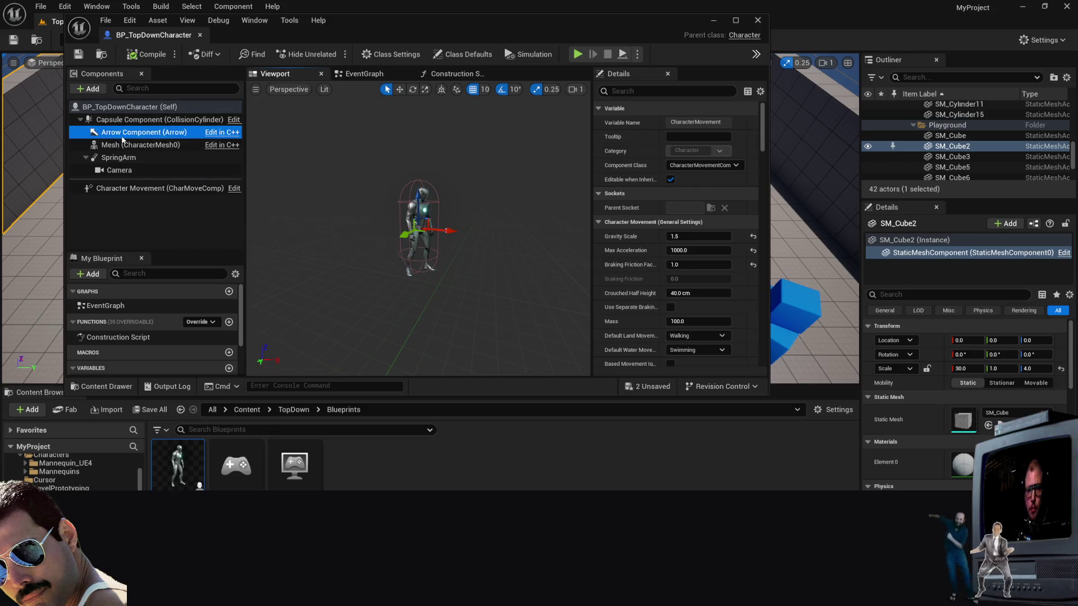
click(134, 145)
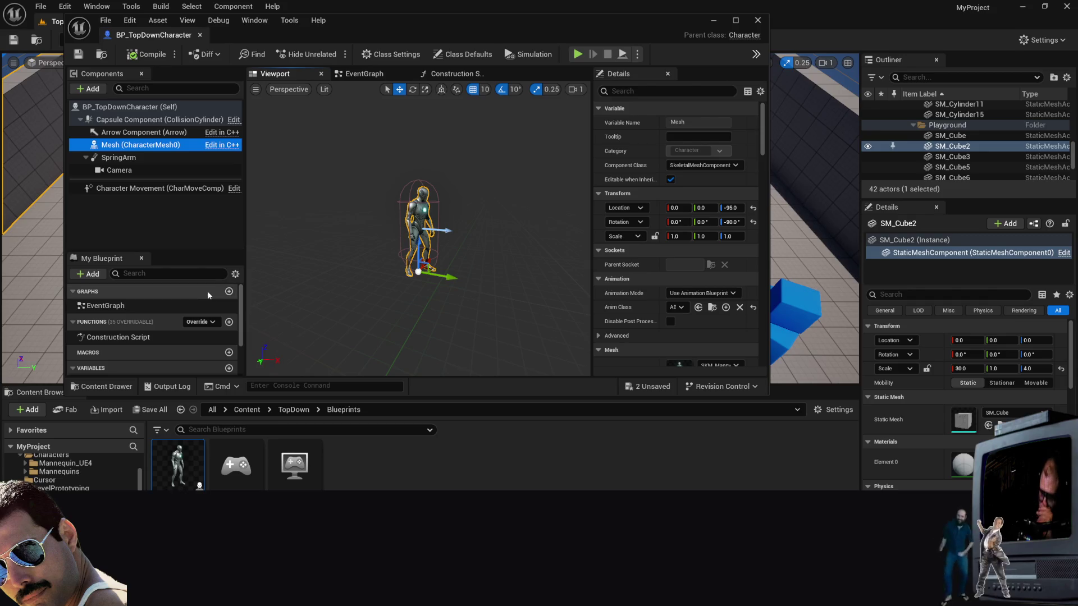
scroll(159, 325, down, 2)
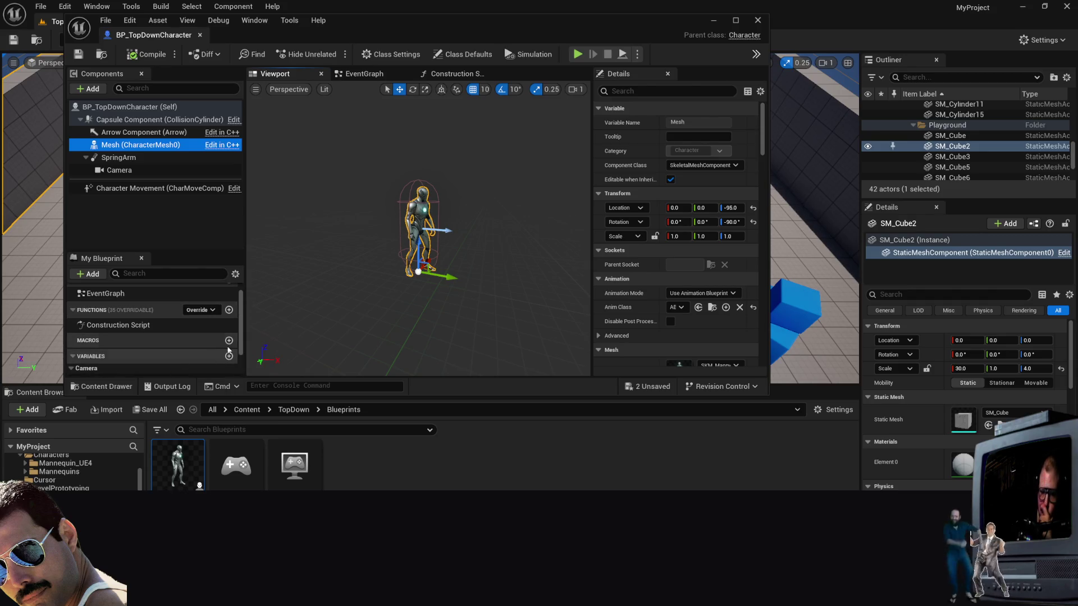
scroll(215, 327, up, 2)
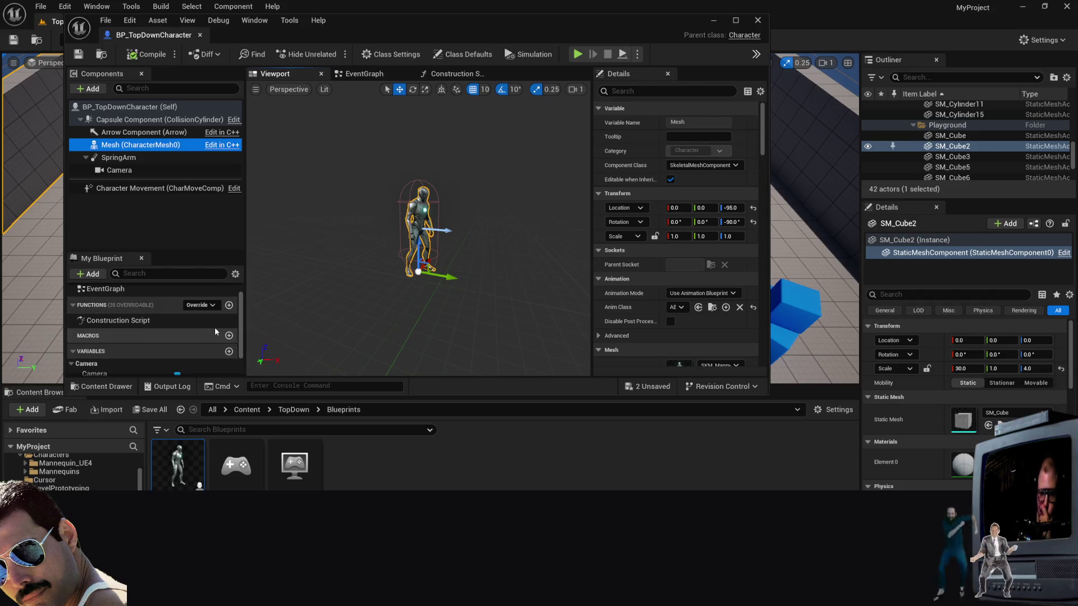
Step: View the character's Construction Script and EventGraph, then close those graph tabs
double_click(88, 322)
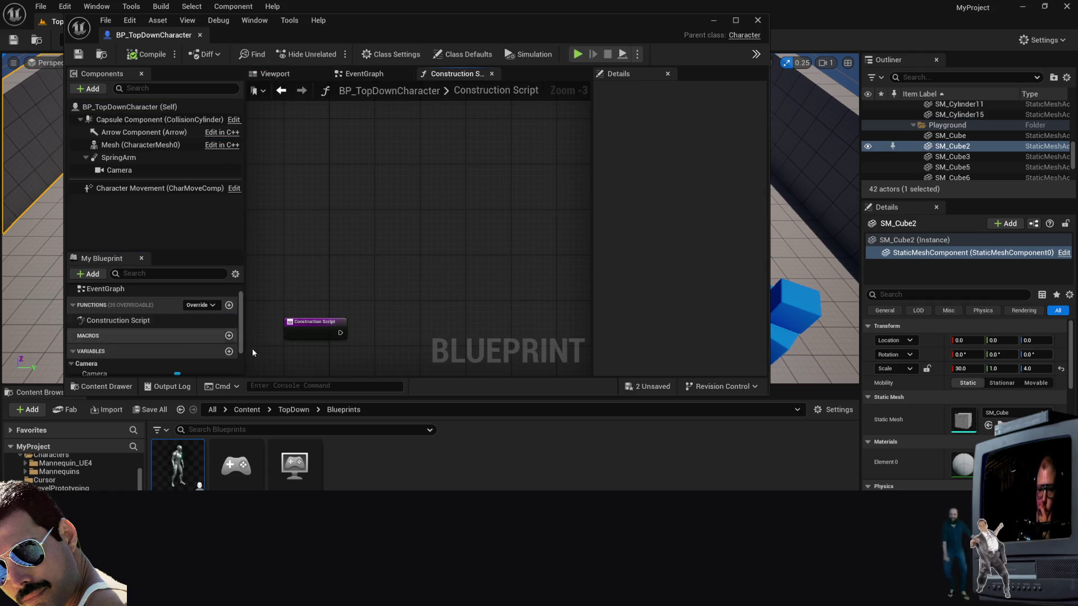
drag(362, 295, 517, 273)
double_click(101, 289)
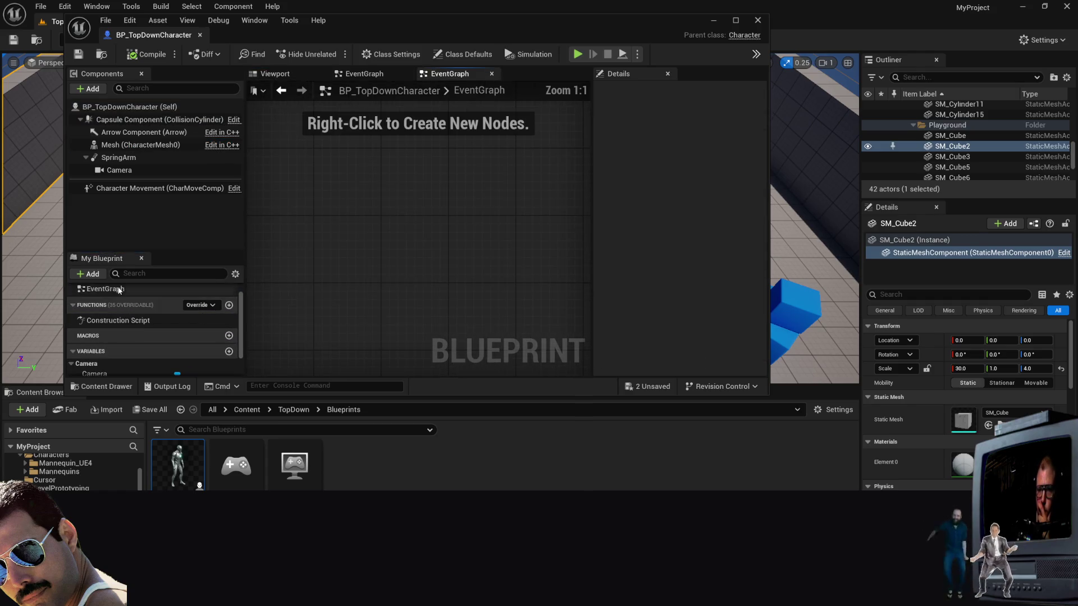
click(491, 74)
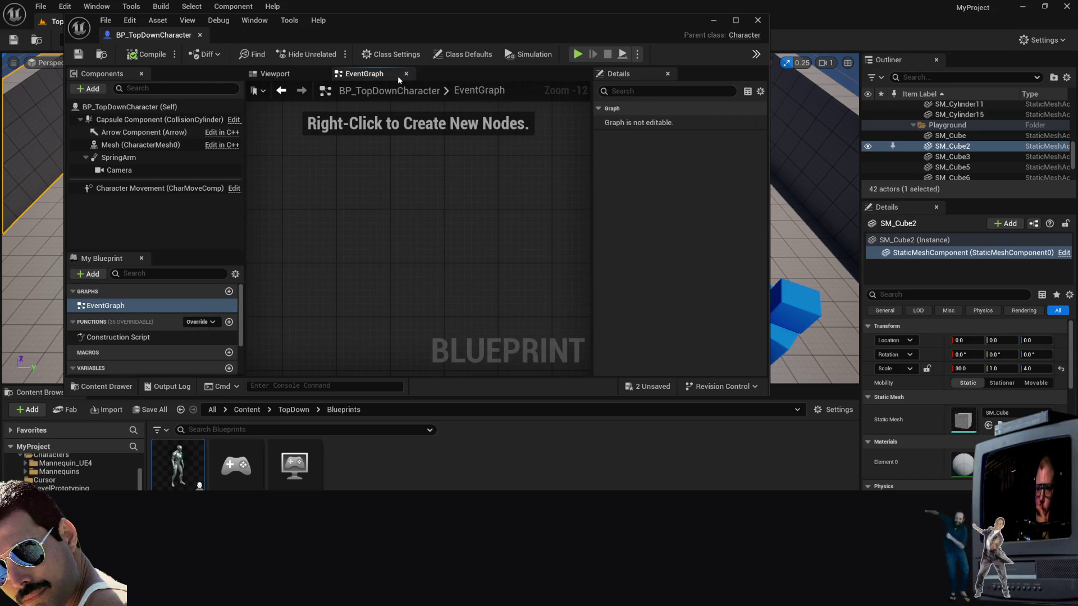
click(405, 74)
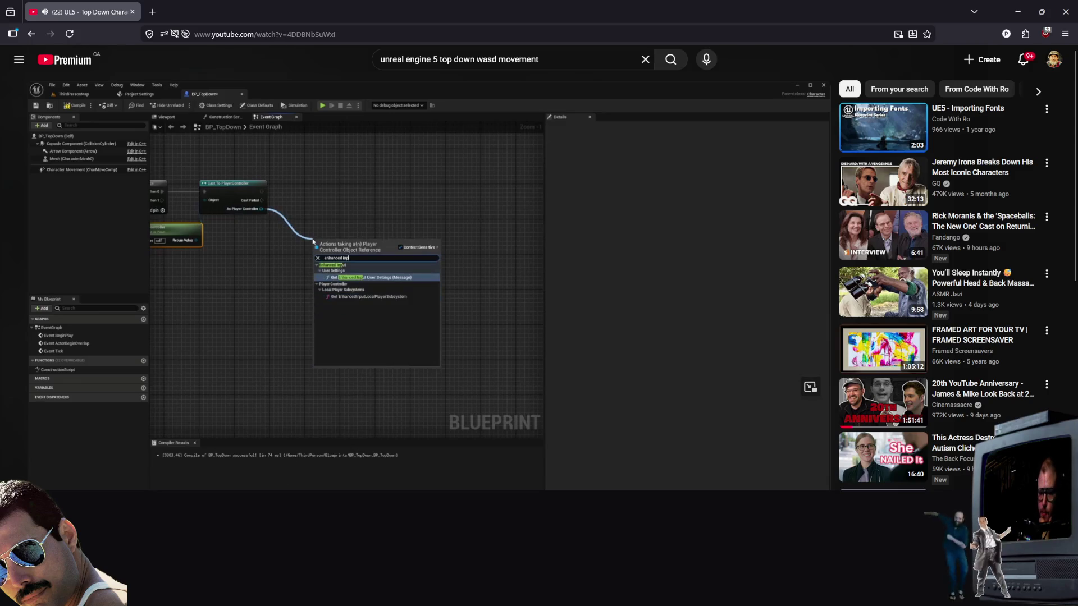
Step: Scrub the tutorial video to about 2:19 and dismiss the player's context menu
scroll(290, 483, down, 2)
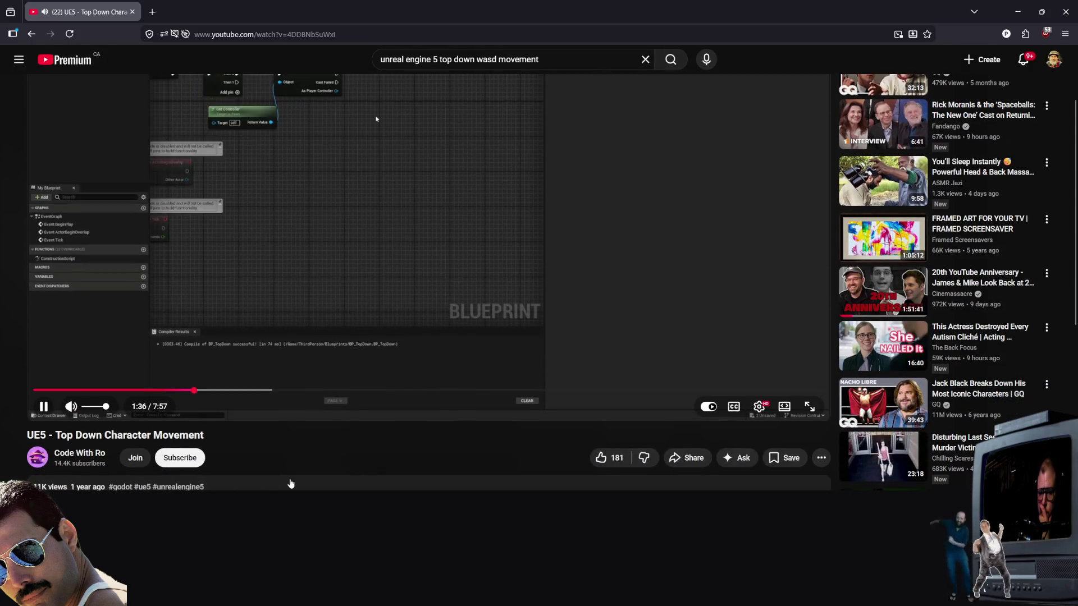
scroll(291, 484, up, 2)
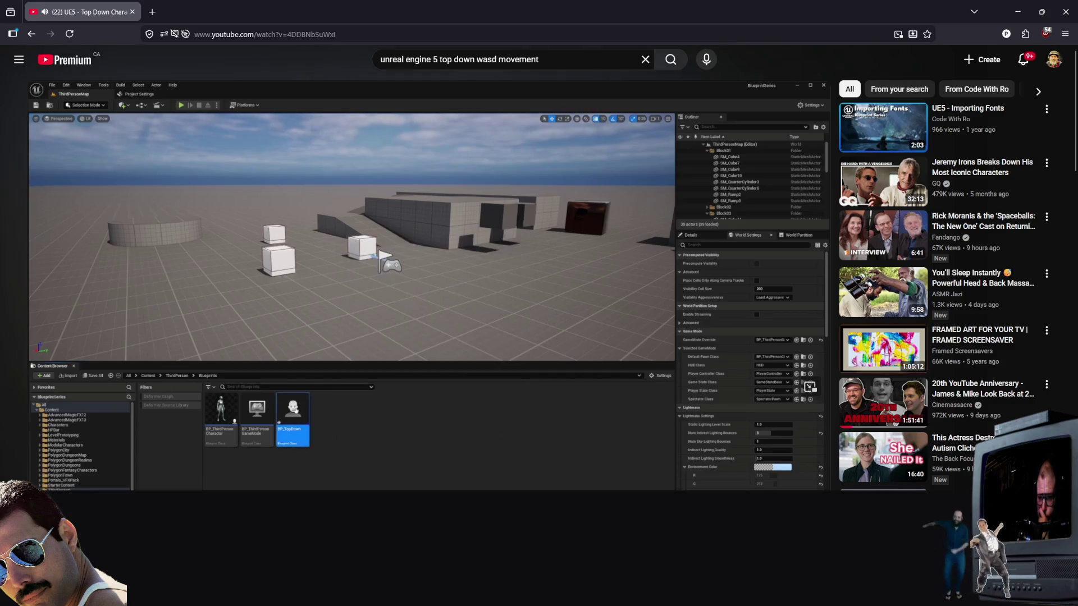
drag(339, 487, 266, 486)
right_click(268, 486)
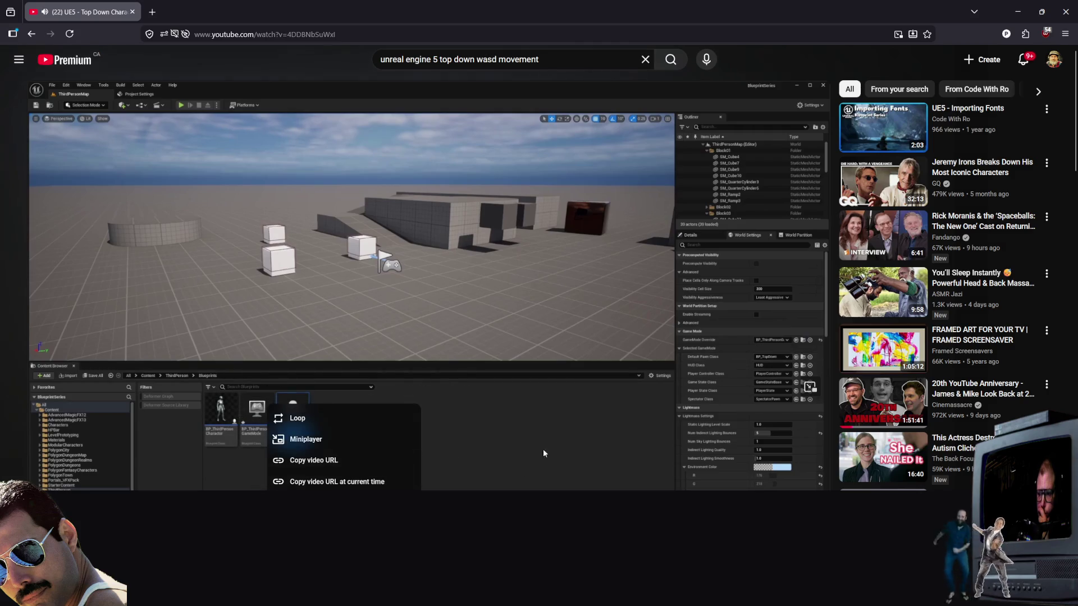
click(543, 453)
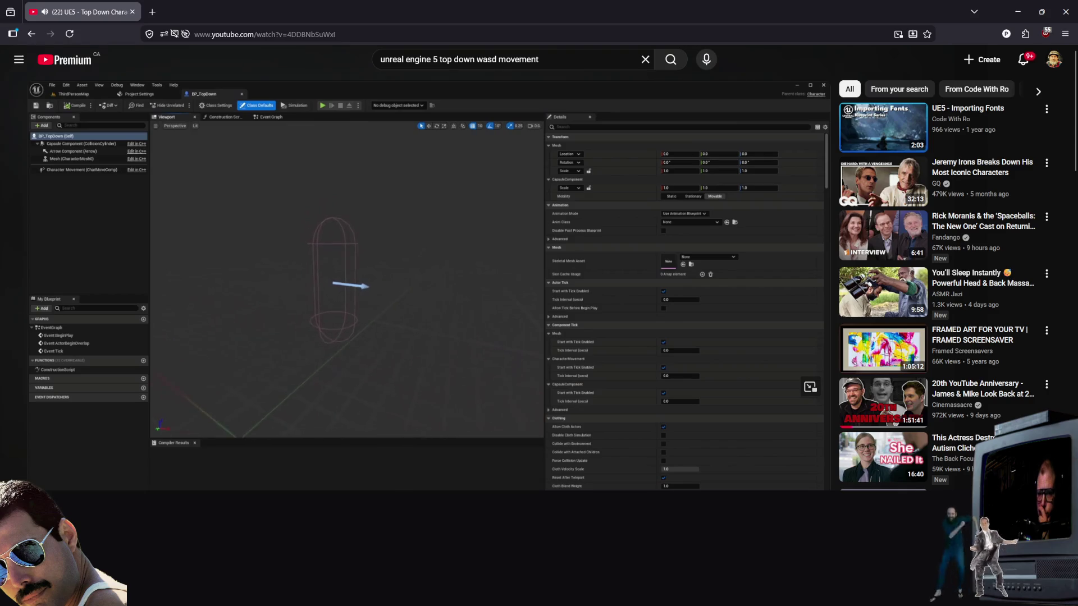
Step: Jump the tutorial to 3:01 and watch, opening and dismissing the player's right-click menu
drag(330, 488, 371, 487)
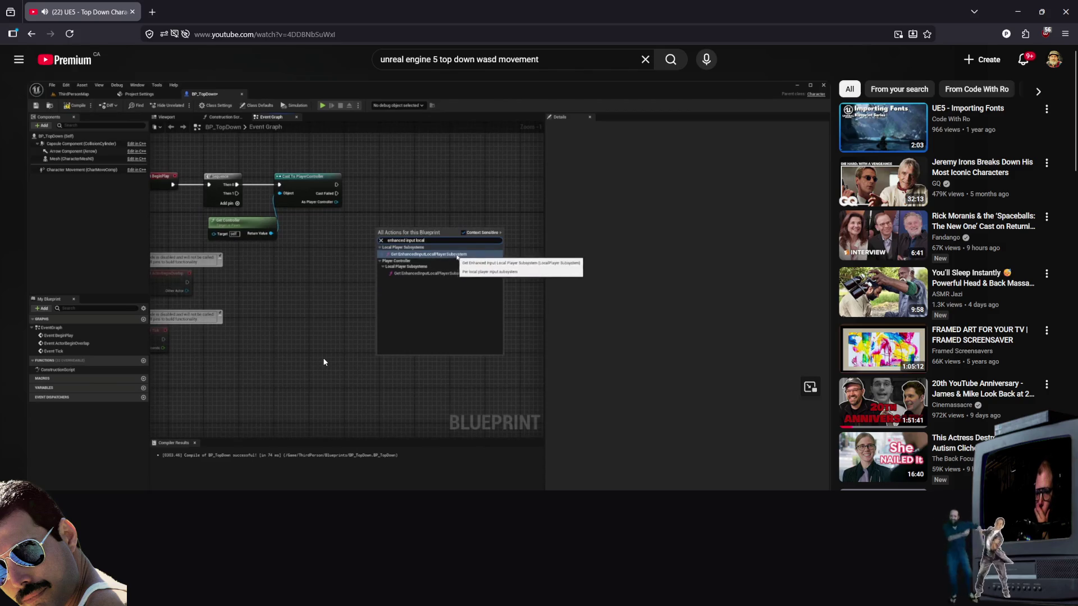
right_click(353, 358)
click(352, 358)
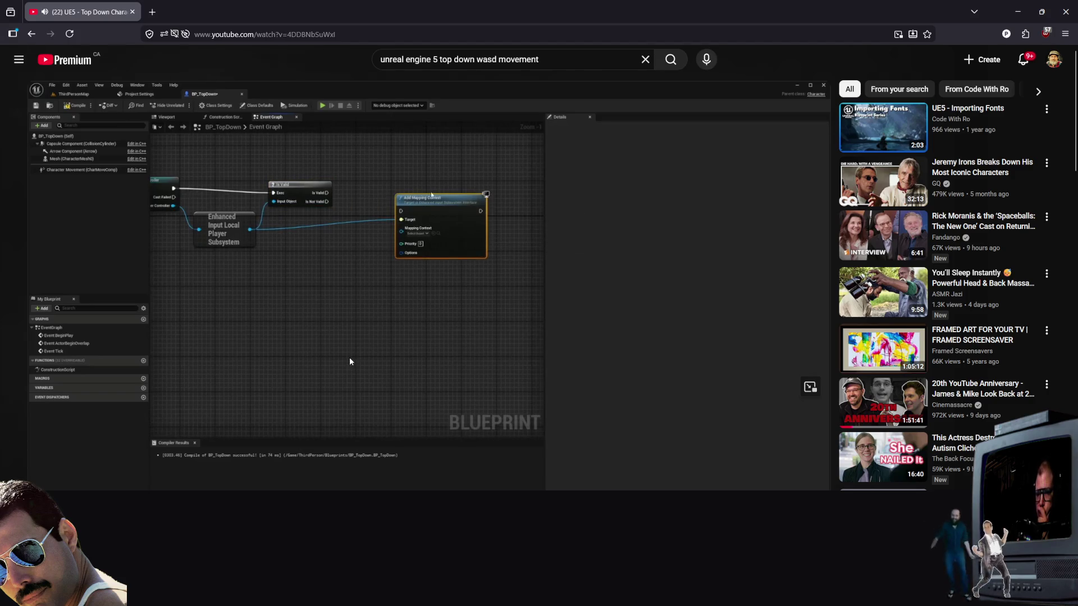
right_click(349, 357)
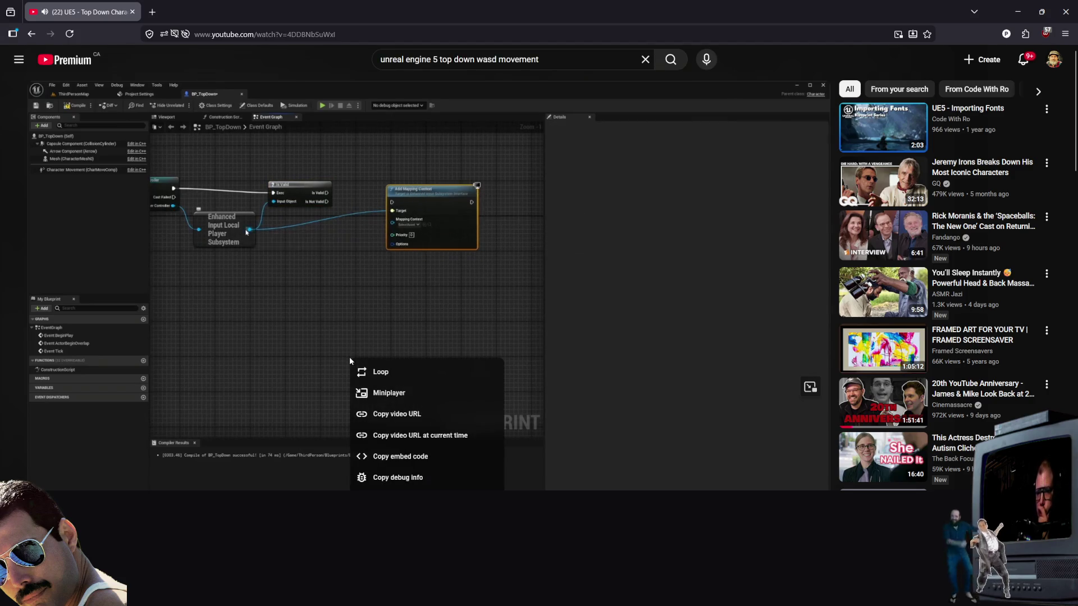
click(315, 319)
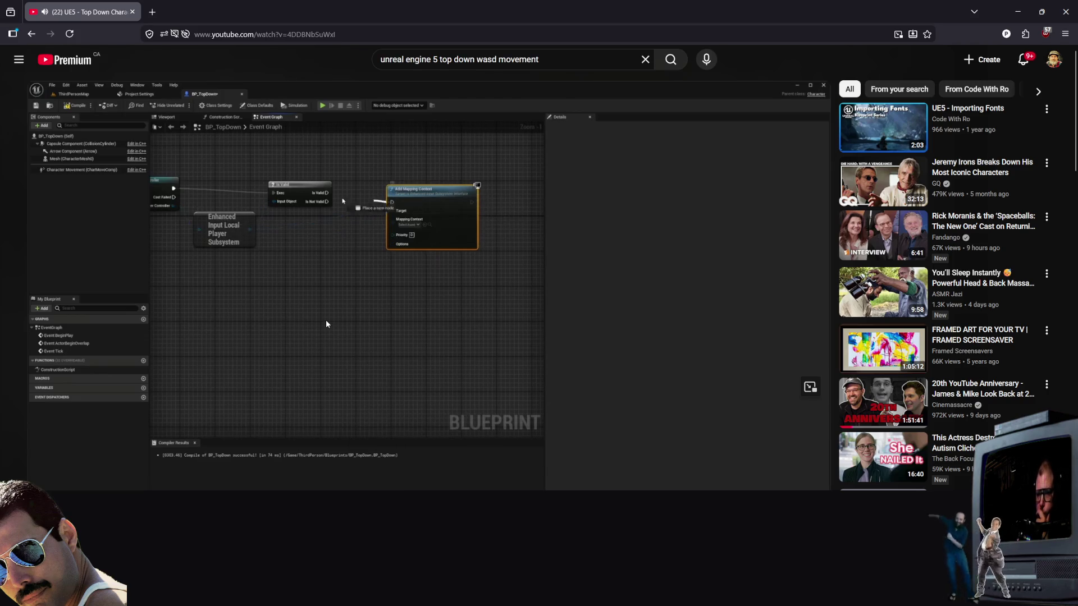
right_click(327, 319)
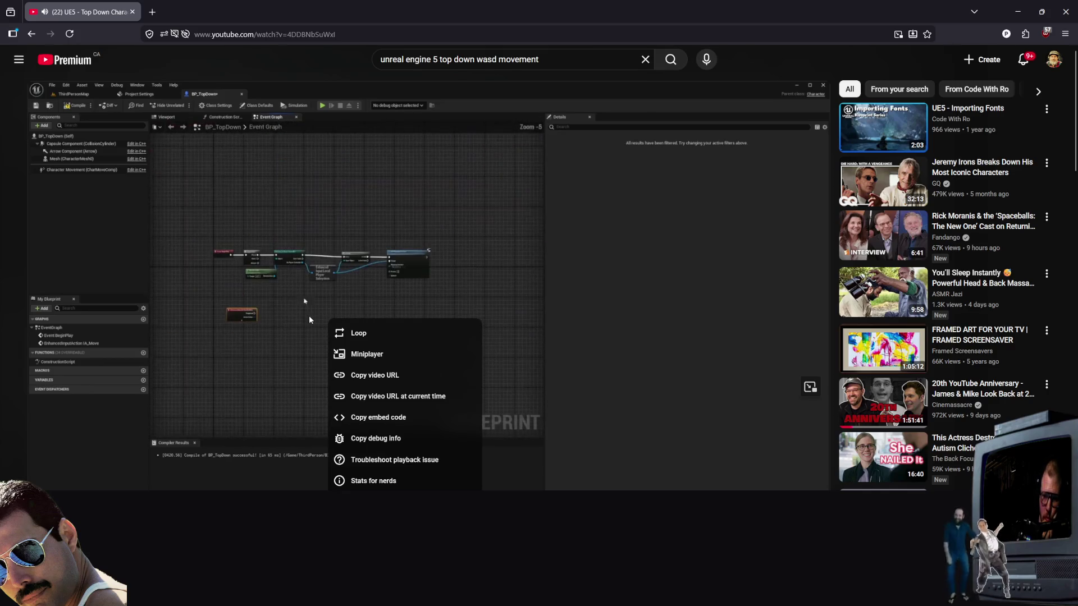
Step: Scrub the tutorial near 2:58, pause and resume, then return to Unreal and minimize the character blueprint
click(311, 317)
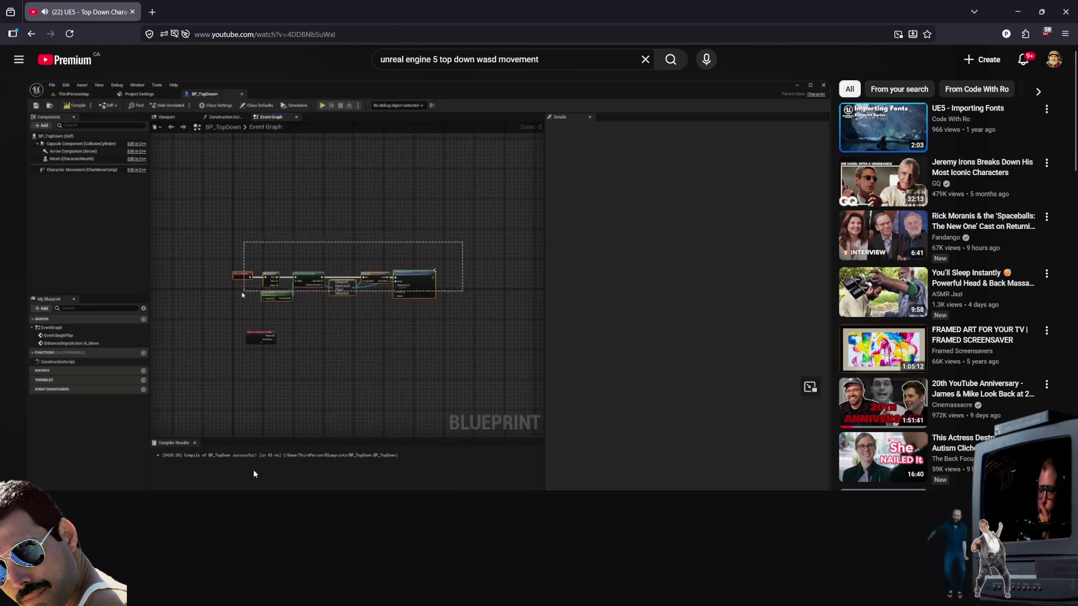
drag(284, 487, 361, 489)
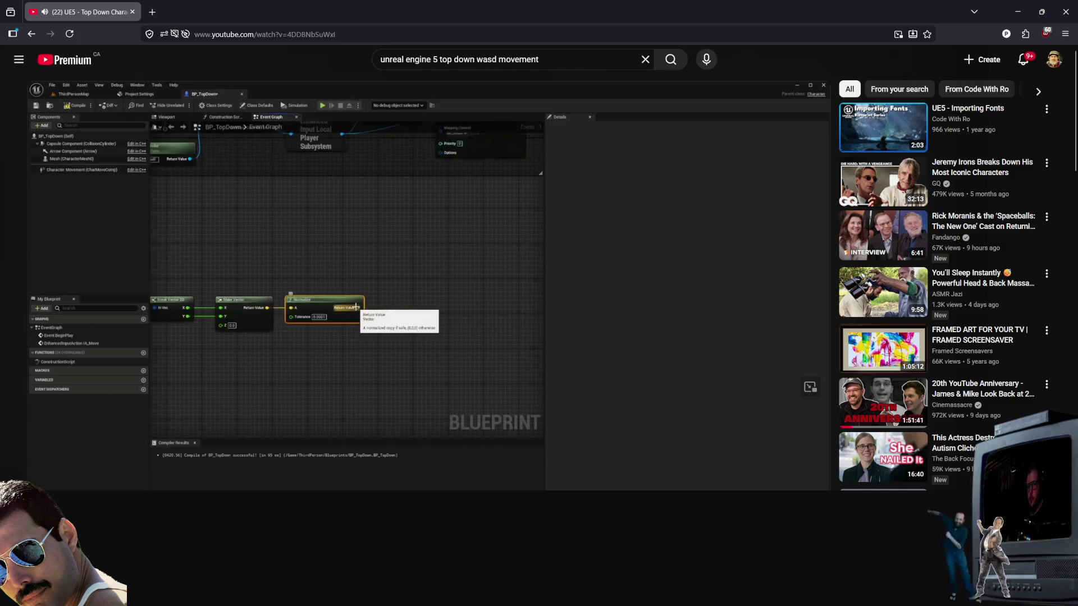
drag(354, 486, 353, 486)
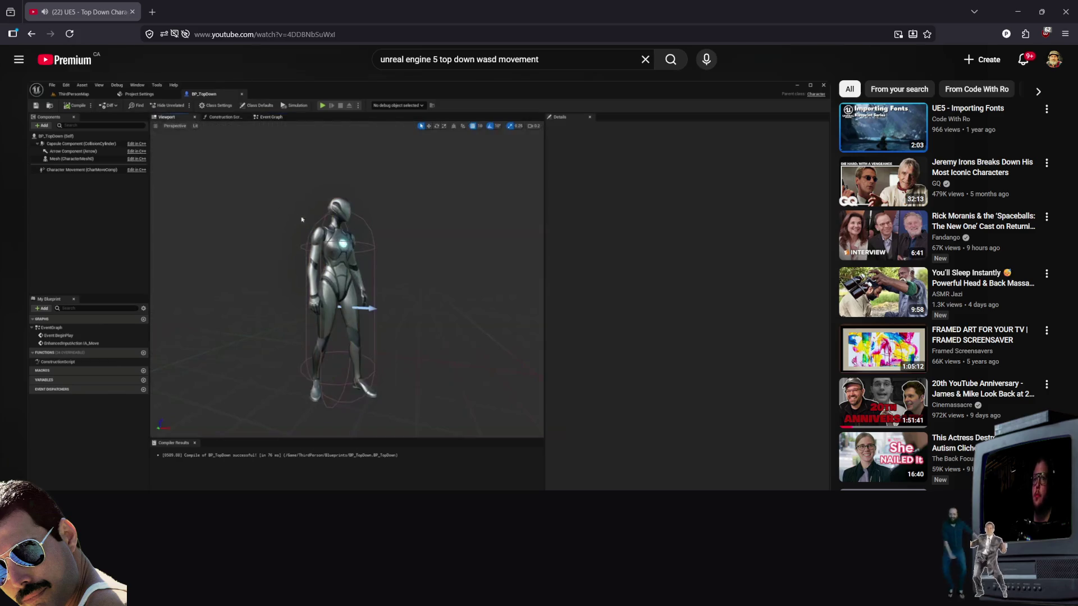
click(608, 371)
click(621, 330)
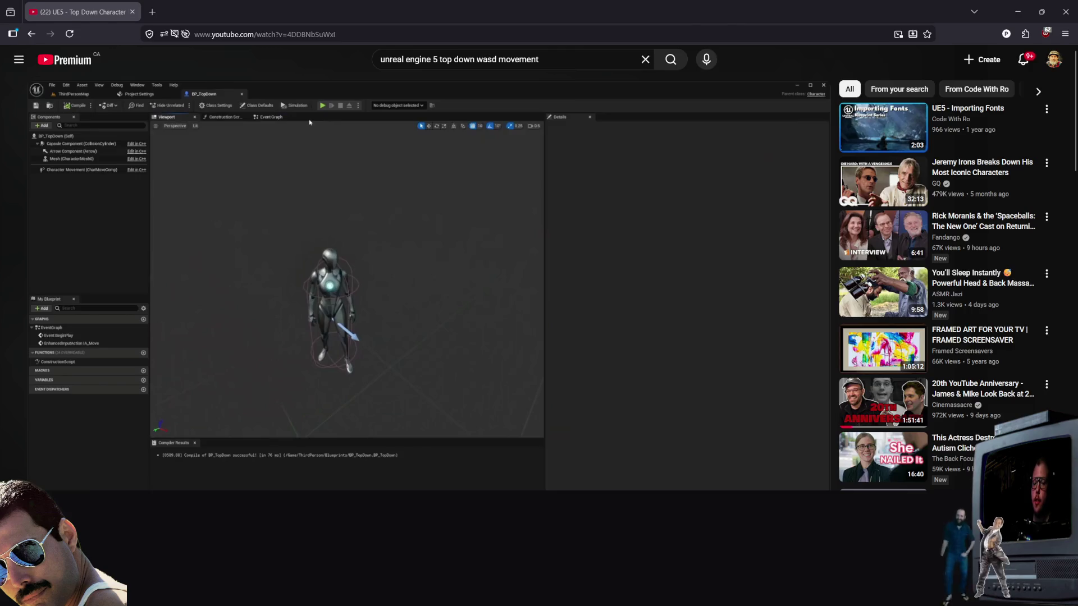
key(alt+Tab)
click(713, 21)
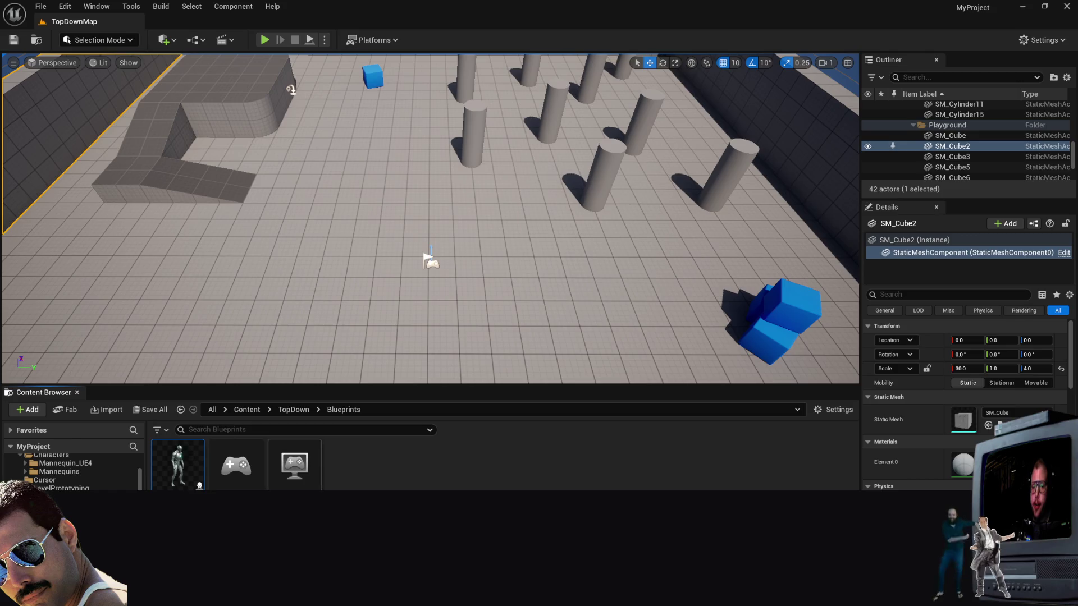
Step: Open BP_TopDownGameMode, then inspect BP_TopDownCharacter's Character Movement component settings
double_click(295, 465)
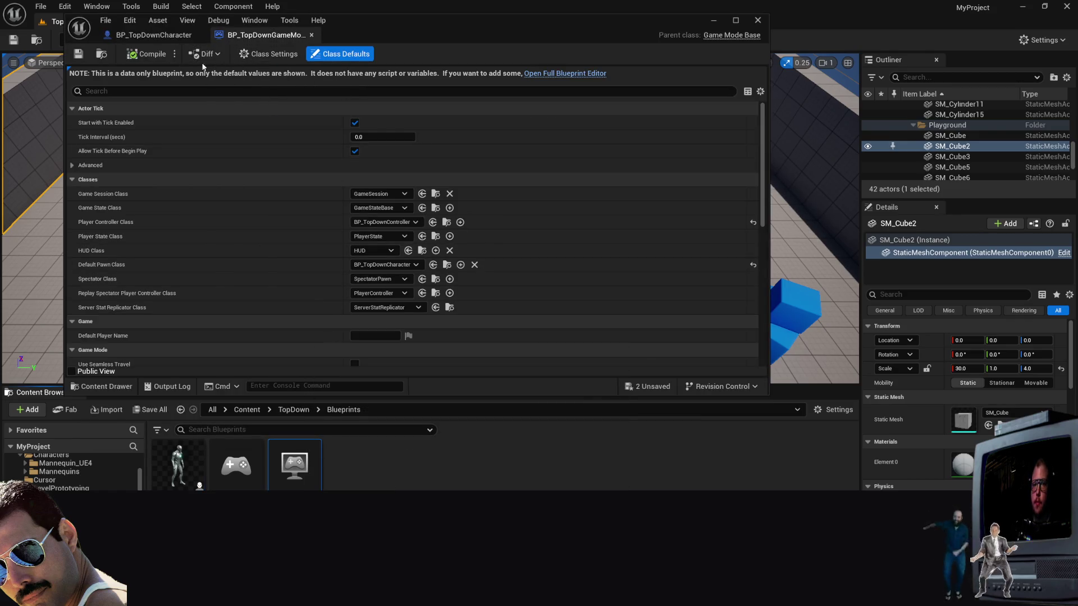
click(155, 38)
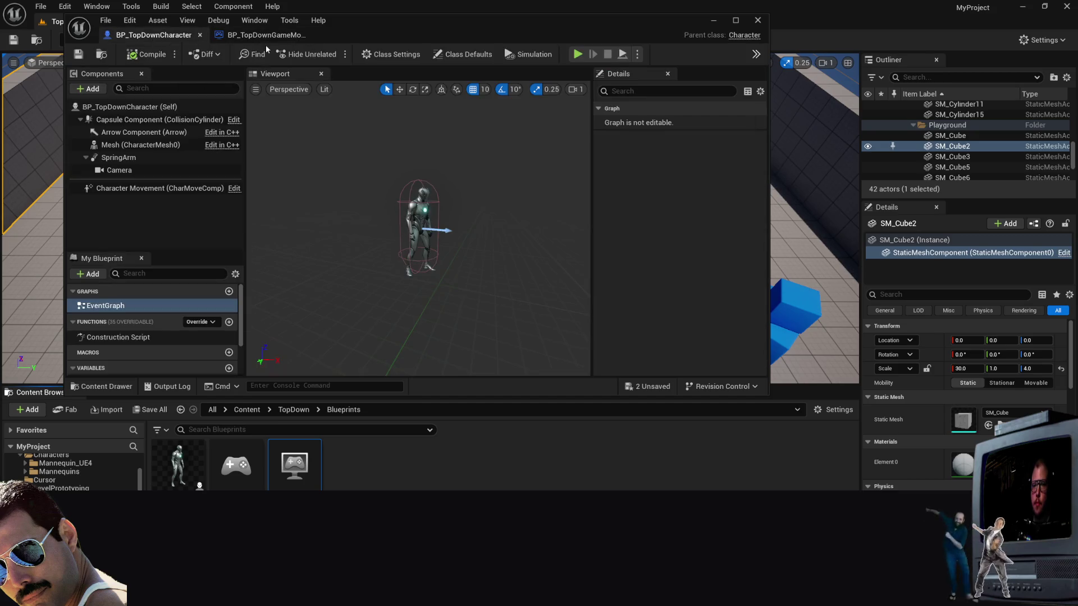
click(152, 189)
click(156, 317)
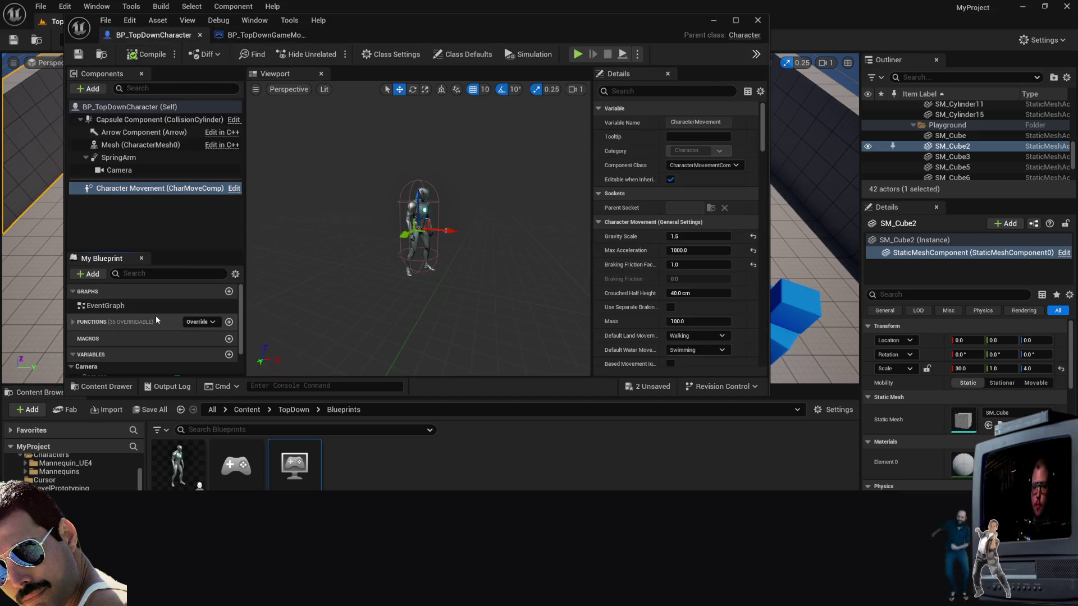
click(157, 305)
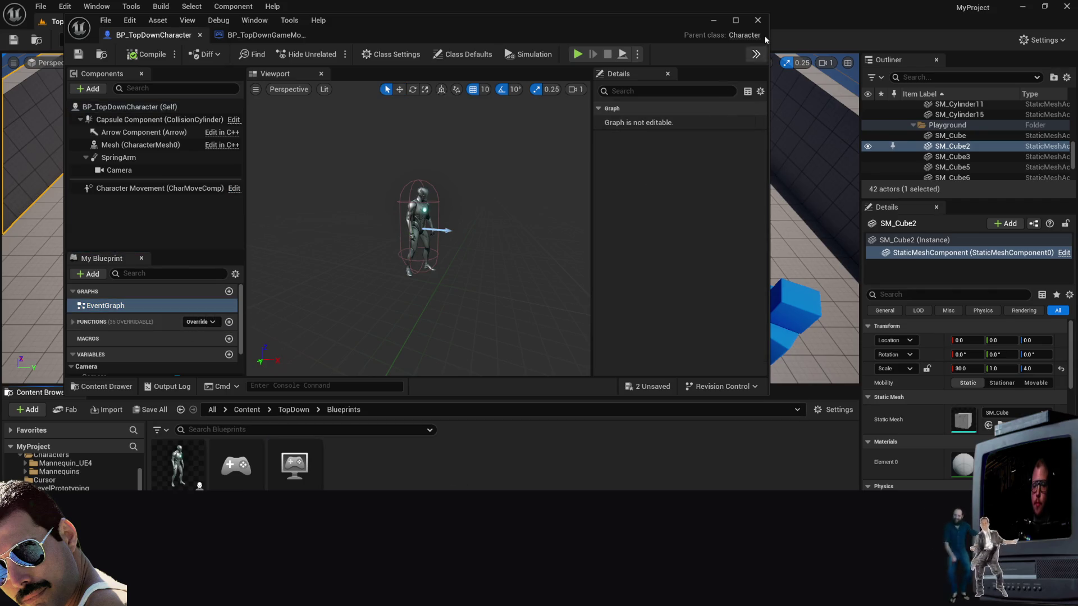
Step: Open BP_TopDownController's event graph and bring the Stop Movement node and comment header into view
double_click(236, 465)
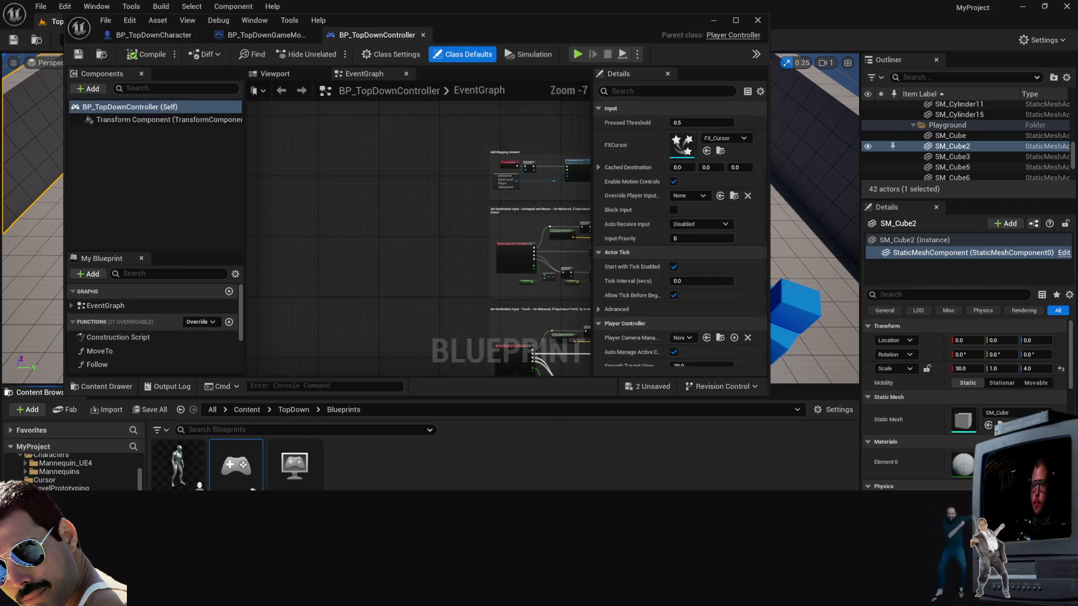
scroll(564, 242, up, 6)
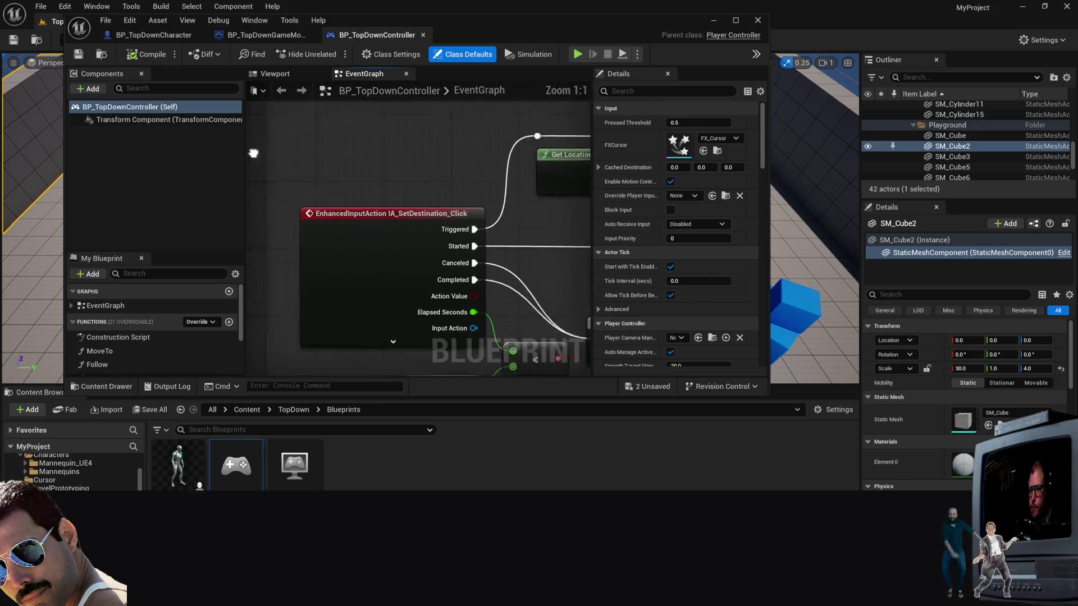
scroll(365, 249, down, 1)
mouse_move(435, 124)
mouse_down()
mouse_move(365, 249)
mouse_move(413, 139)
mouse_up()
Step: Maximize the blueprint editor and reposition the Touch comment group in view
scroll(413, 139, up, 1)
scroll(412, 139, down, 3)
click(735, 21)
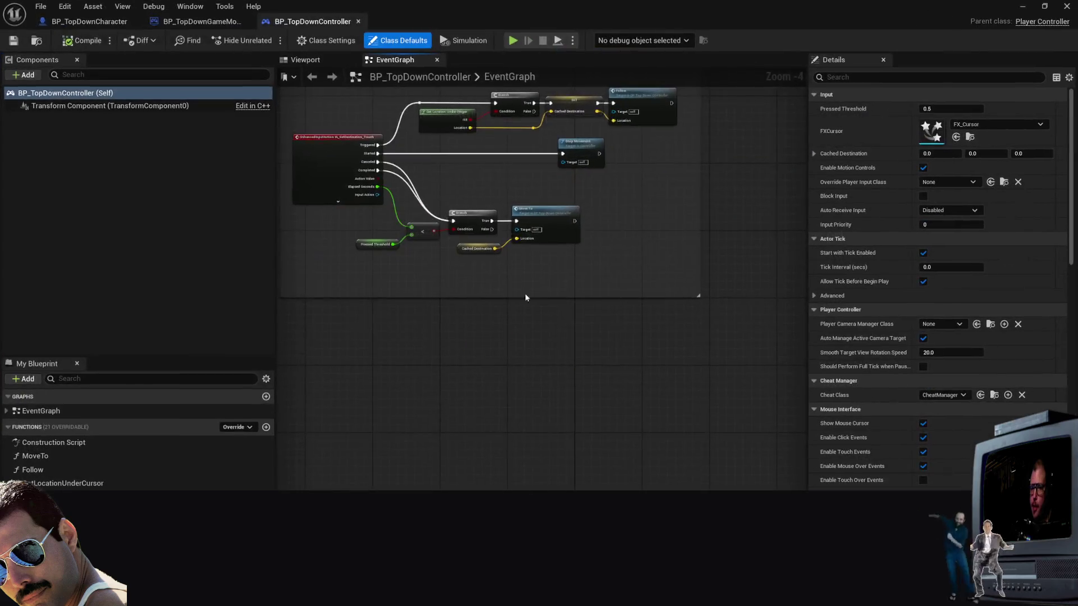
scroll(510, 341, up, 1)
drag(609, 393, 522, 512)
mouse_move(287, 114)
mouse_down()
mouse_move(885, 445)
mouse_move(531, 423)
mouse_move(775, 386)
mouse_move(771, 370)
mouse_up()
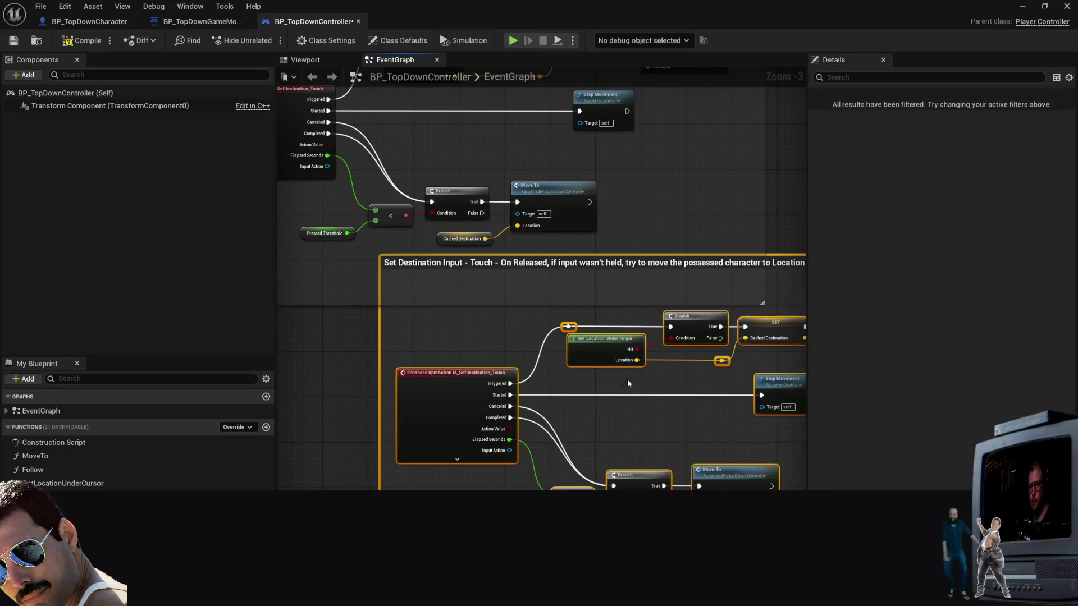
mouse_move(482, 289)
mouse_down()
mouse_move(463, 331)
mouse_move(522, 264)
mouse_up()
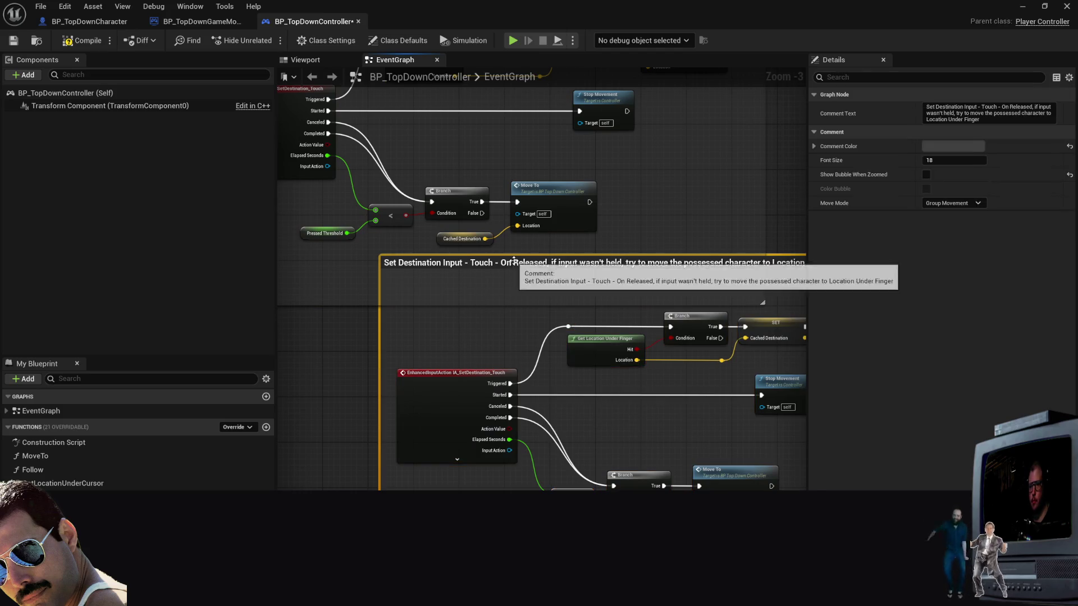
double_click(483, 267)
key(Return)
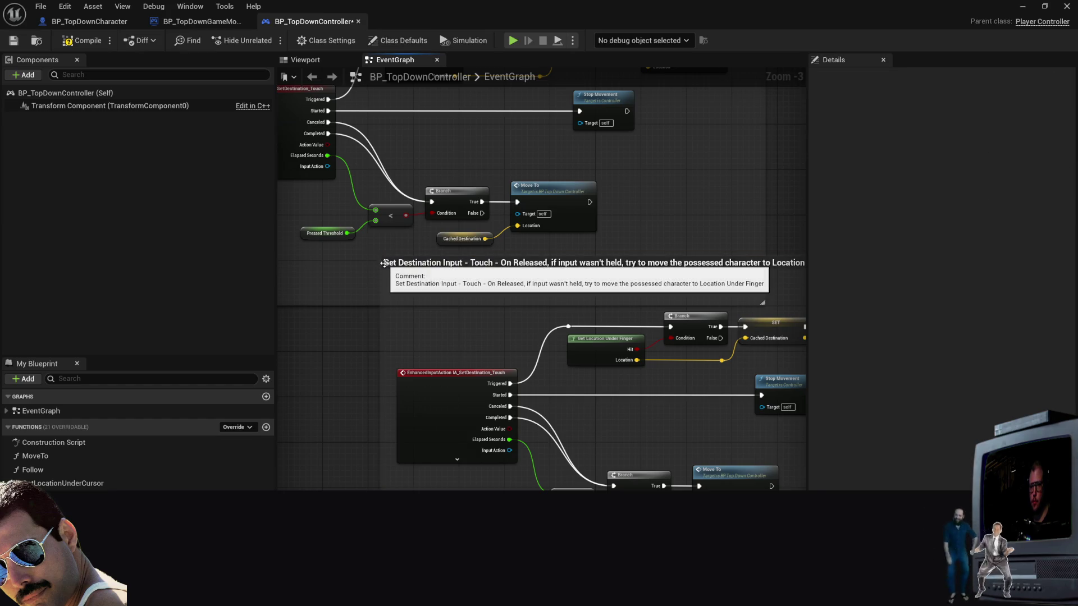
Step: Box-select the Touch comment group, undo a stray comment block, and paste a copy
drag(383, 263, 350, 330)
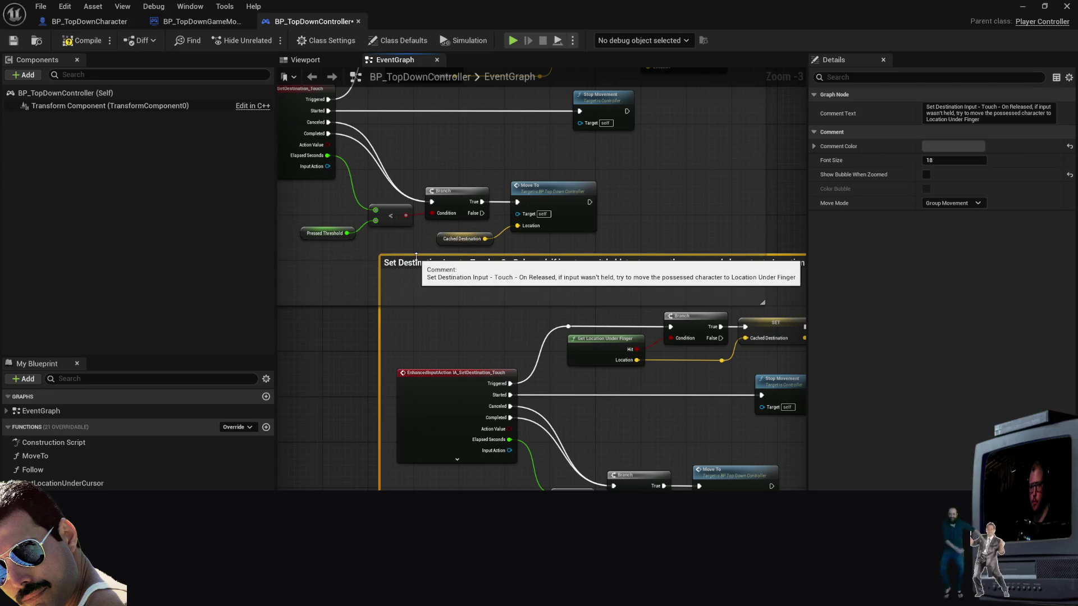
scroll(393, 318, down, 6)
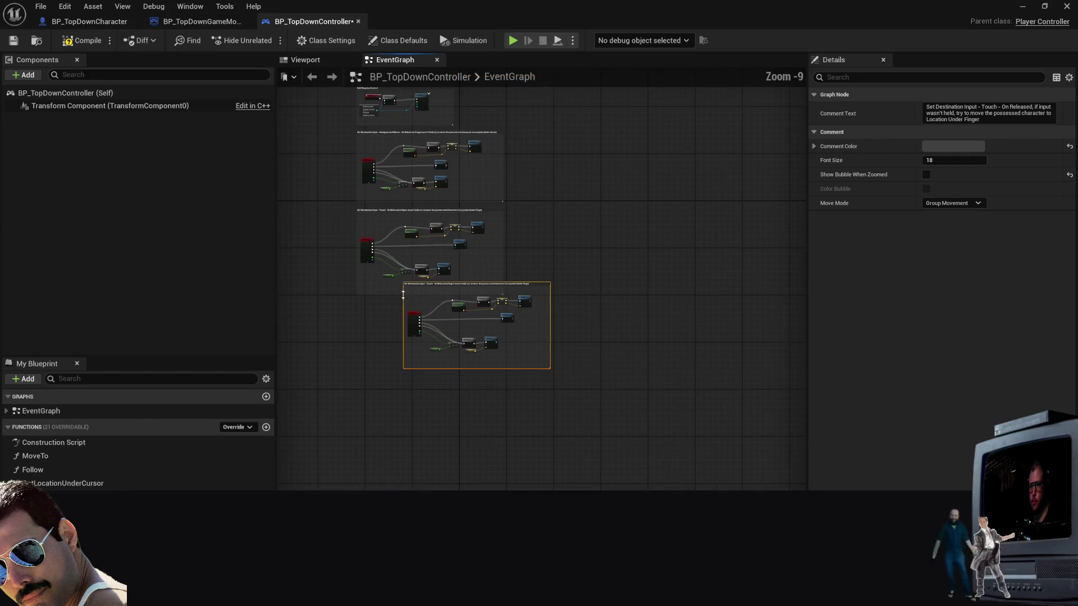
key(ctrl+z)
right_click(354, 355)
key(Escape)
key(ctrl+v)
scroll(336, 342, up, 9)
scroll(591, 230, down, 2)
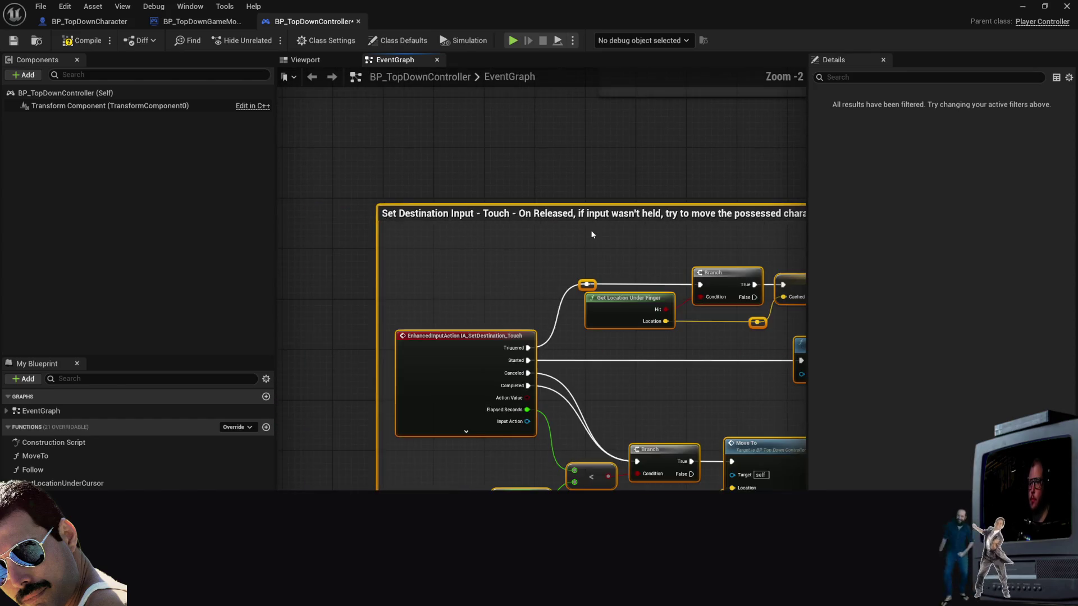
scroll(591, 230, up, 1)
click(514, 168)
drag(514, 168, 631, 227)
mouse_move(618, 157)
mouse_down()
mouse_move(555, 127)
mouse_move(644, 163)
mouse_up()
click(570, 240)
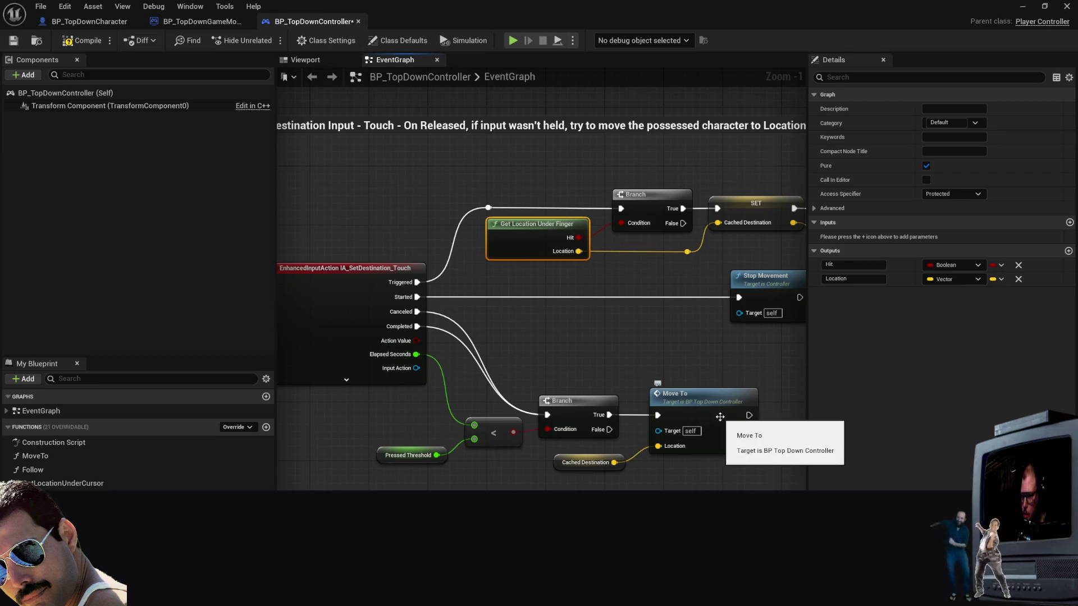
mouse_move(748, 417)
mouse_down()
mouse_move(631, 359)
mouse_move(614, 385)
mouse_up()
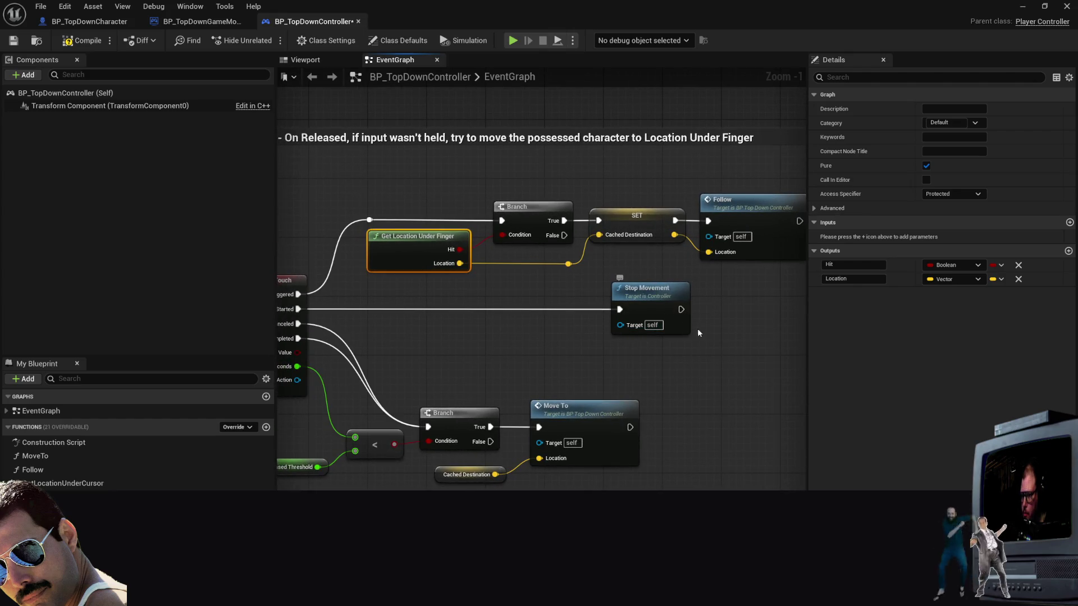
mouse_move(422, 294)
mouse_down()
mouse_move(564, 272)
mouse_move(505, 260)
mouse_move(479, 268)
mouse_up()
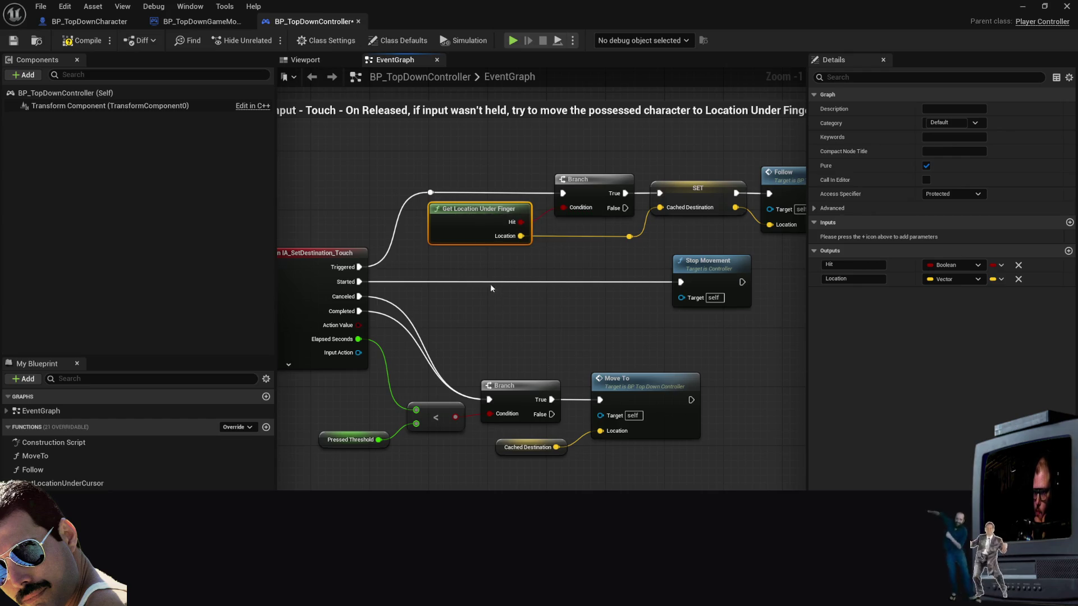
key(Delete)
Step: Search the action list for 'input' and add a Get IA_Move node to the graph
right_click(520, 243)
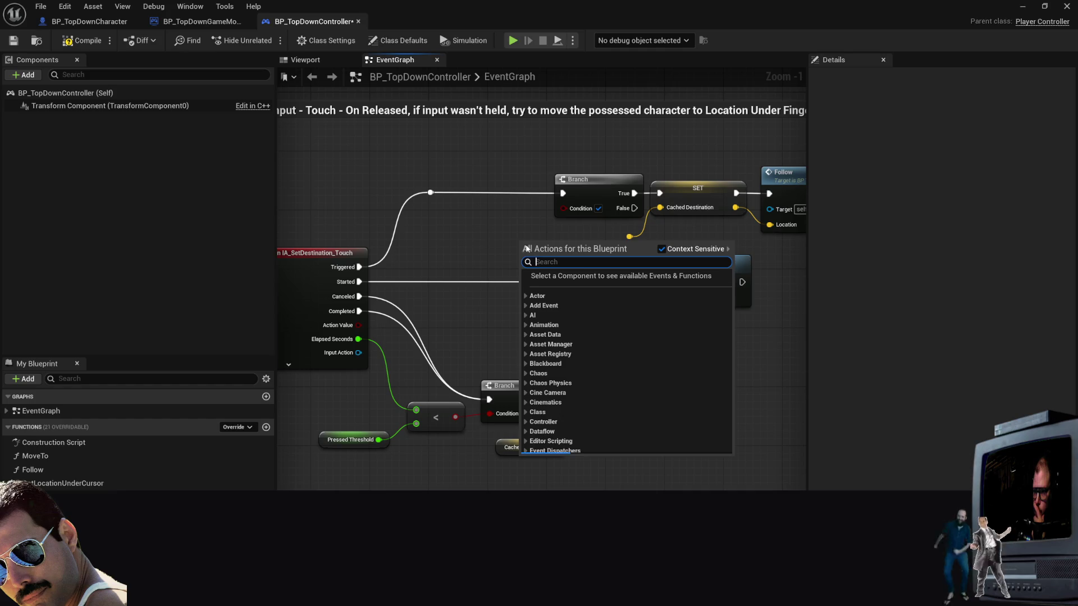
text(get)
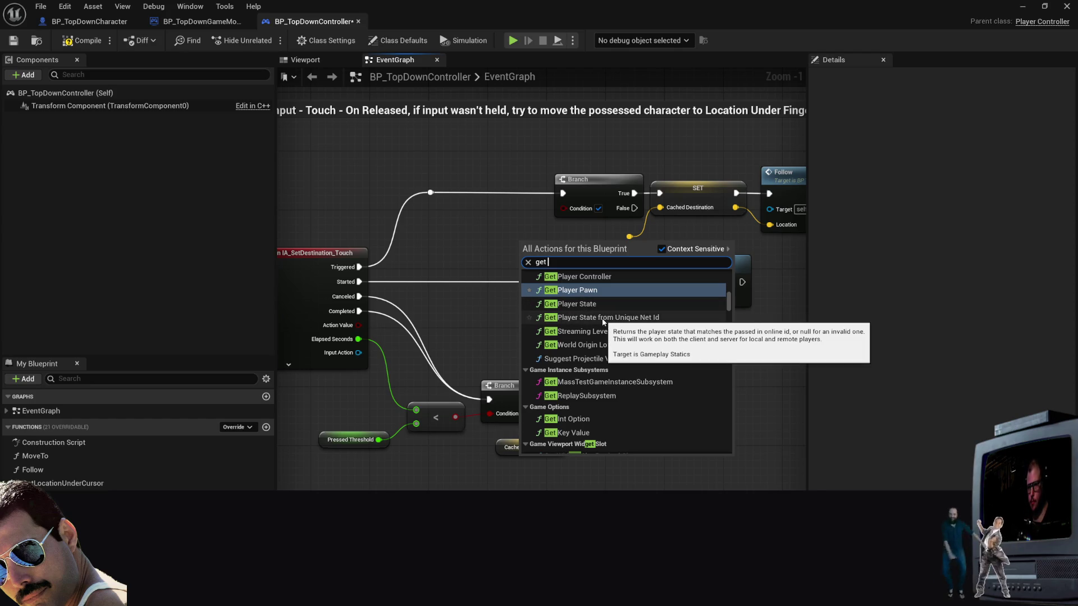
text(inp)
key(ctrl+a)
key(BackSpace)
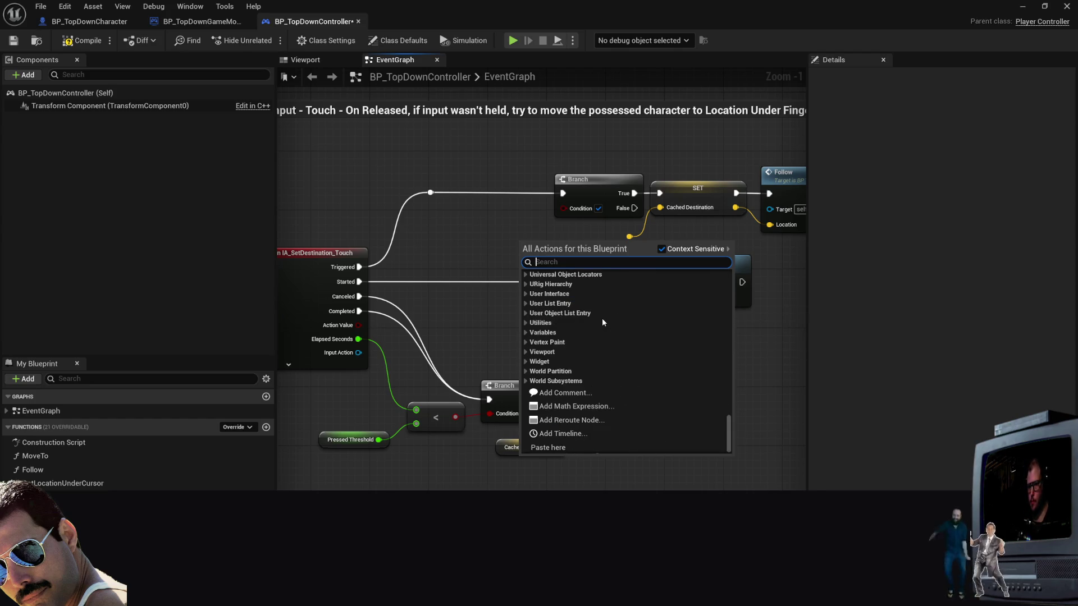
text(input)
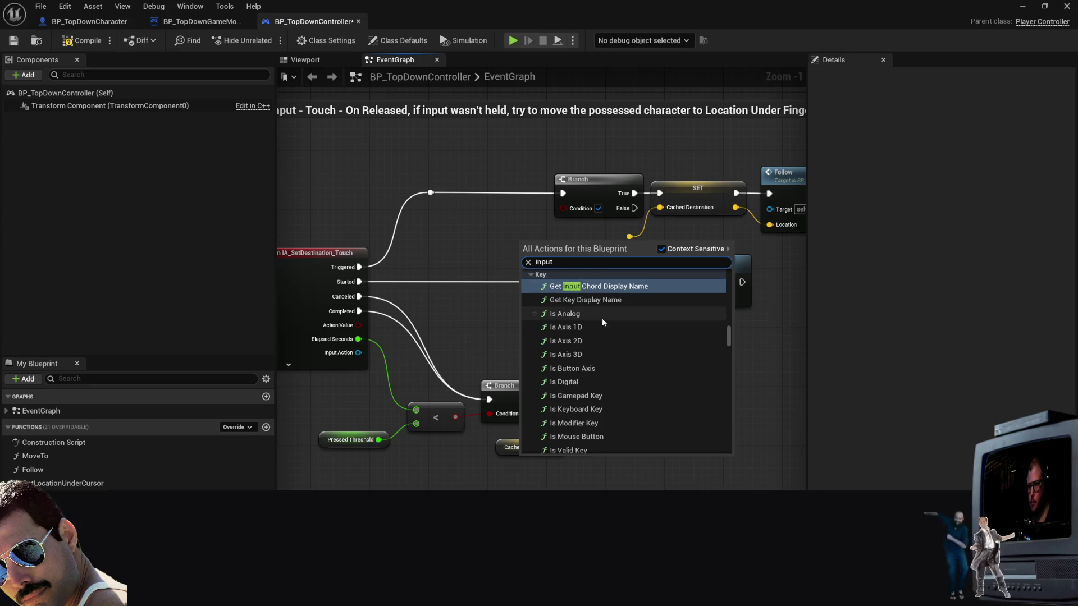
scroll(634, 353, down, 1)
scroll(633, 357, down, 2)
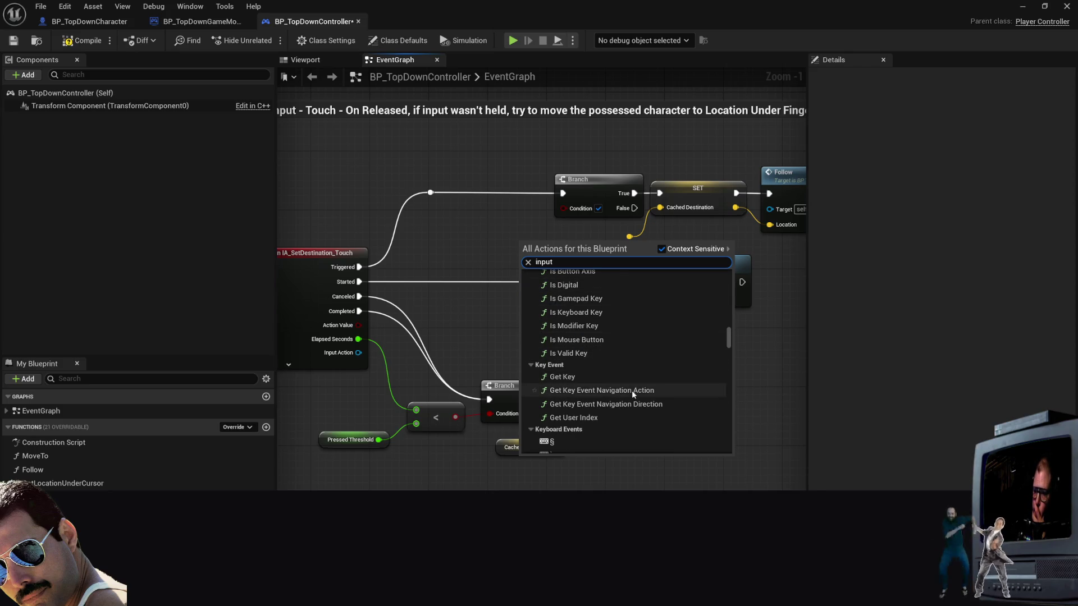
scroll(633, 384, up, 3)
scroll(638, 362, up, 5)
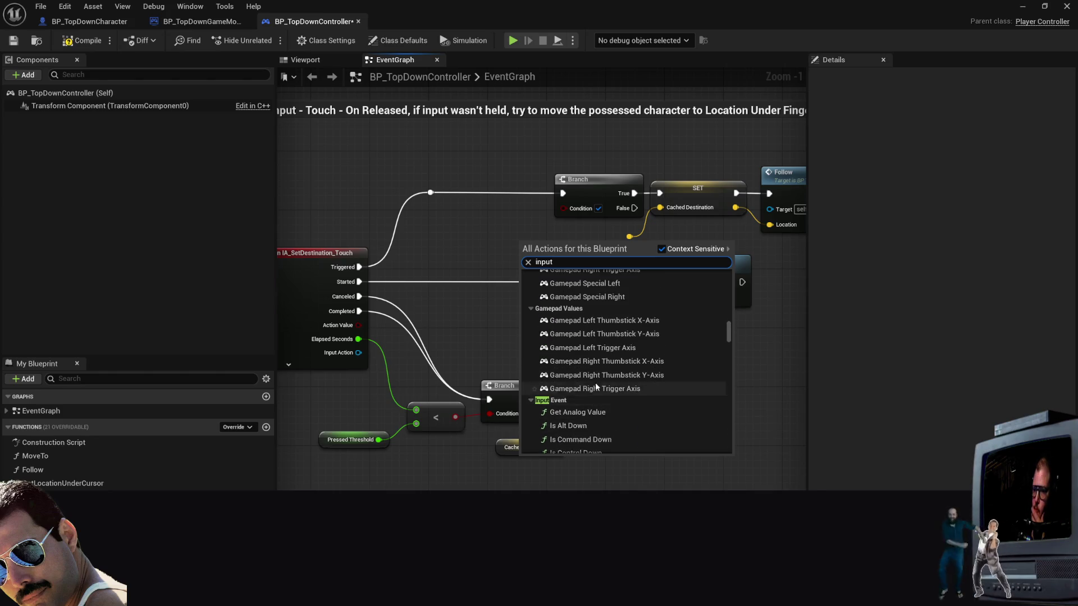
scroll(634, 373, up, 5)
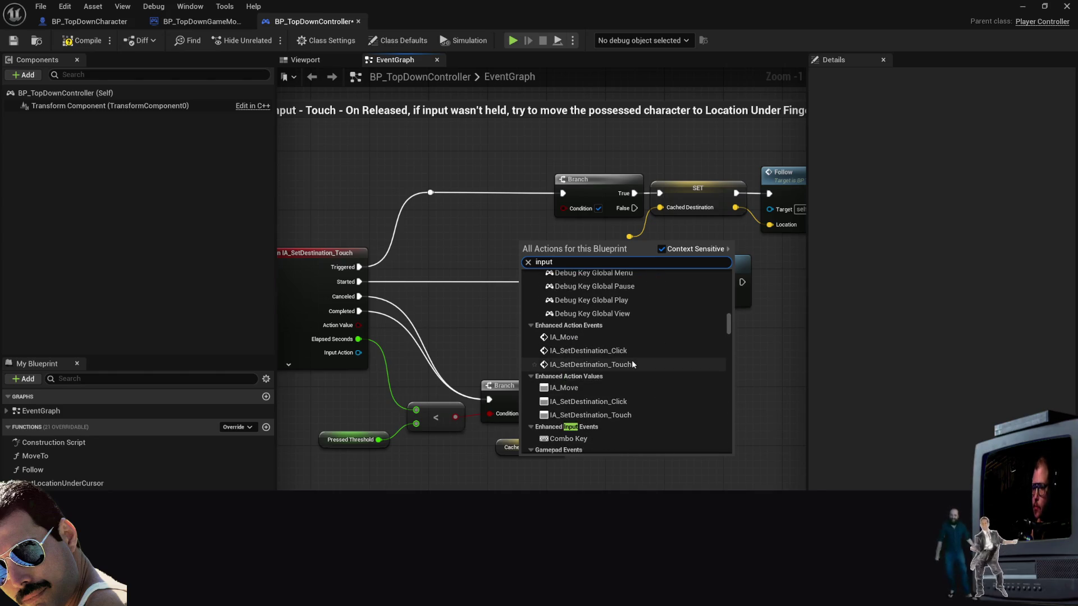
click(562, 388)
mouse_move(544, 243)
mouse_down()
mouse_move(455, 236)
mouse_move(523, 245)
mouse_move(537, 217)
mouse_move(536, 228)
mouse_move(487, 247)
mouse_move(563, 208)
mouse_up()
key(Escape)
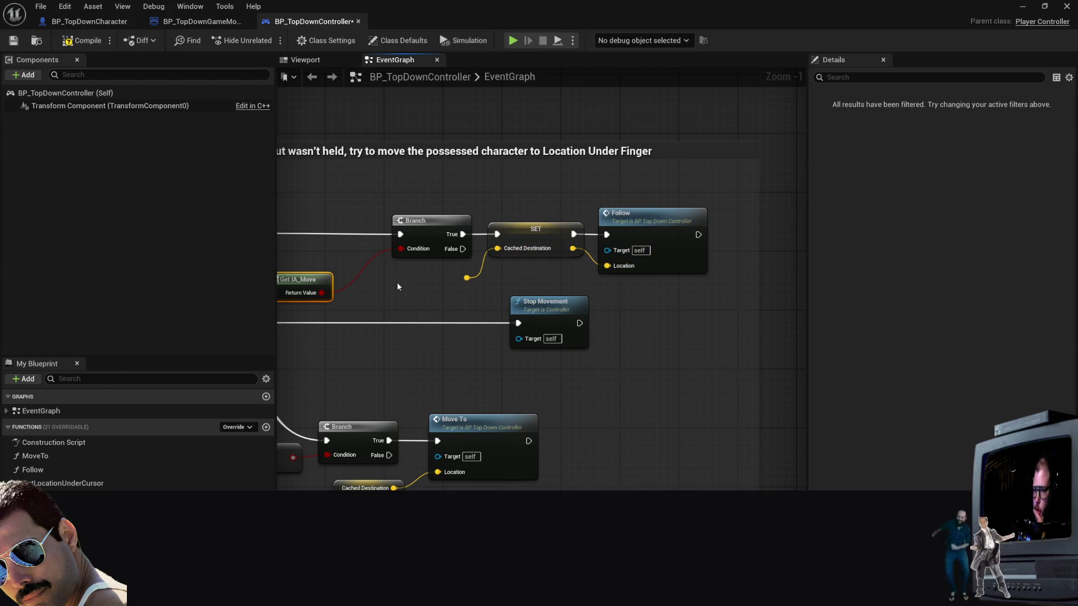
Step: Move the Get IA_Move node up beside the Branch in the Touch section
drag(463, 284, 552, 287)
drag(451, 263, 462, 233)
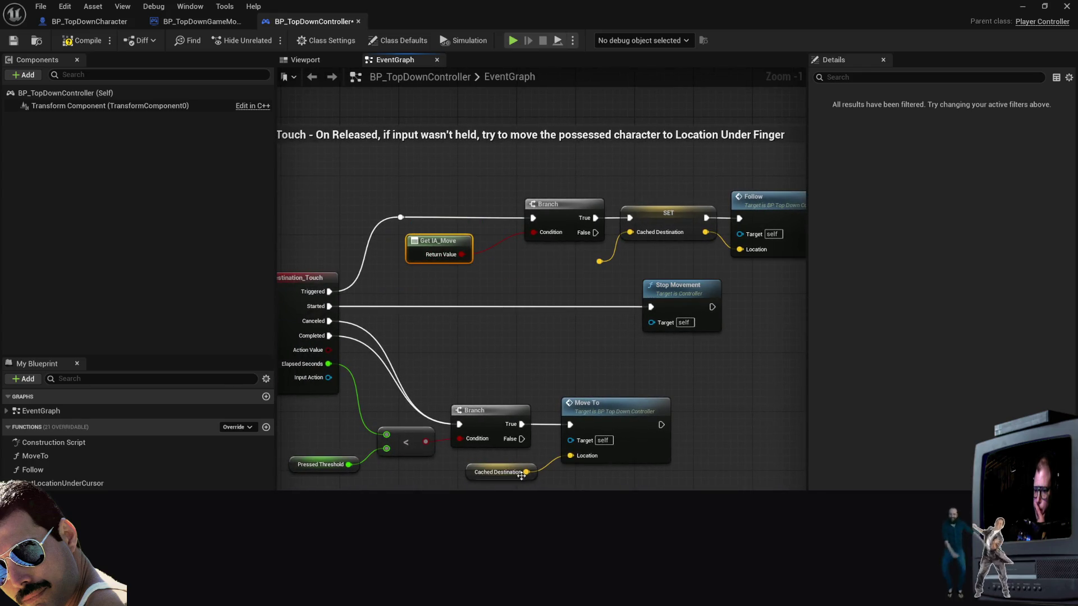
drag(475, 372, 671, 313)
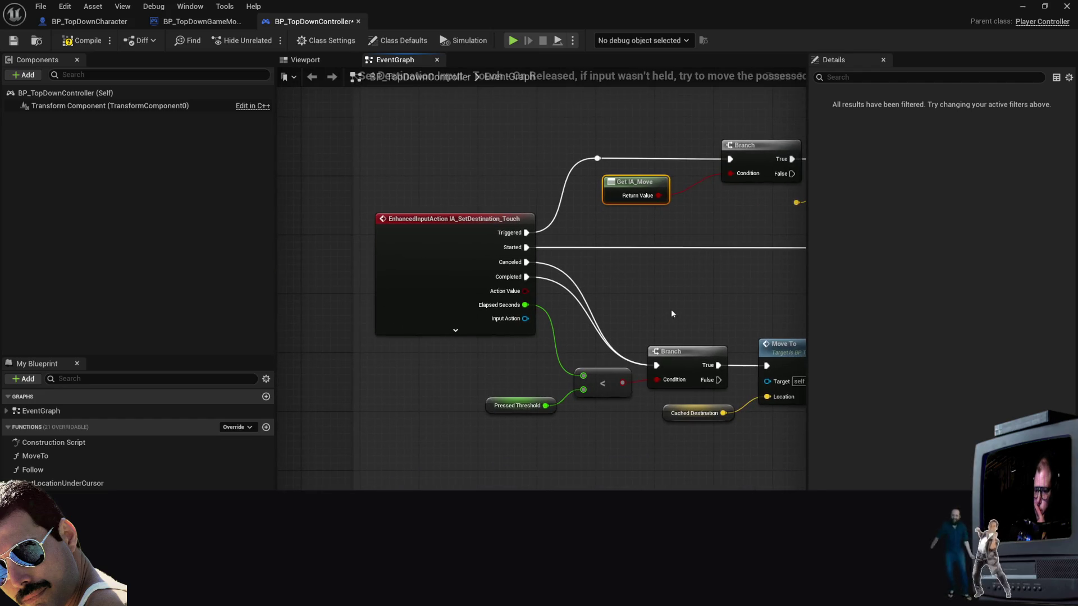
scroll(627, 319, down, 7)
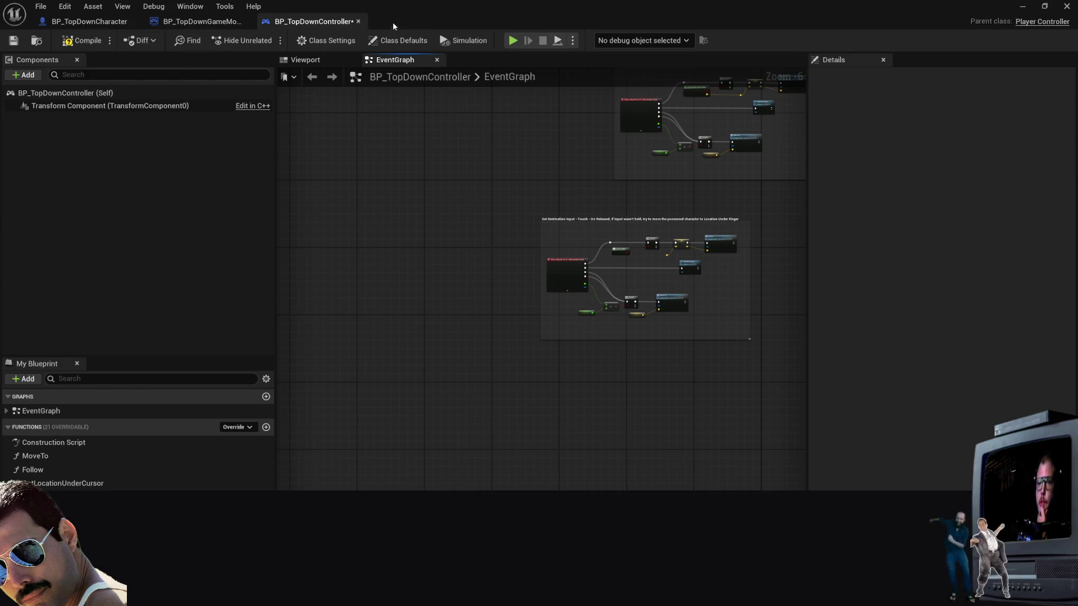
Step: Close BP_TopDownController, glance at the Epic Games Launcher, and open the Project Browser from File
click(359, 21)
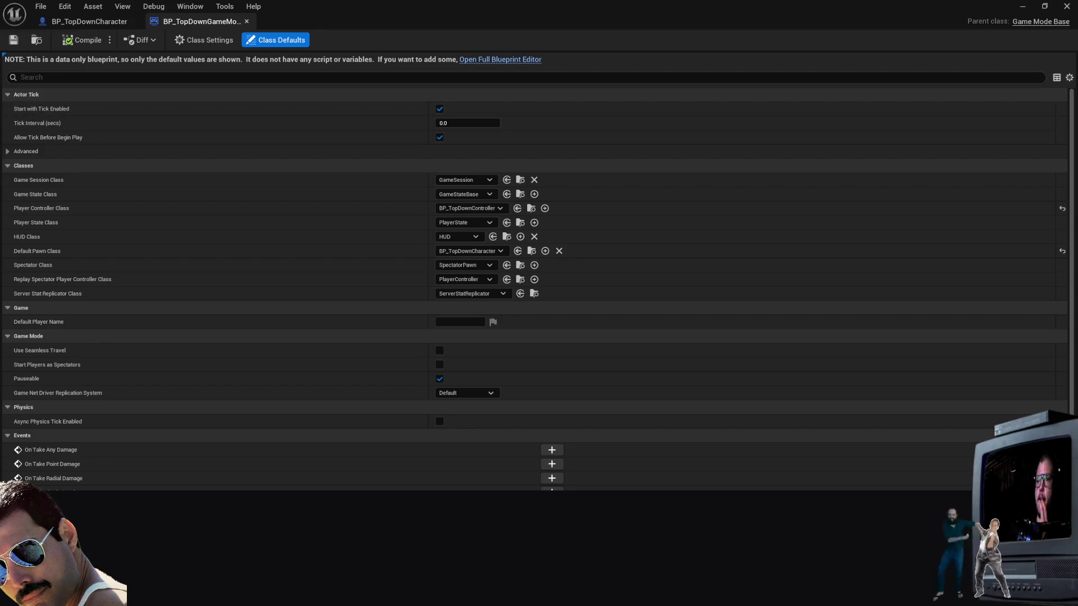
key(alt+Tab)
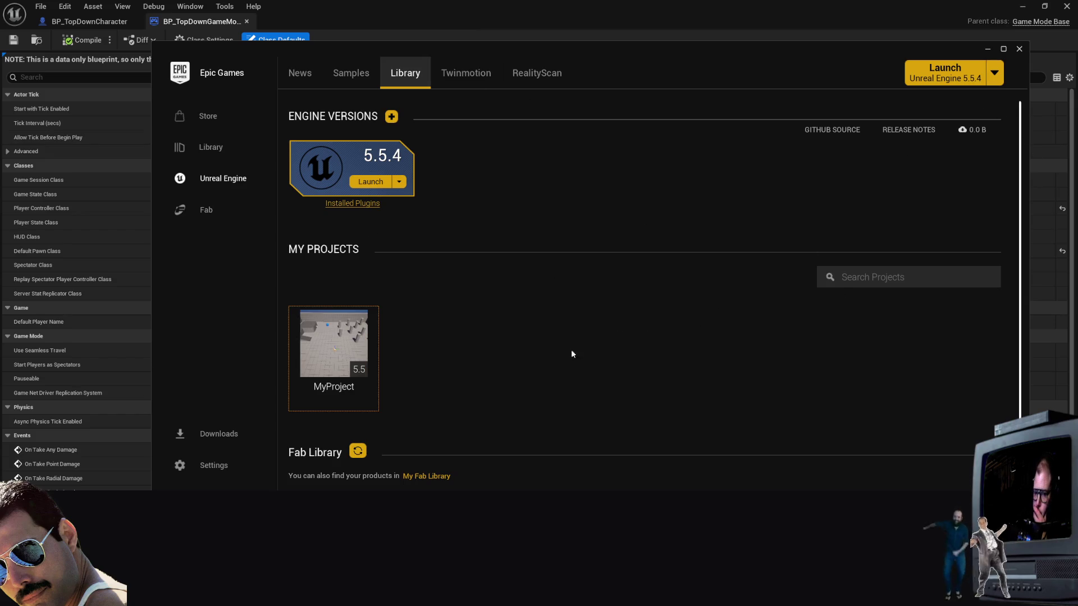
key(alt+Tab)
click(41, 6)
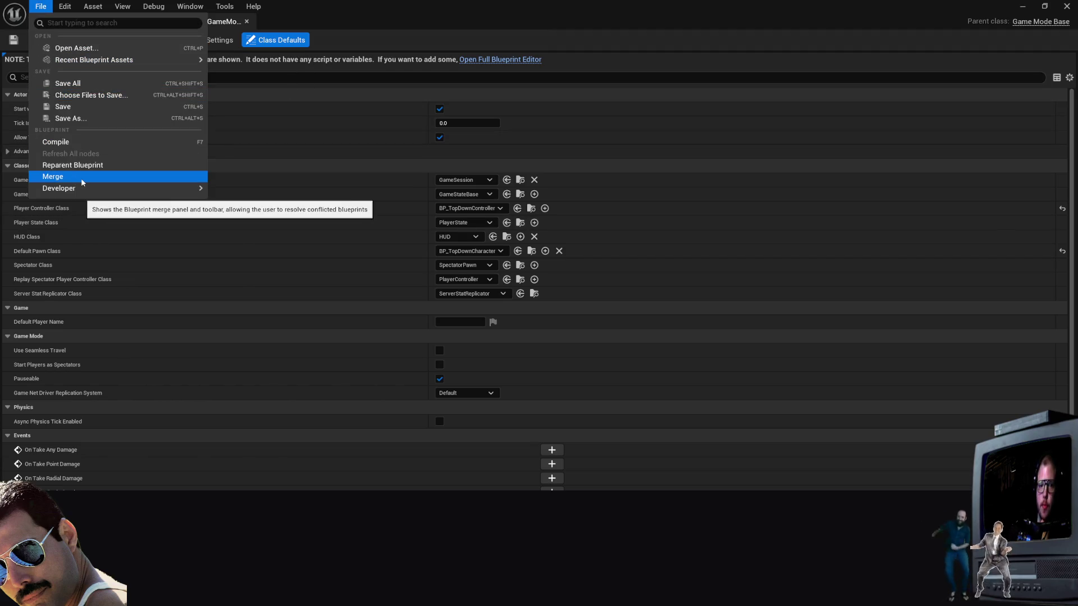
click(360, 132)
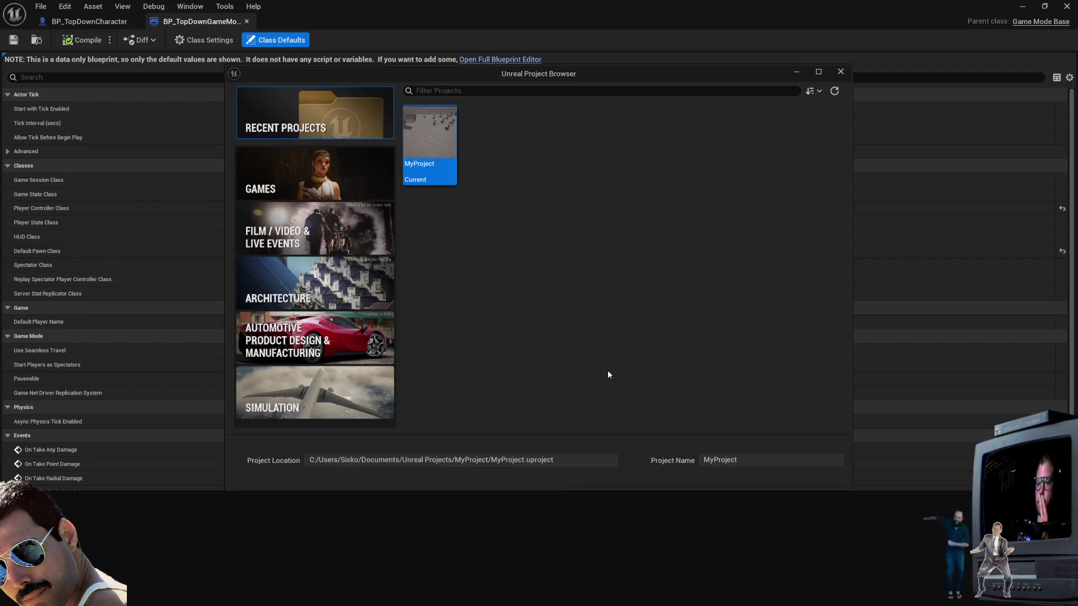
Step: Show the Games templates and preview Top Down, checking its quality preset options
click(306, 229)
click(331, 191)
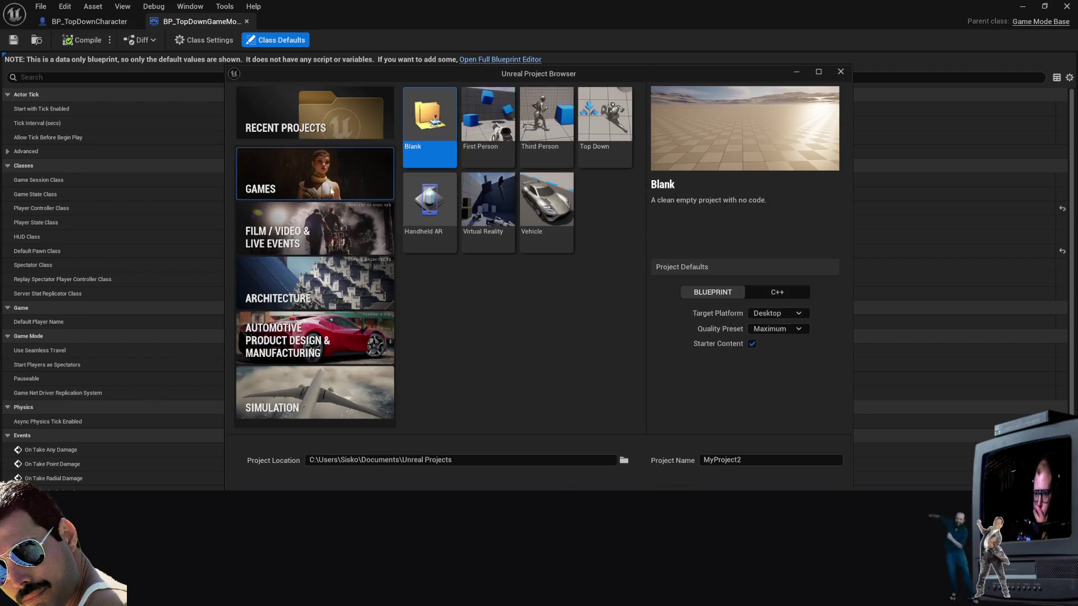
click(604, 141)
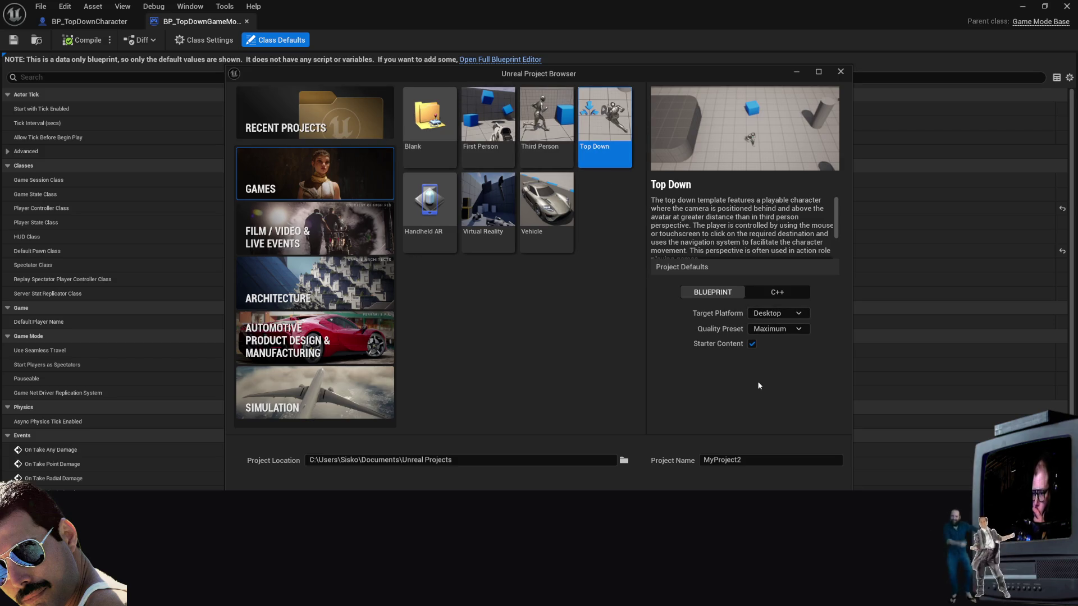
click(800, 330)
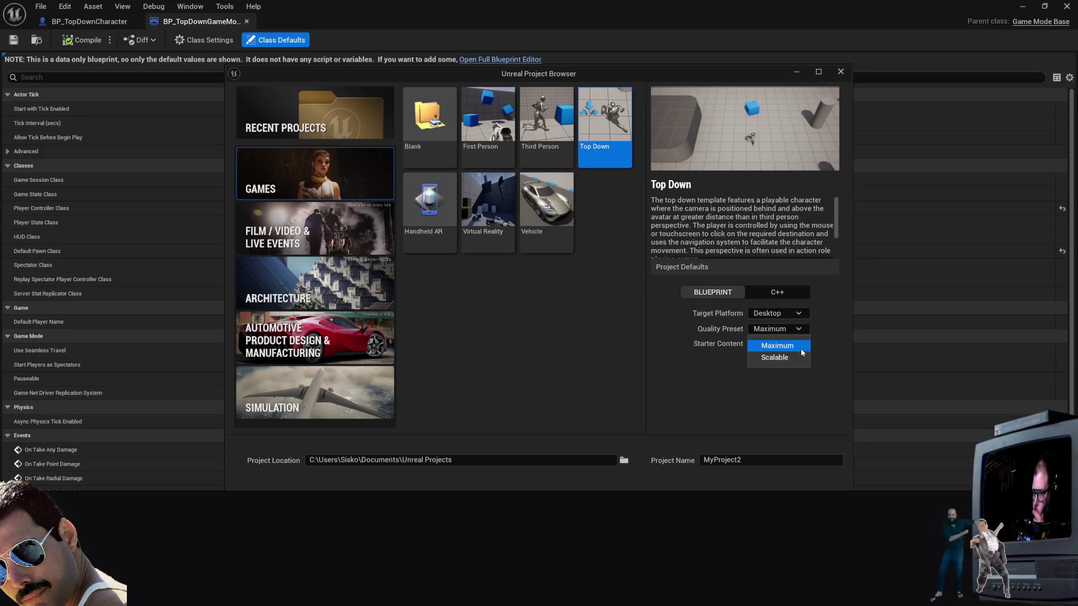
scroll(745, 240, down, 5)
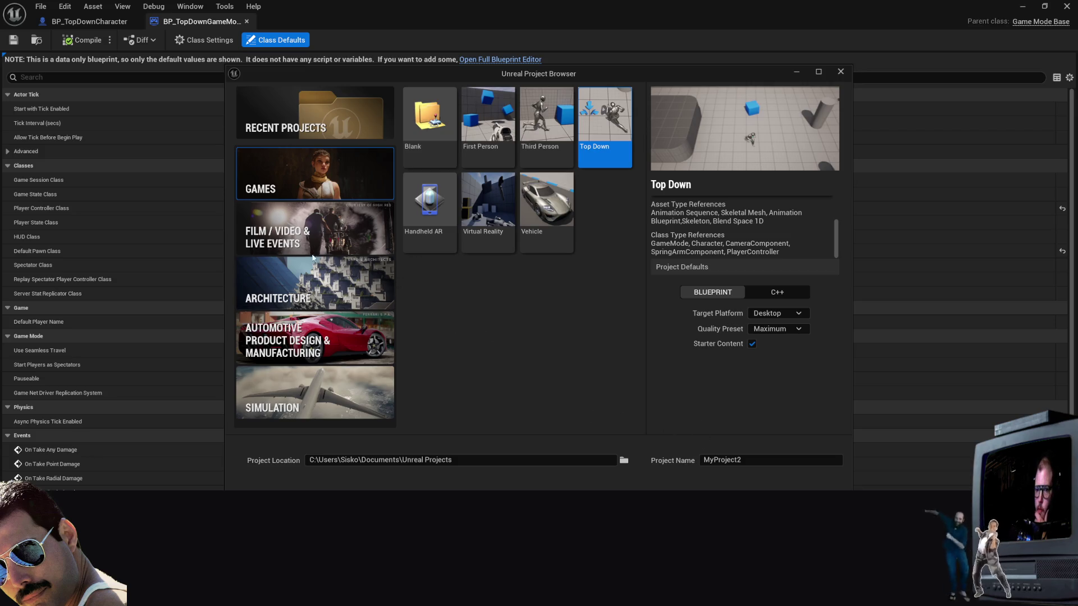
Step: Preview the Third Person, Top Down, Blank and First Person templates, then return to the editor
click(537, 155)
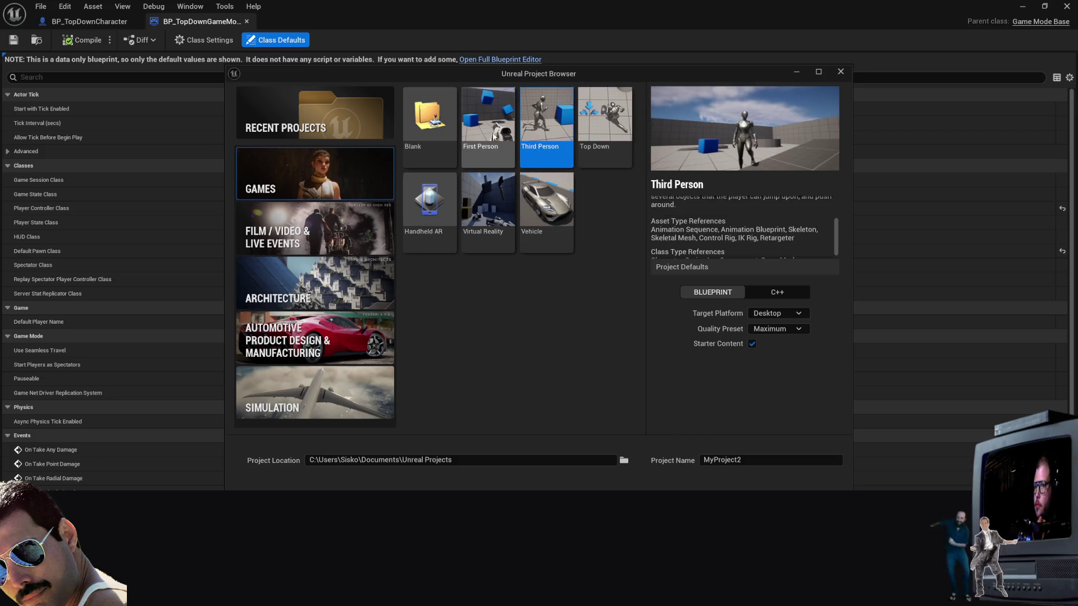
scroll(700, 230, down, 1)
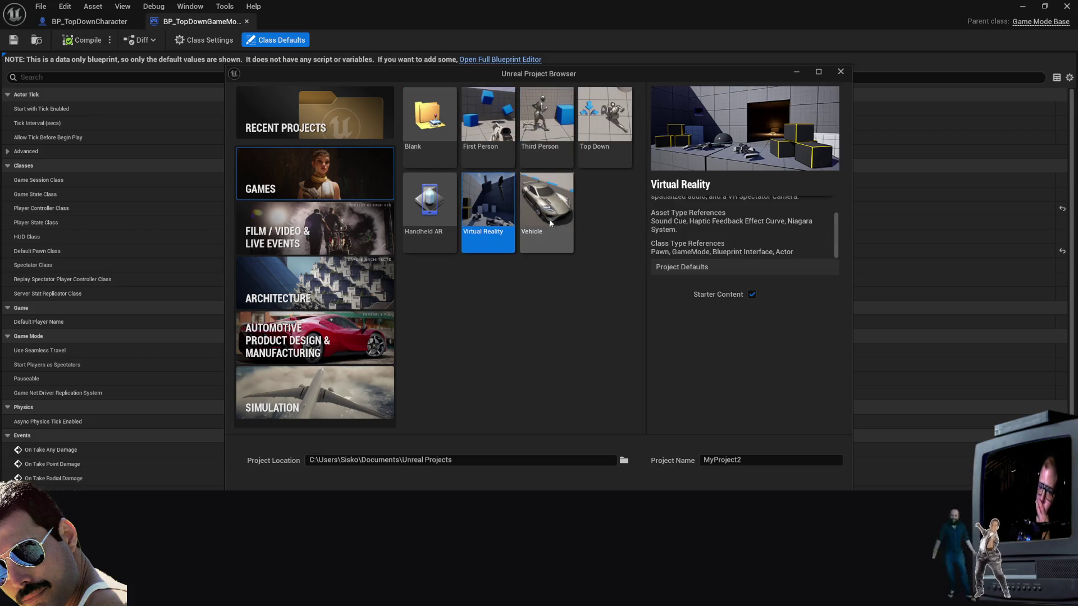
click(600, 135)
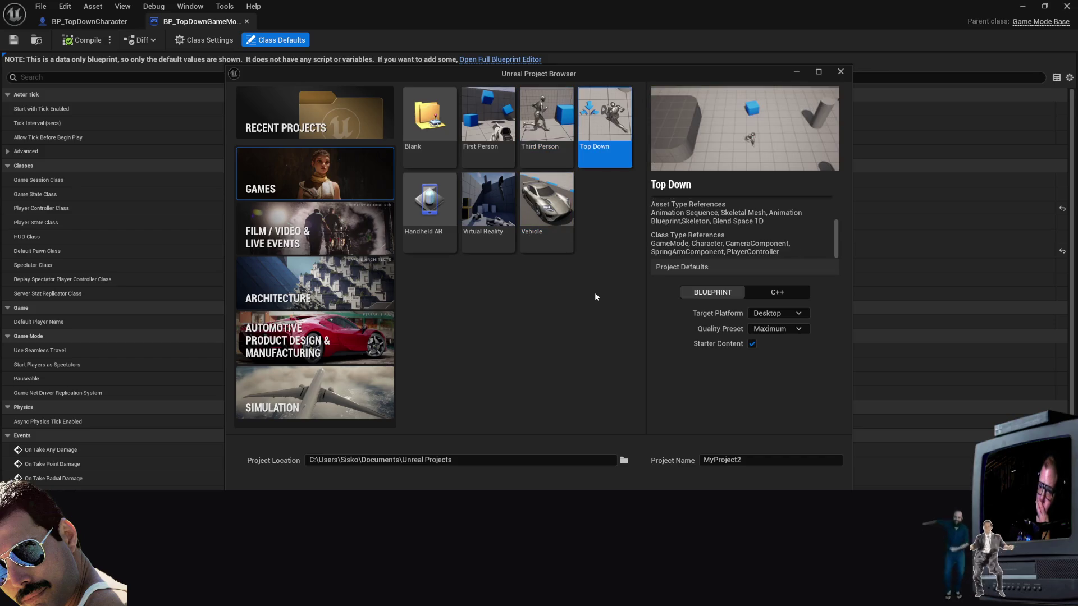
scroll(734, 247, up, 2)
scroll(734, 247, down, 3)
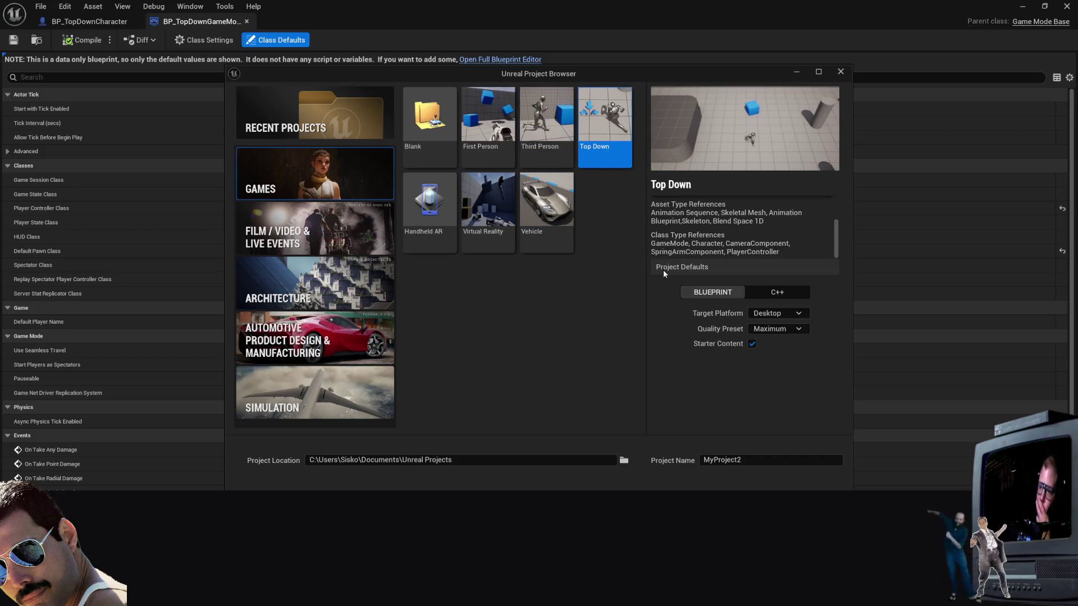
click(422, 131)
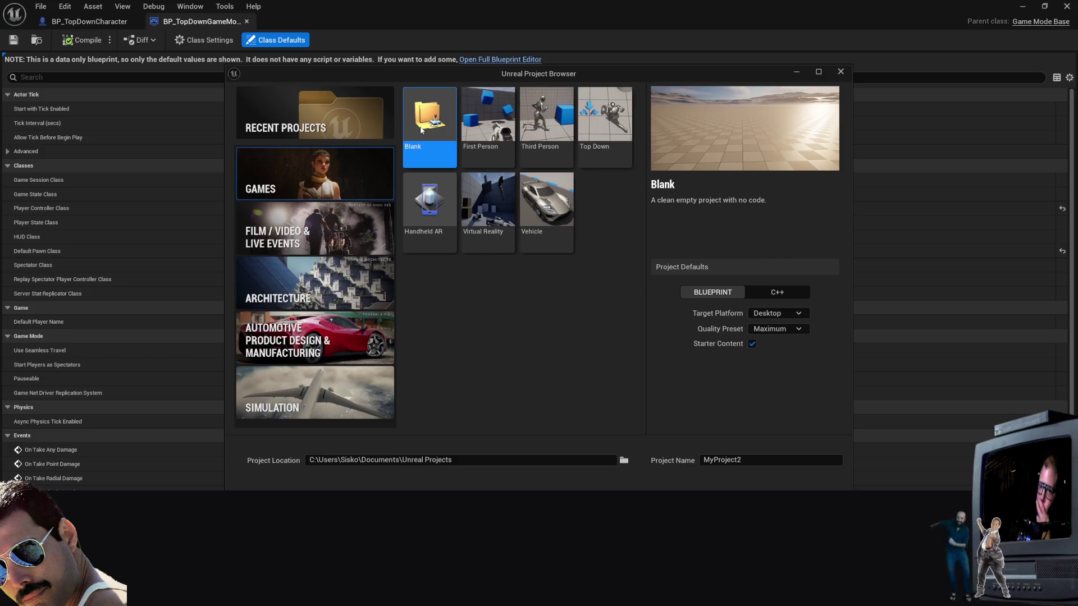
click(488, 126)
click(901, 244)
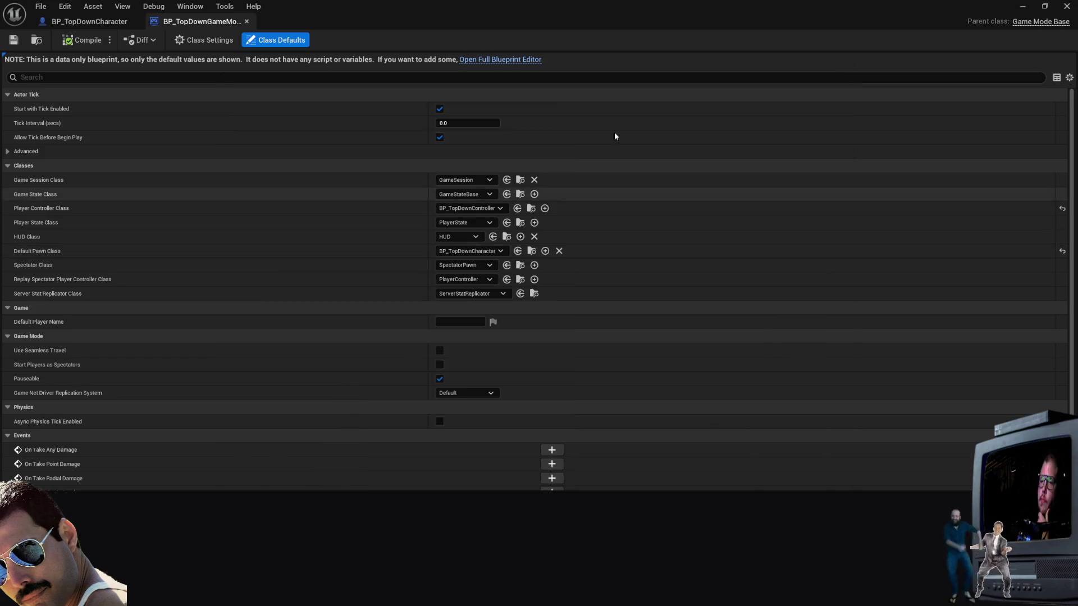
Step: Close the BP_TopDownGameMode and BP_TopDownCharacter tabs and switch to the YouTube tutorial
click(247, 21)
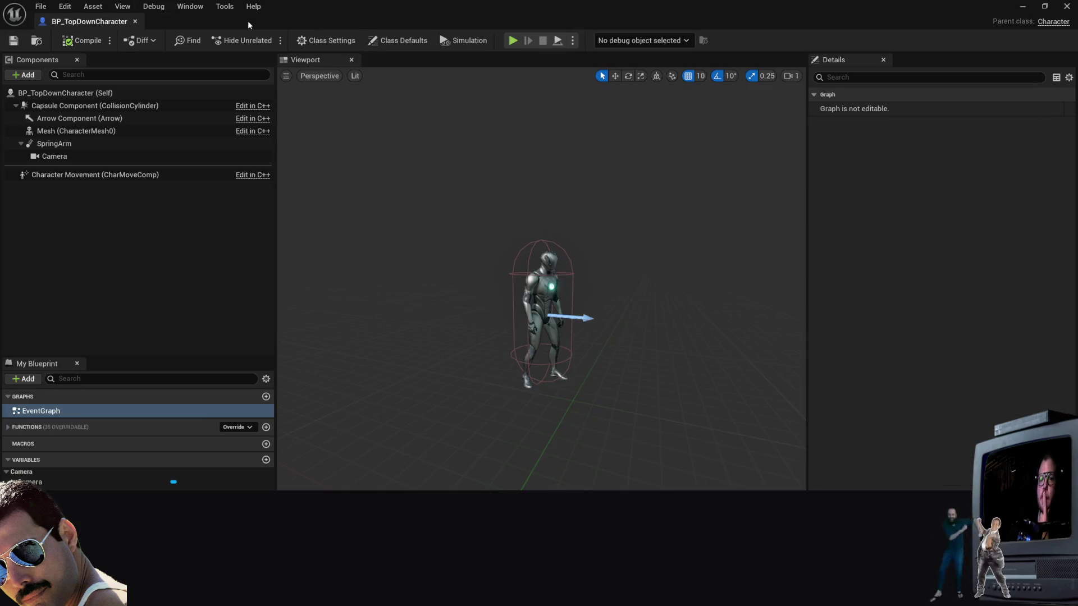
click(135, 21)
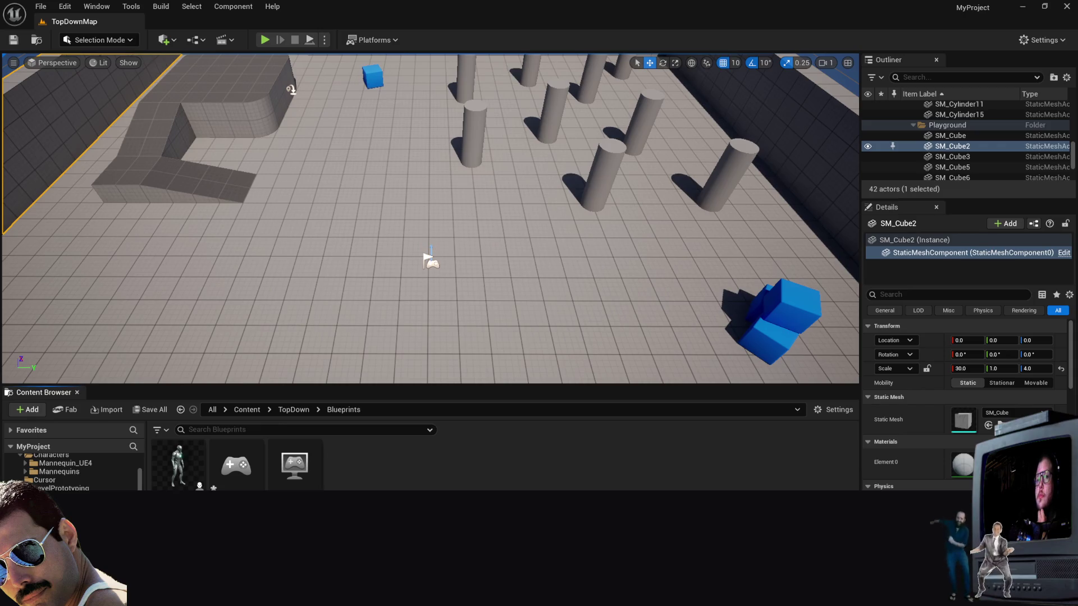
key(alt+Tab)
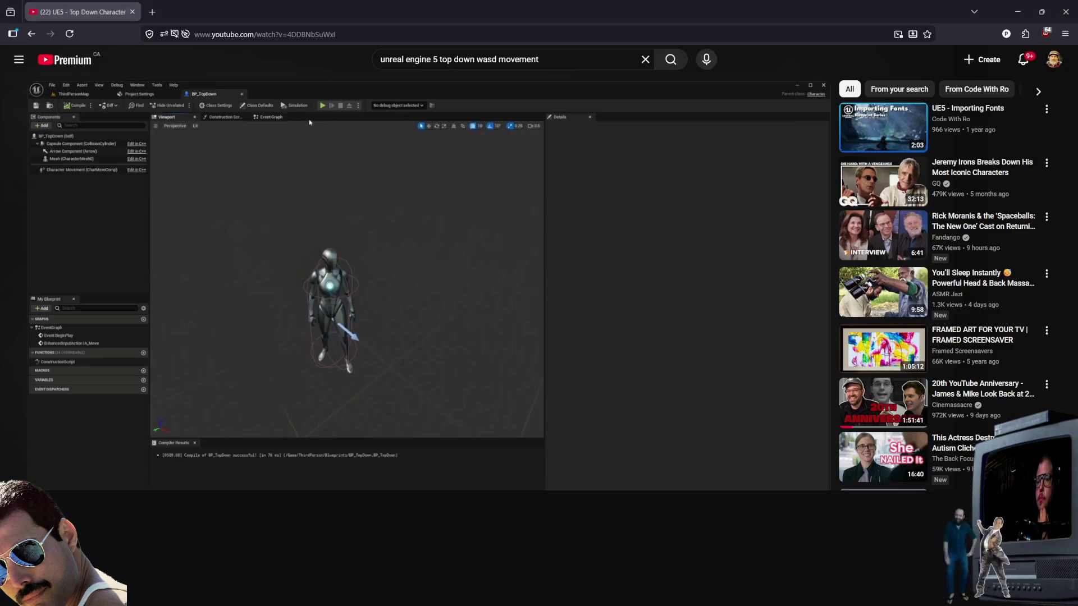
Step: Trim the end of the YouTube search query, append '53', and run the search
drag(540, 59, 426, 71)
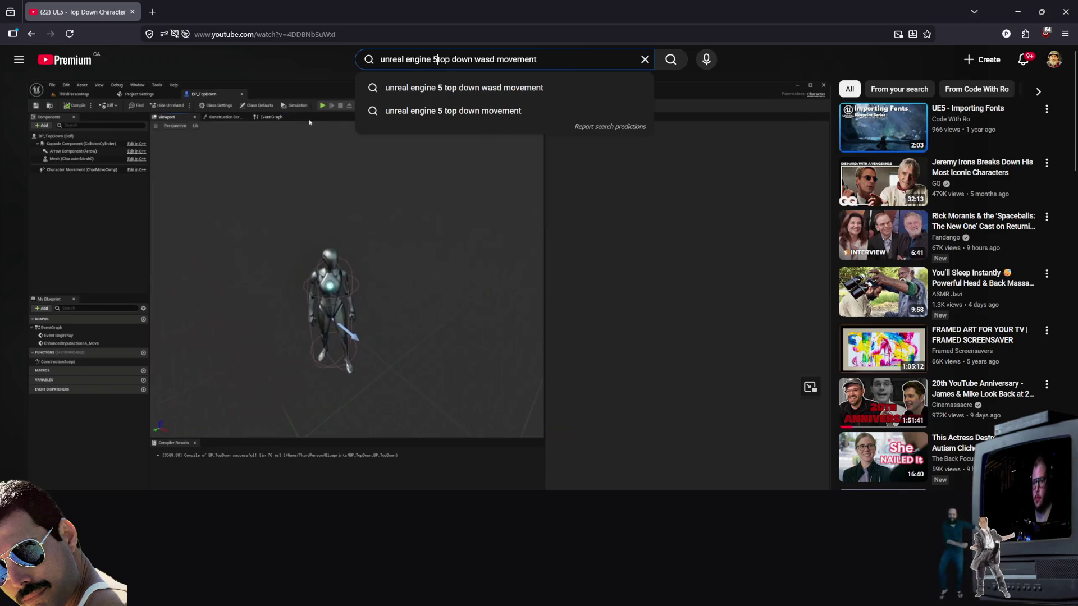
key(ctrl+Delete)
key(ctrl+Delete)
key(ctrl+Delete)
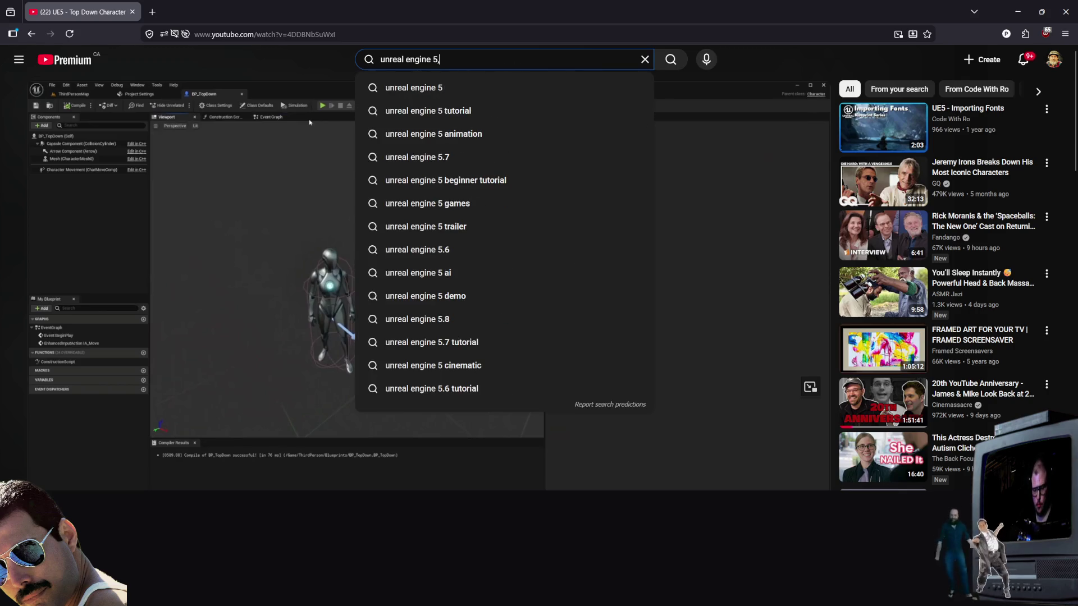
text(53)
key(Return)
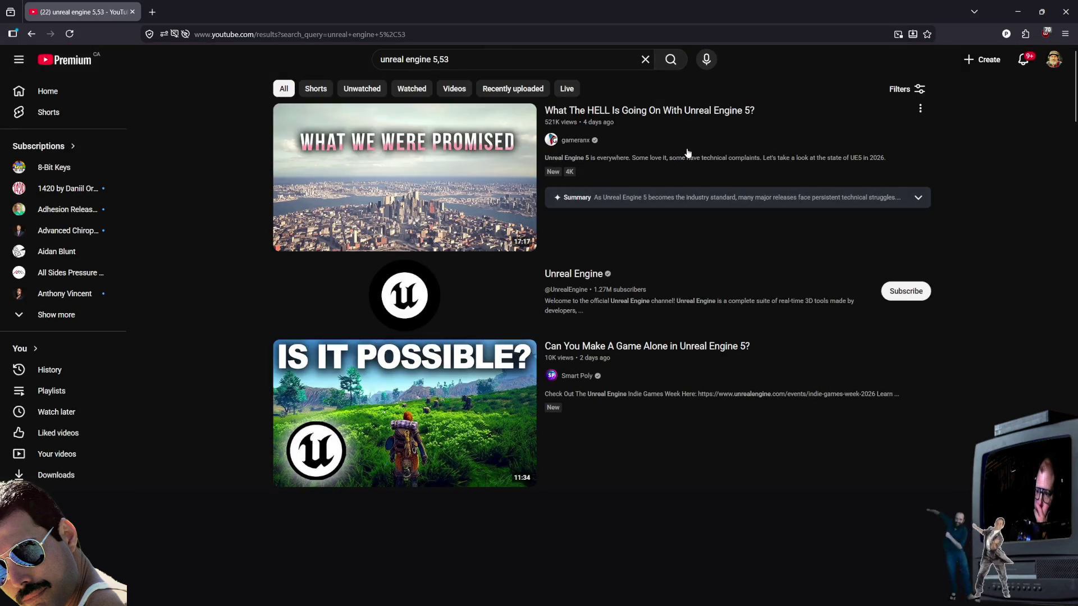
Step: Search 'unreal engine 5.5.4 top down movement' and open the Unreal Engine 5 Top Down Shooter playlist
click(440, 62)
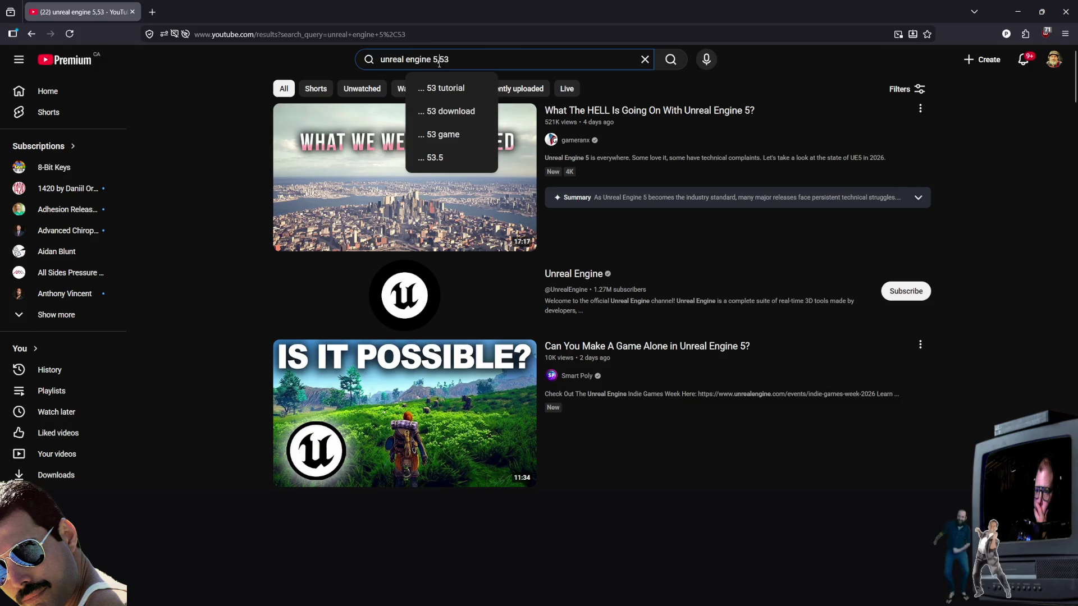
text(.)
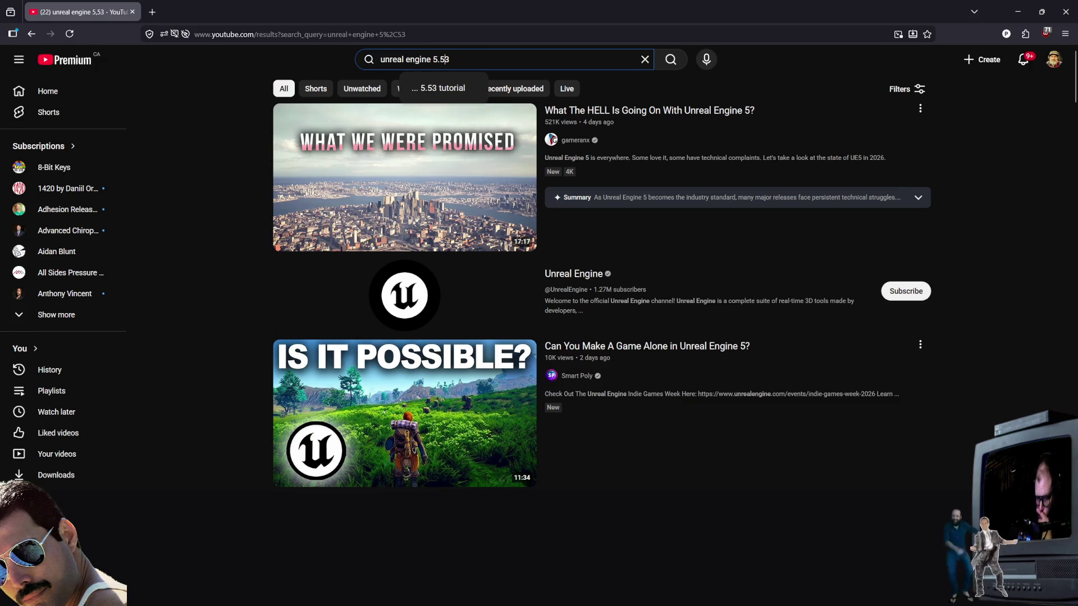
key(BackSpace)
text(3)
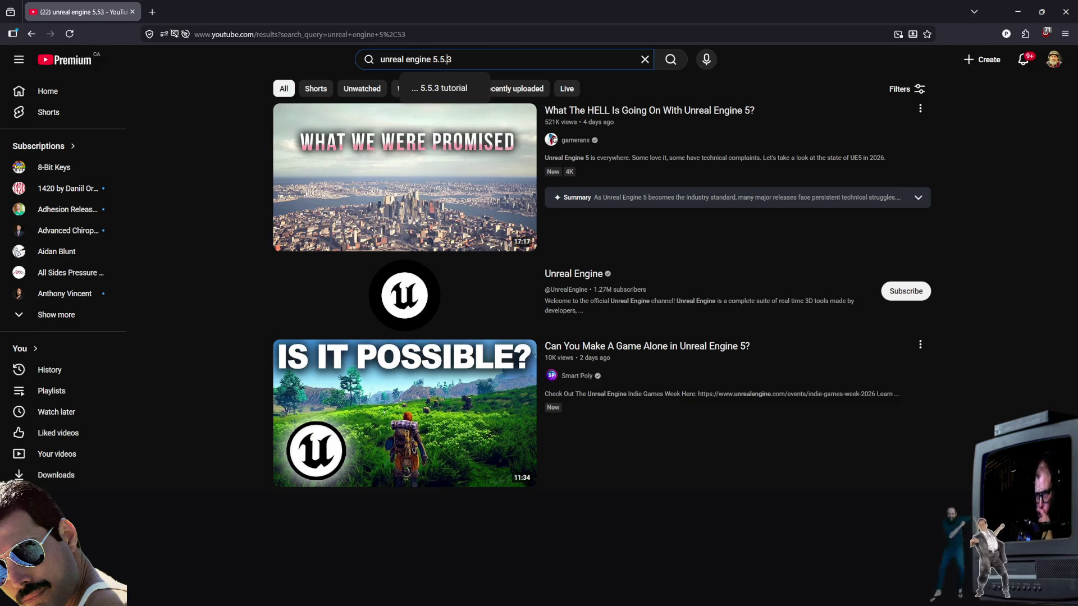
key(BackSpace)
text(4 top down movement)
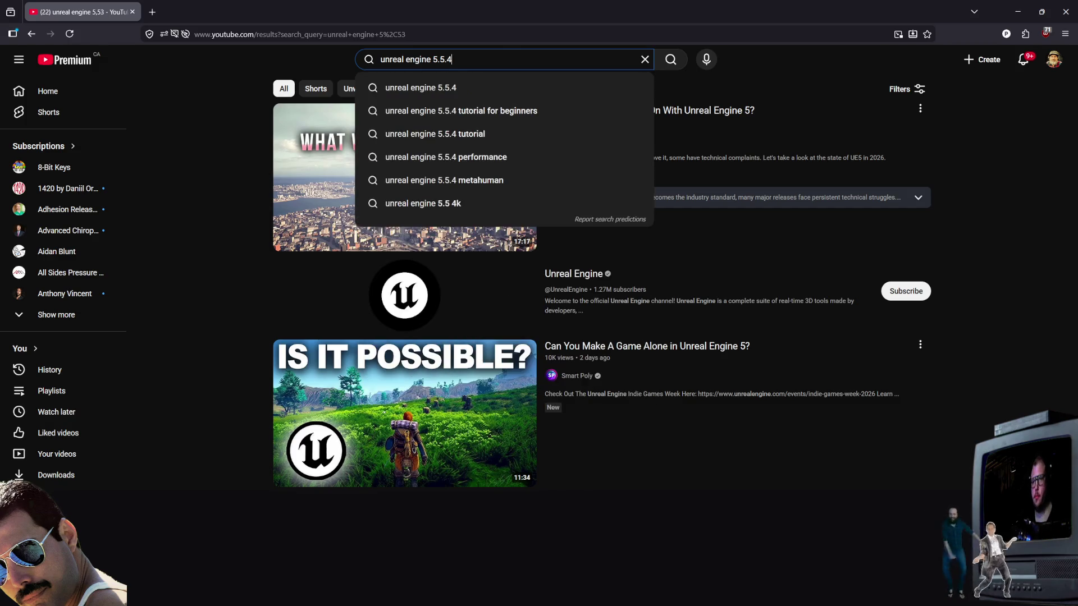
key(Return)
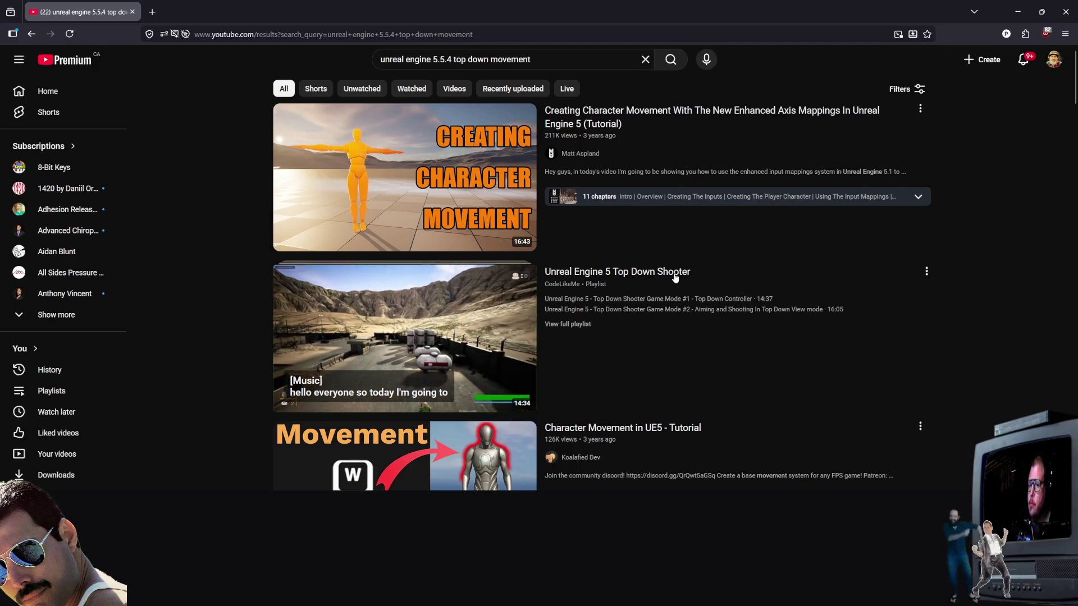
click(683, 300)
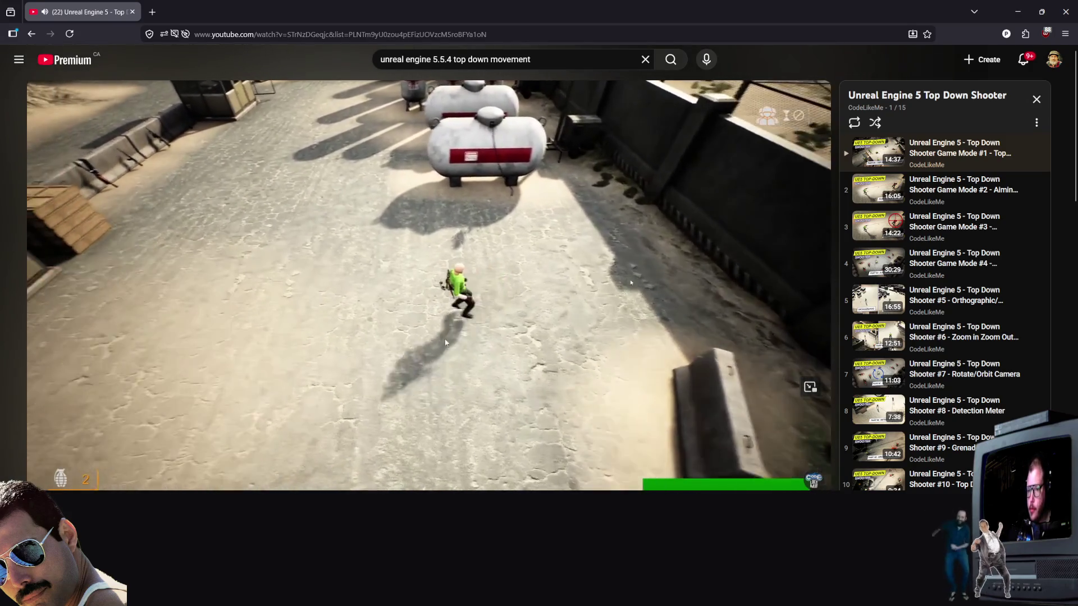
Step: Watch the playlist's first video and skip it ahead from 1:01 to 1:21
right_click(547, 254)
click(318, 392)
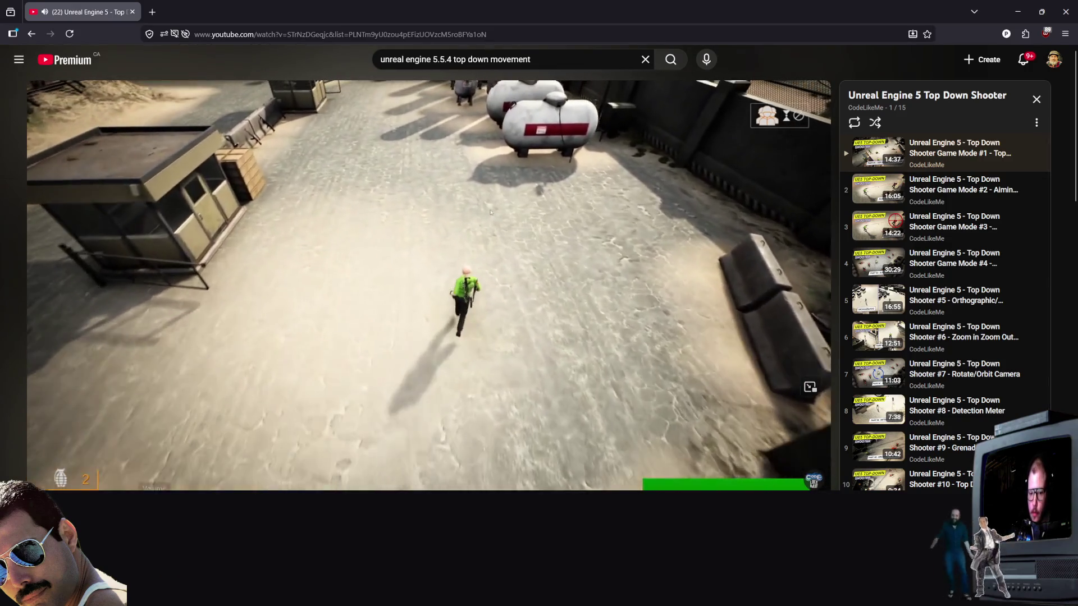
scroll(162, 484, down, 2)
scroll(416, 280, up, 2)
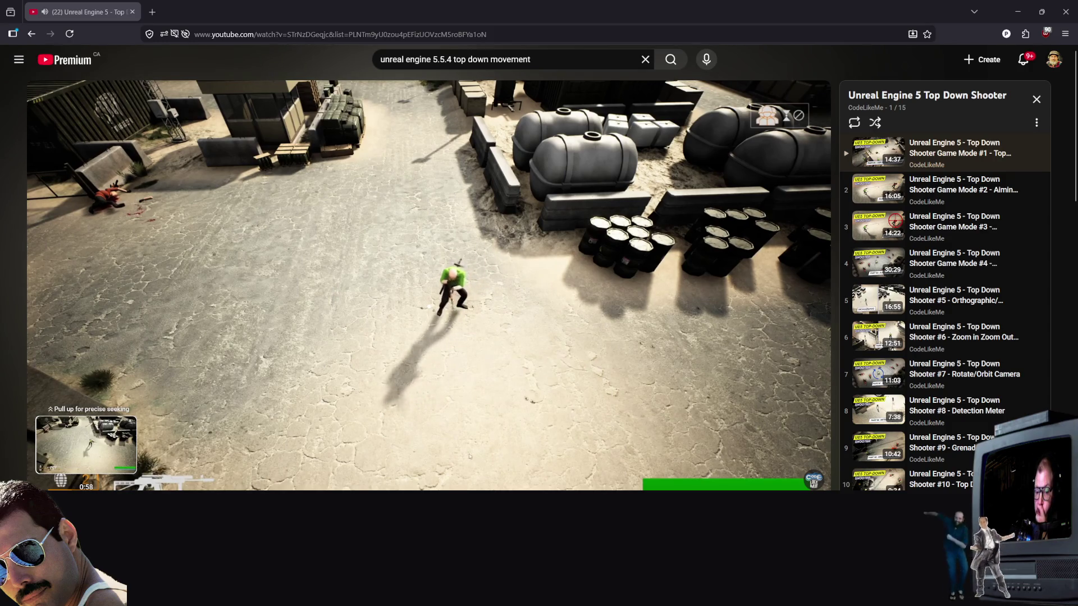
drag(88, 487, 106, 487)
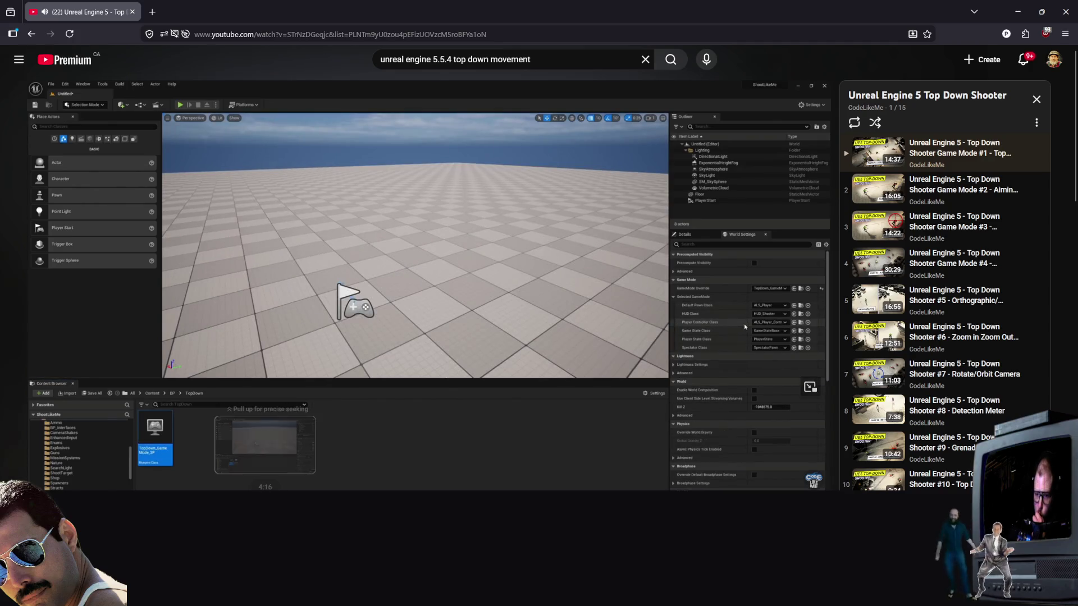
Step: Scrub the CodeLikeMe tutorial back and forth around the 4:36–4:44 mark
drag(283, 489, 290, 489)
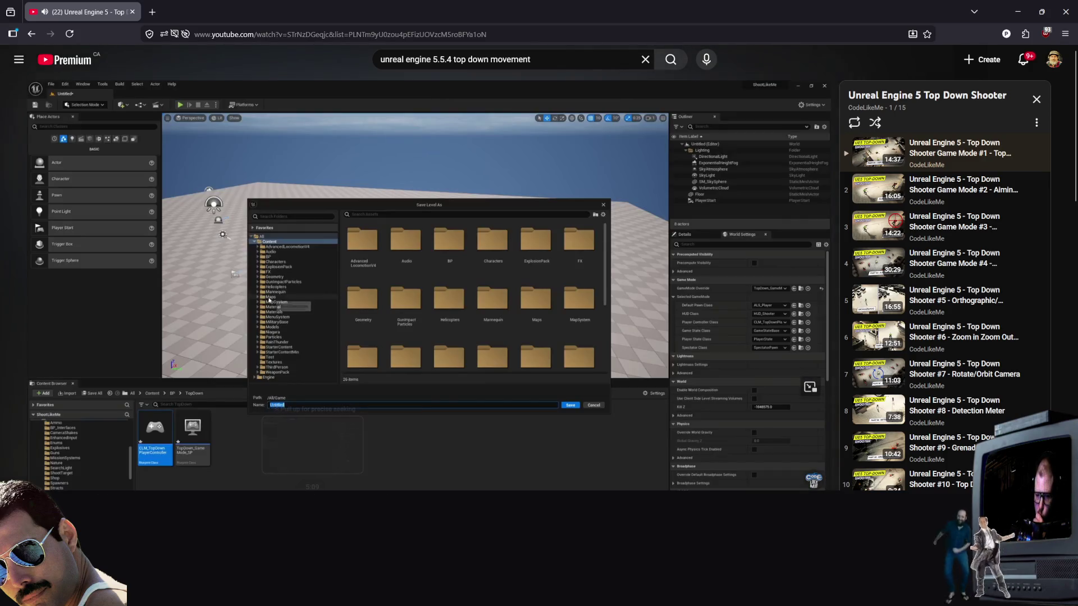
drag(328, 490, 321, 489)
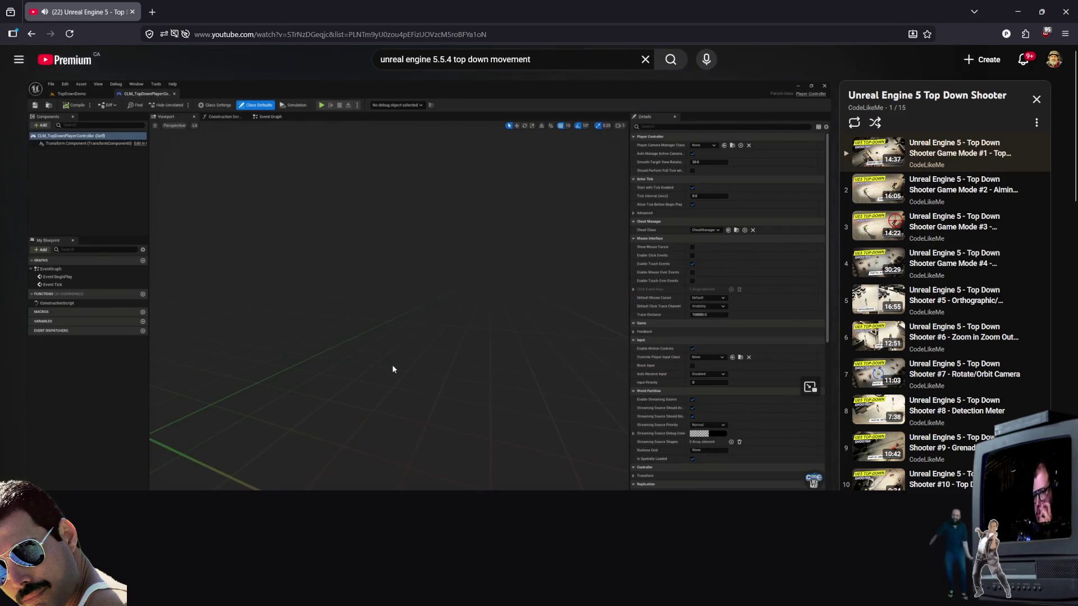
drag(314, 490, 295, 489)
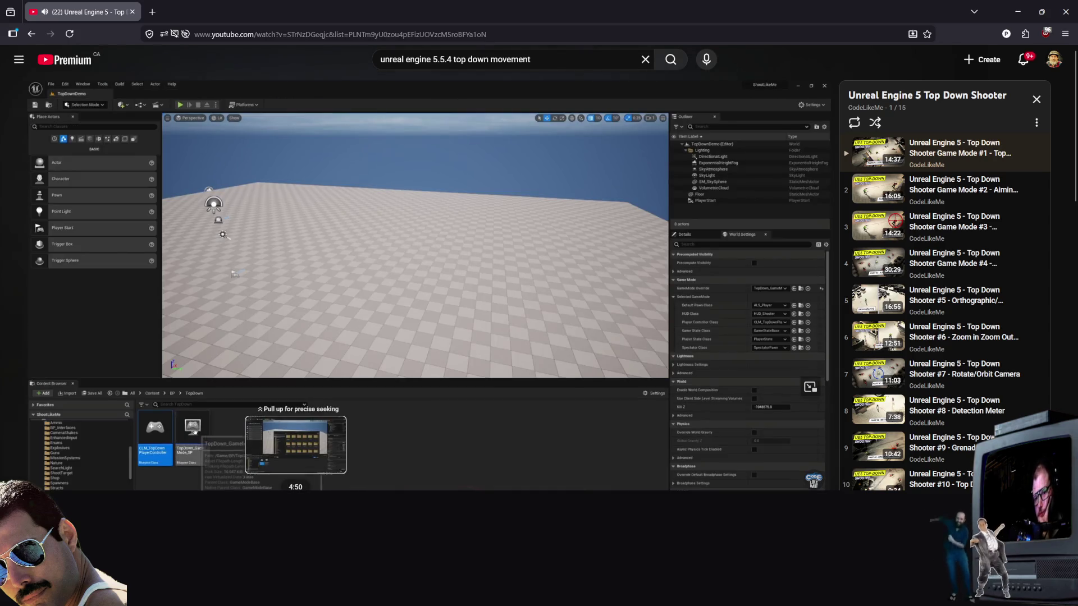
right_click(263, 483)
right_click(392, 481)
Step: Skip ahead through 7:48, the level editor, camera location nodes and in-game result, then return to search results
click(455, 489)
click(455, 489)
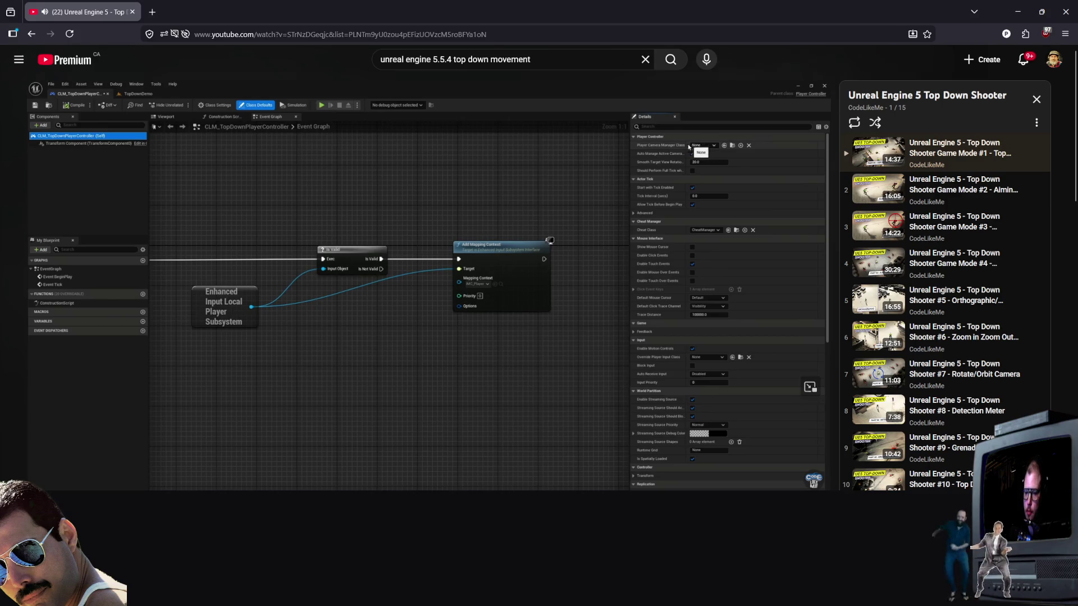
mouse_move(467, 492)
mouse_down()
mouse_move(498, 492)
mouse_move(483, 409)
mouse_move(515, 411)
mouse_up()
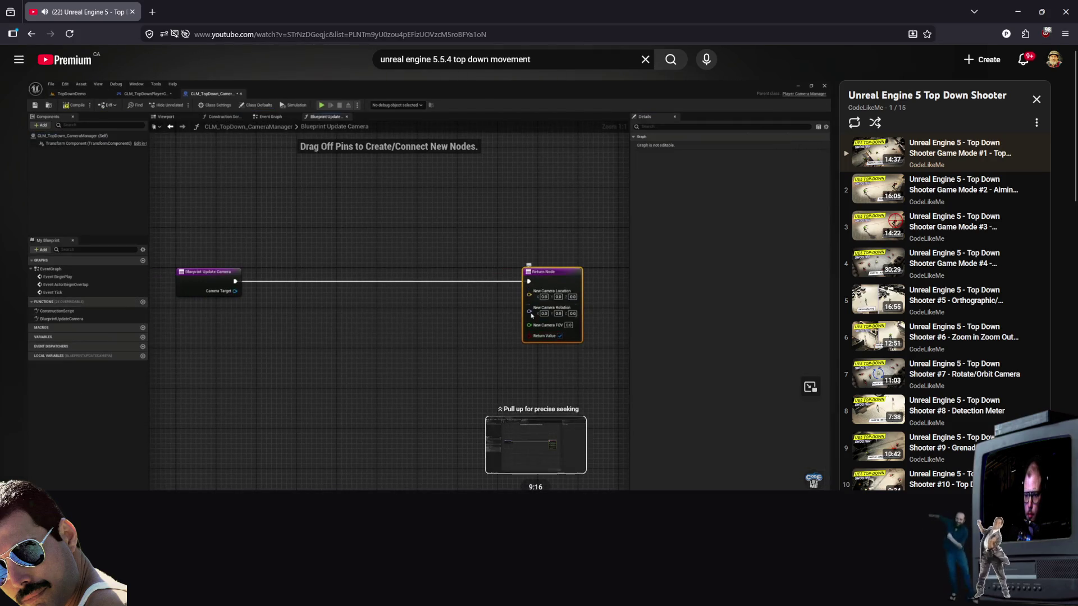
mouse_move(542, 412)
mouse_down()
mouse_move(520, 442)
mouse_move(498, 423)
mouse_up()
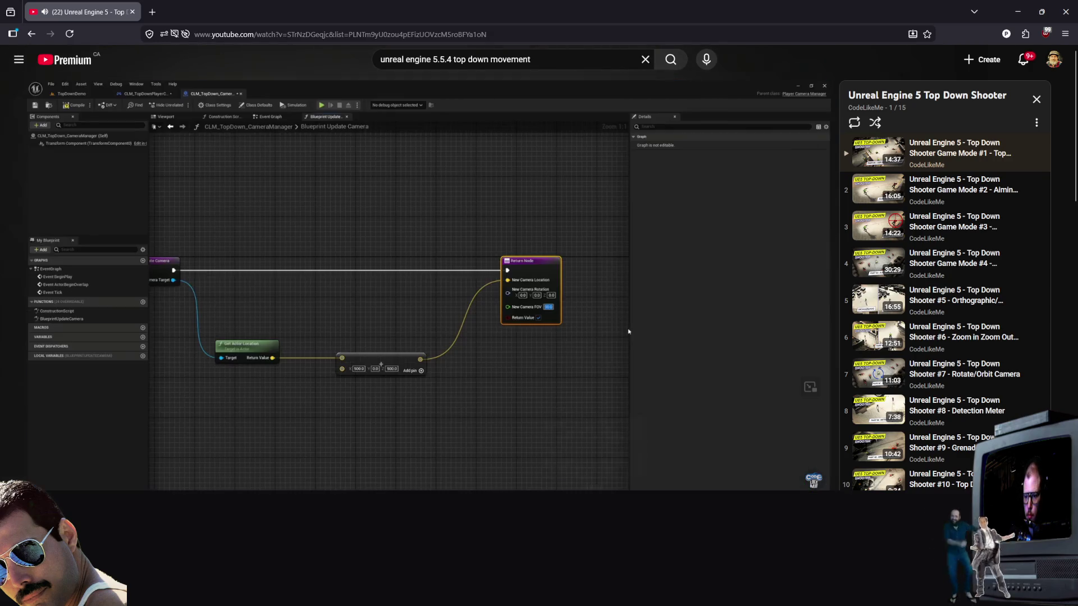
drag(613, 488, 657, 487)
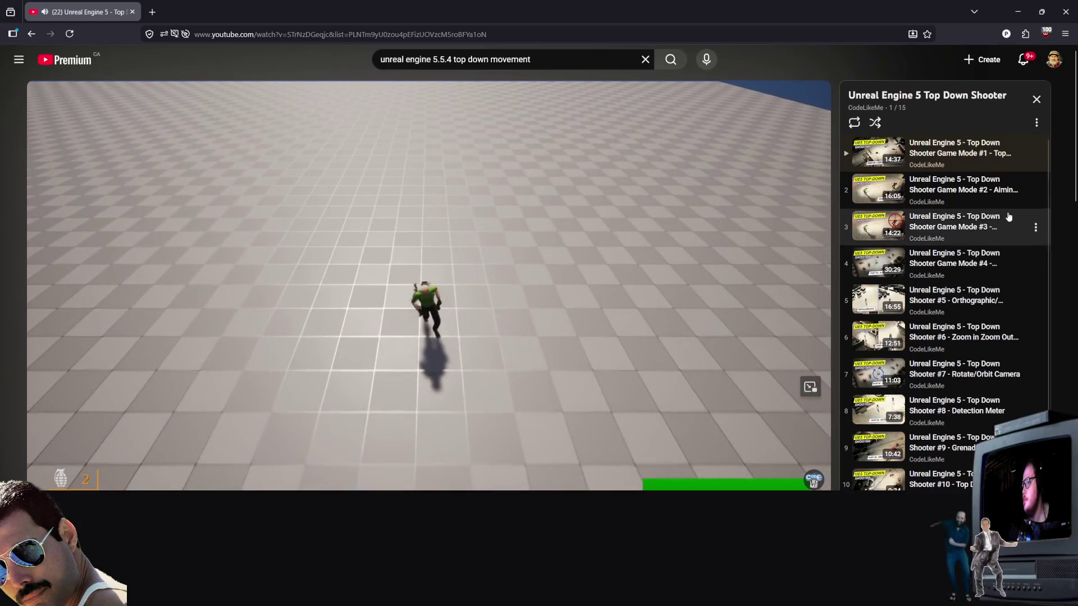
click(32, 35)
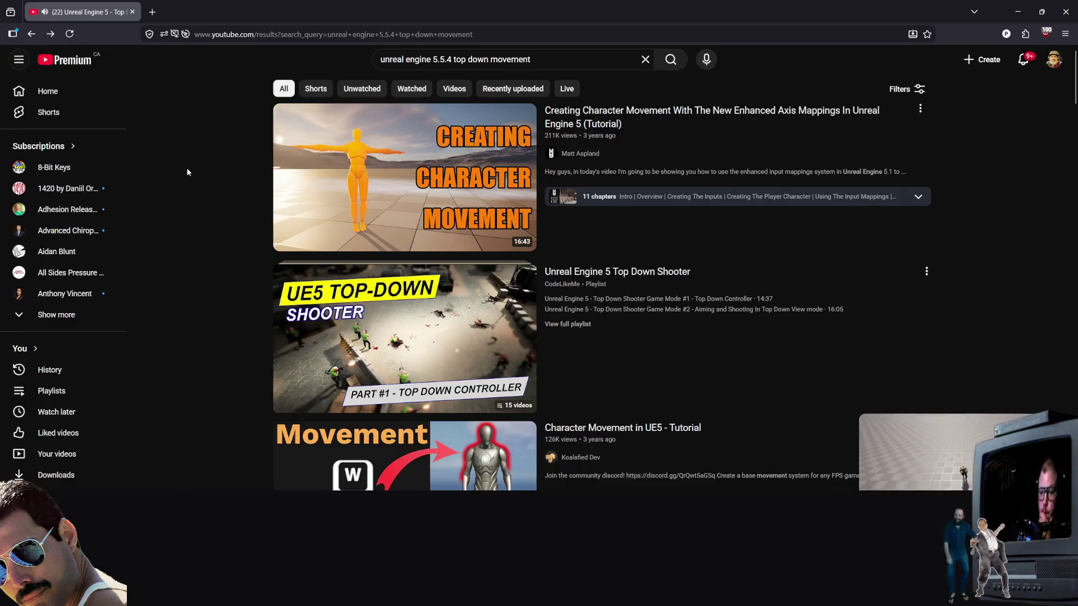
Step: Scroll the results and open the 'Unreal Engine 5 Tutorial - 2D Top Down Game' playlist
scroll(596, 224, down, 4)
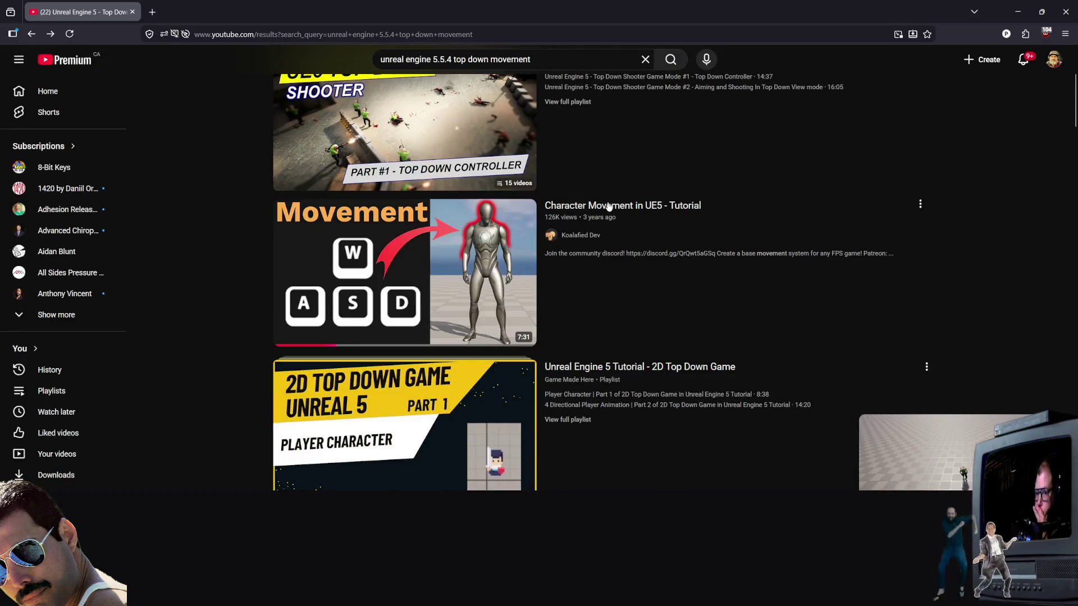
scroll(791, 334, down, 3)
mouse_move(673, 202)
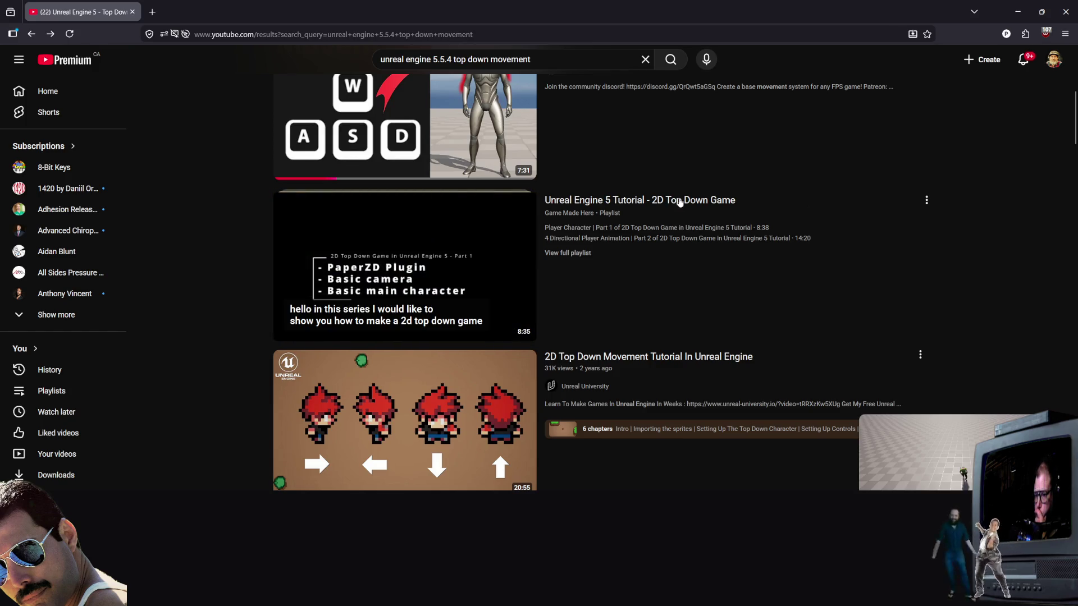
click(679, 201)
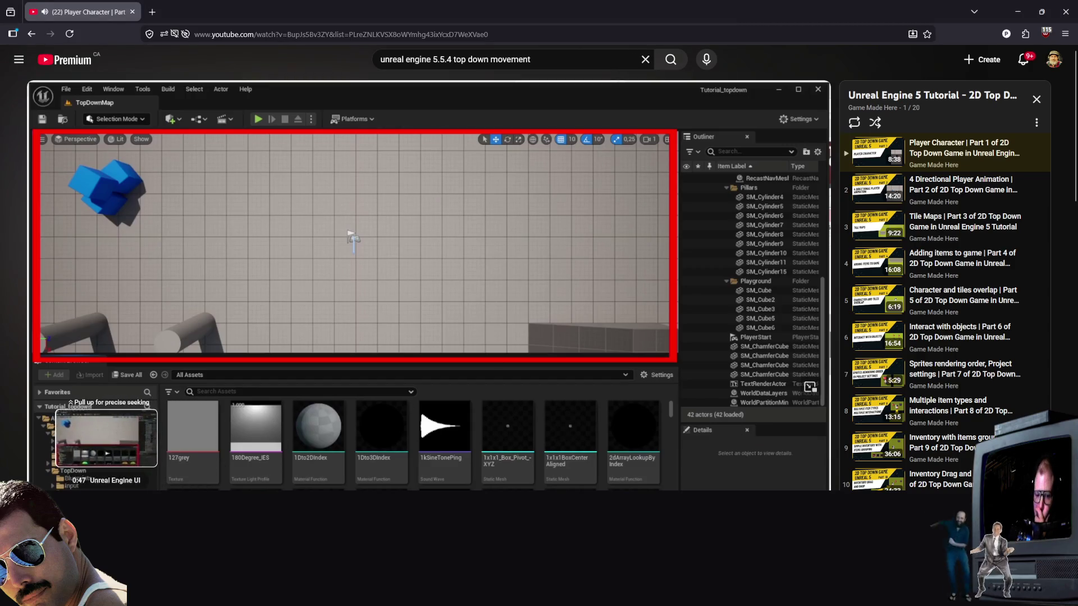
Step: Skim Player Character to the character blueprint section near 7:15, then play '4 Directional Player Animation'
drag(130, 488, 611, 490)
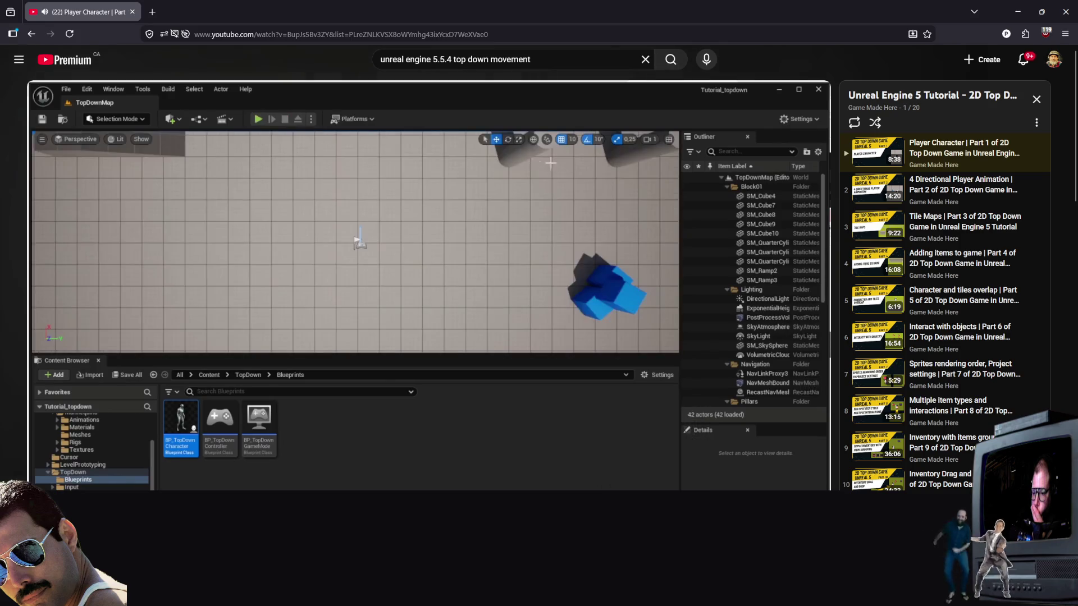
drag(671, 488, 671, 488)
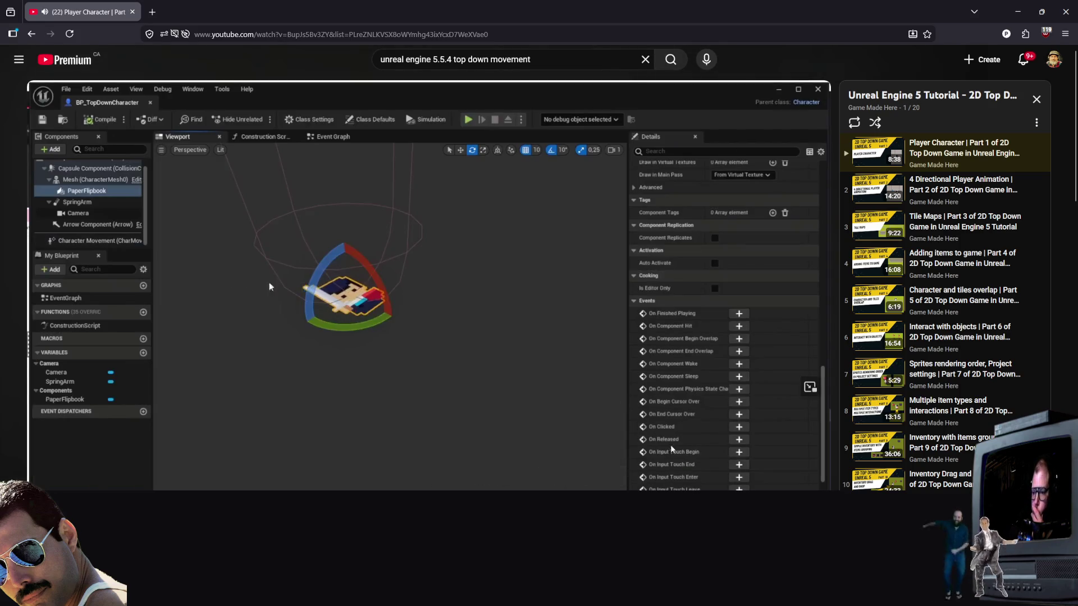
scroll(706, 464, down, 1)
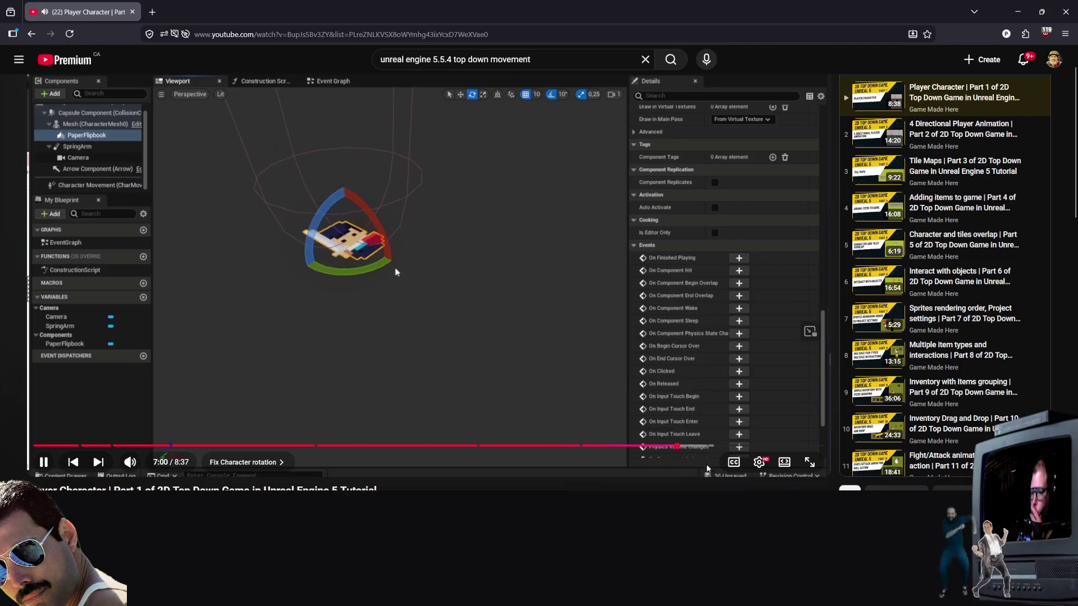
click(701, 448)
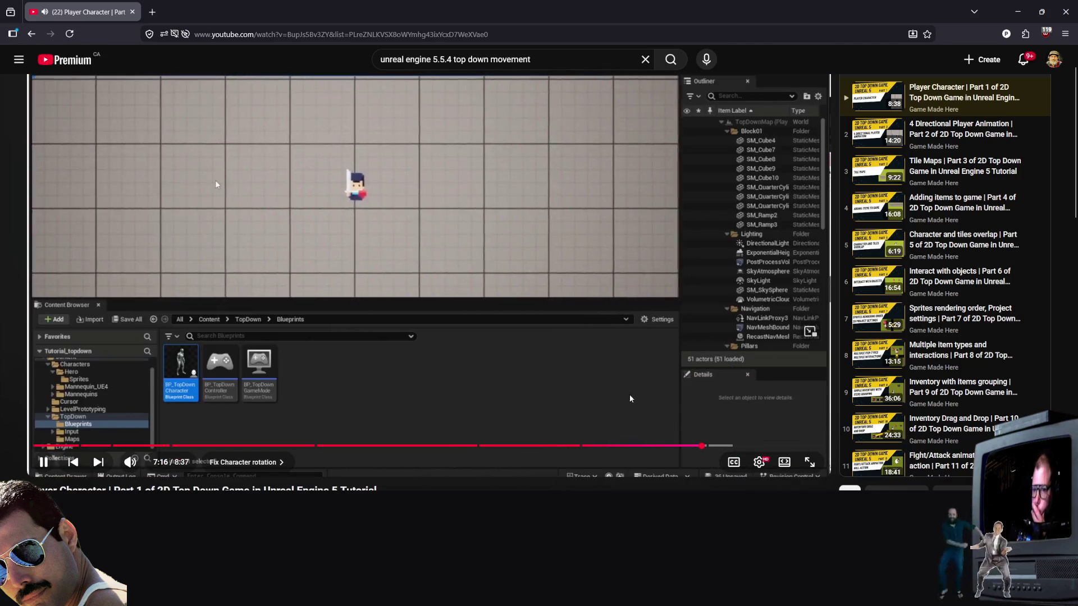
scroll(247, 245, up, 1)
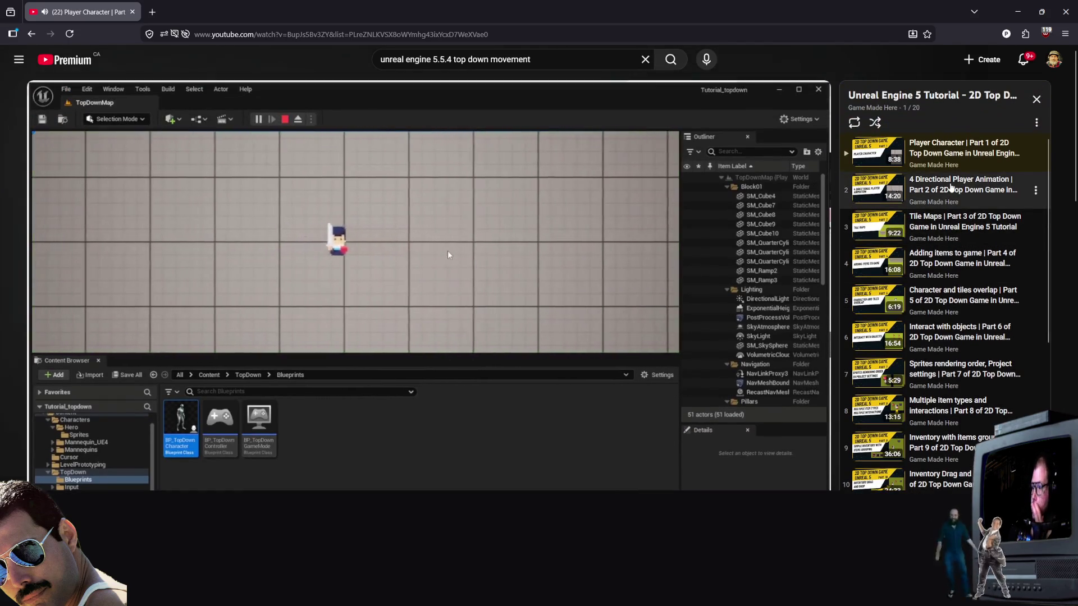
click(950, 188)
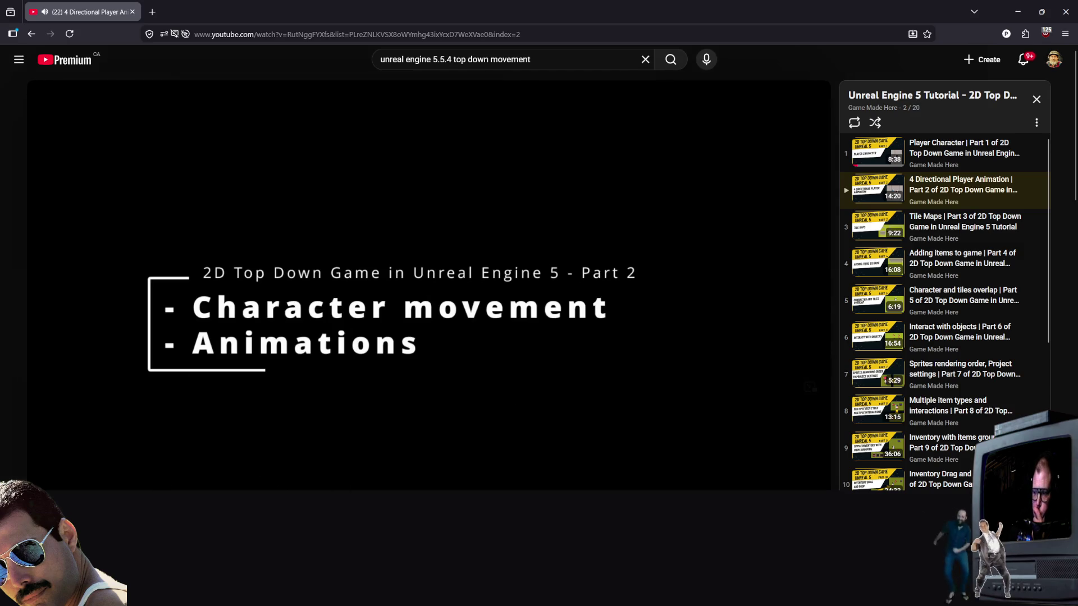
Step: Skim Part 2 from the title card past 10:25 to near the end, then go back to search results
click(84, 487)
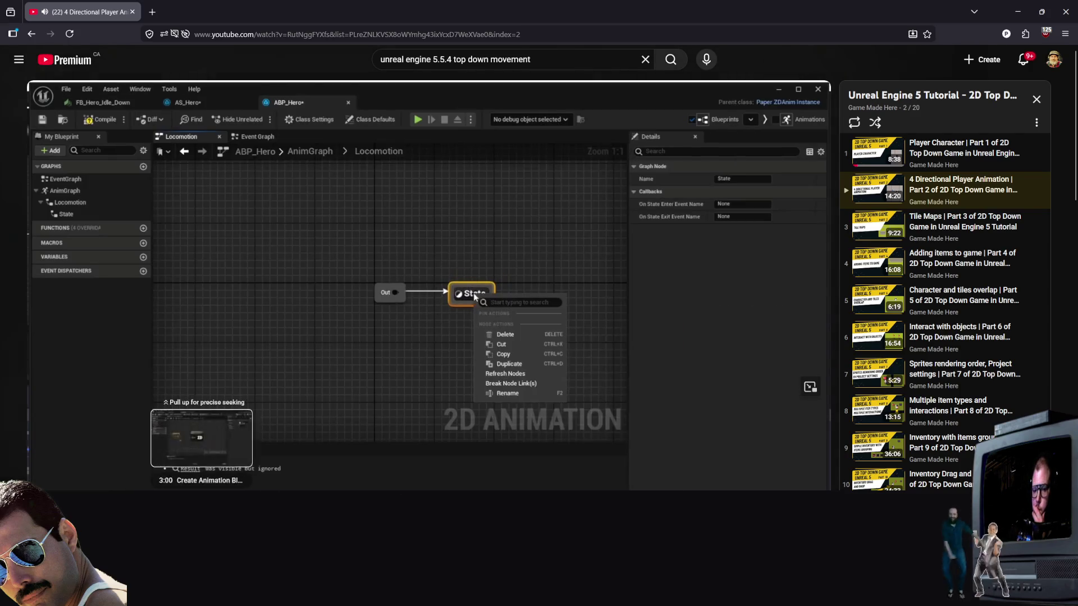
drag(306, 489, 480, 489)
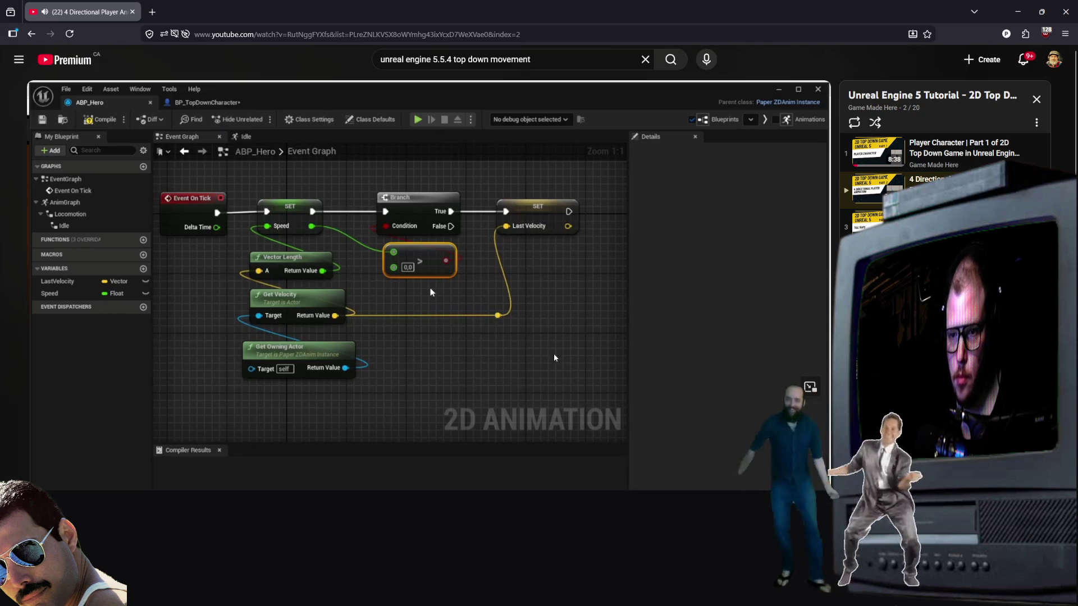
drag(475, 487, 611, 487)
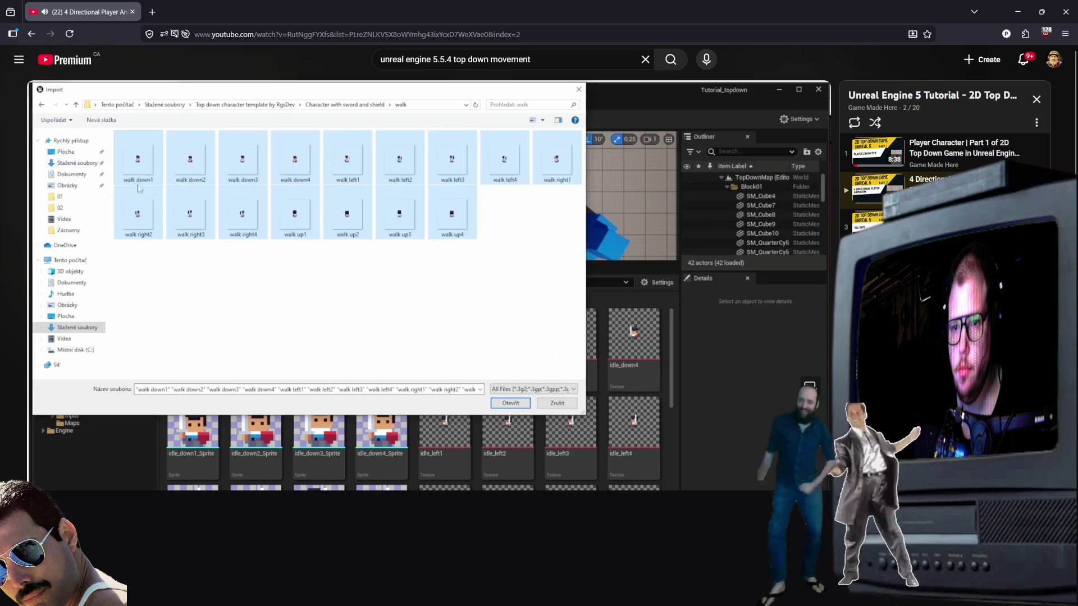
drag(698, 488, 773, 487)
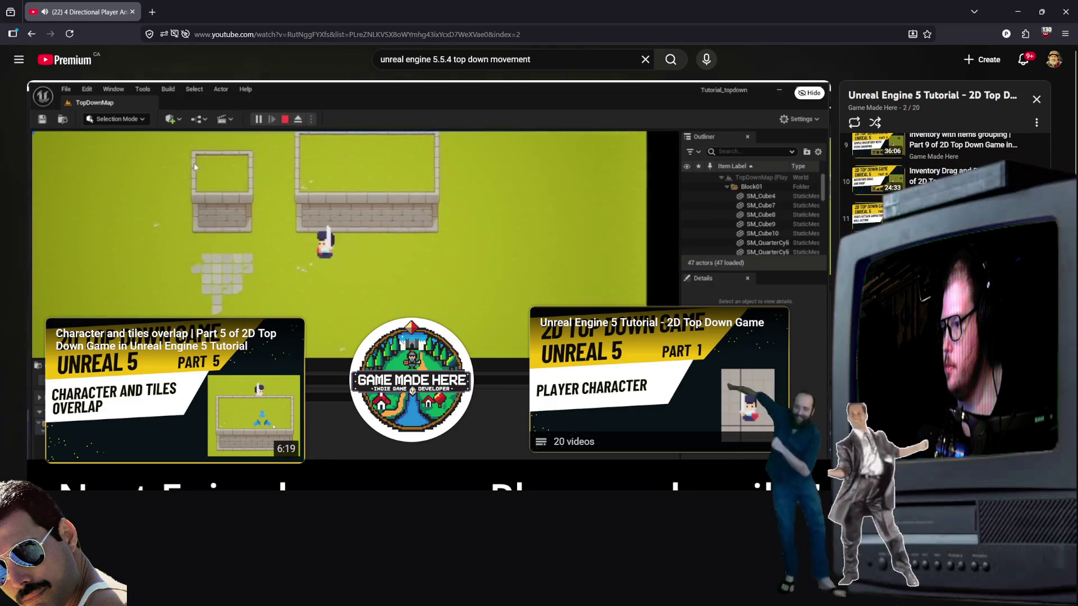
mouse_move(360, 336)
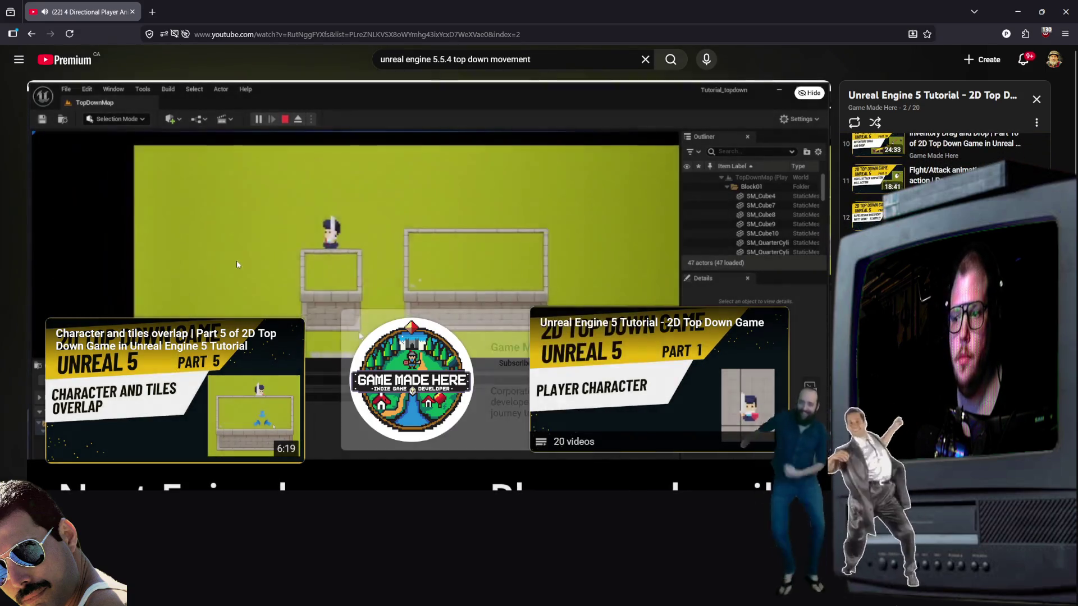
key(alt+Left)
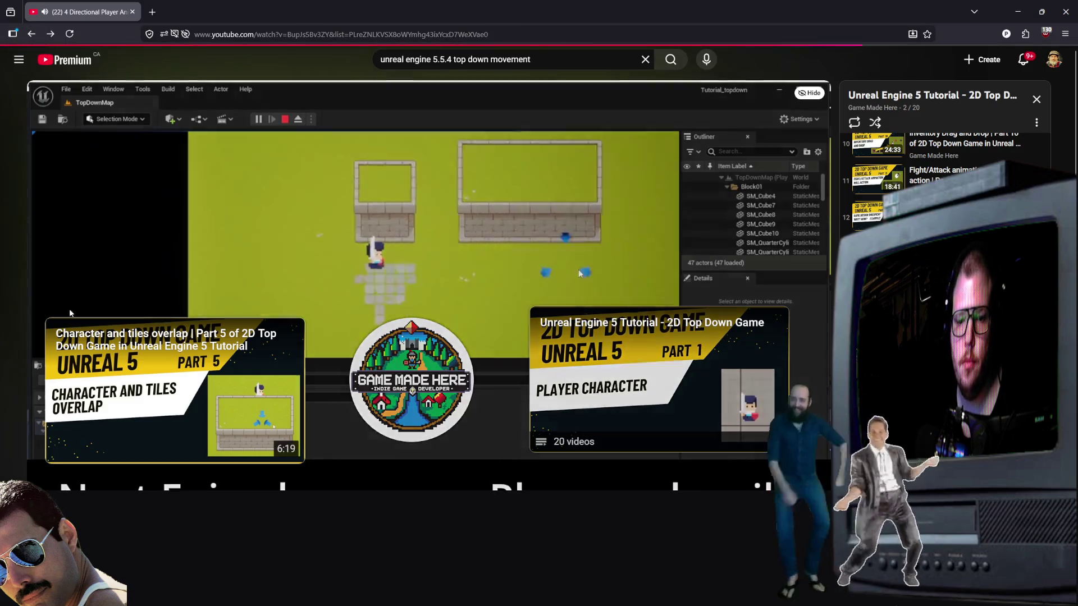
click(32, 35)
Step: Open 'Unreal Engine 5.1 - Movement (Enhanced Input System)' and scrub to the plugins and IA_Movement setup
scroll(636, 403, down, 5)
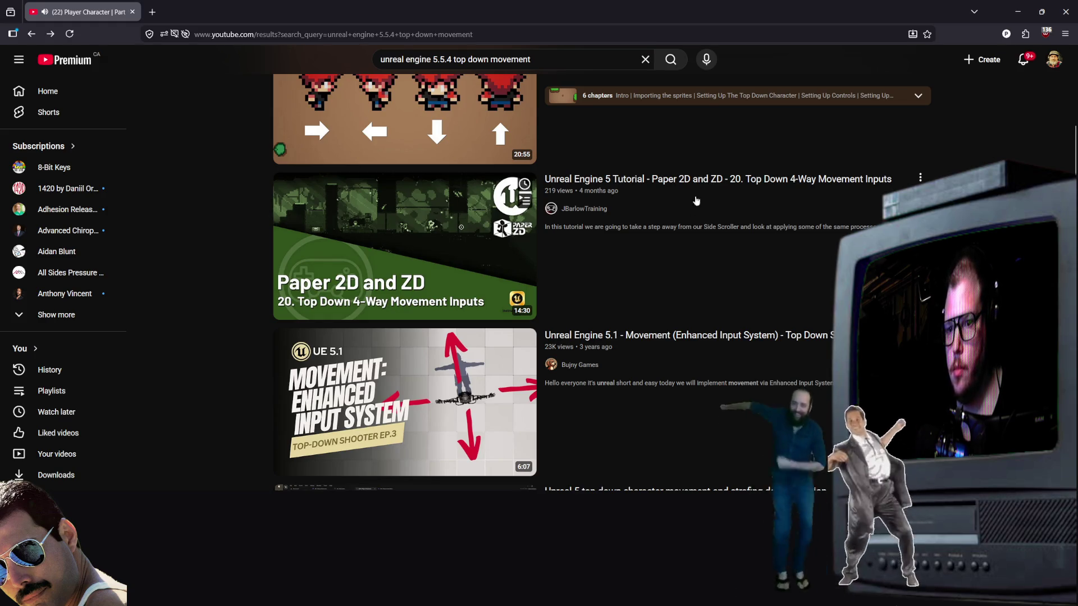
scroll(521, 229, down, 2)
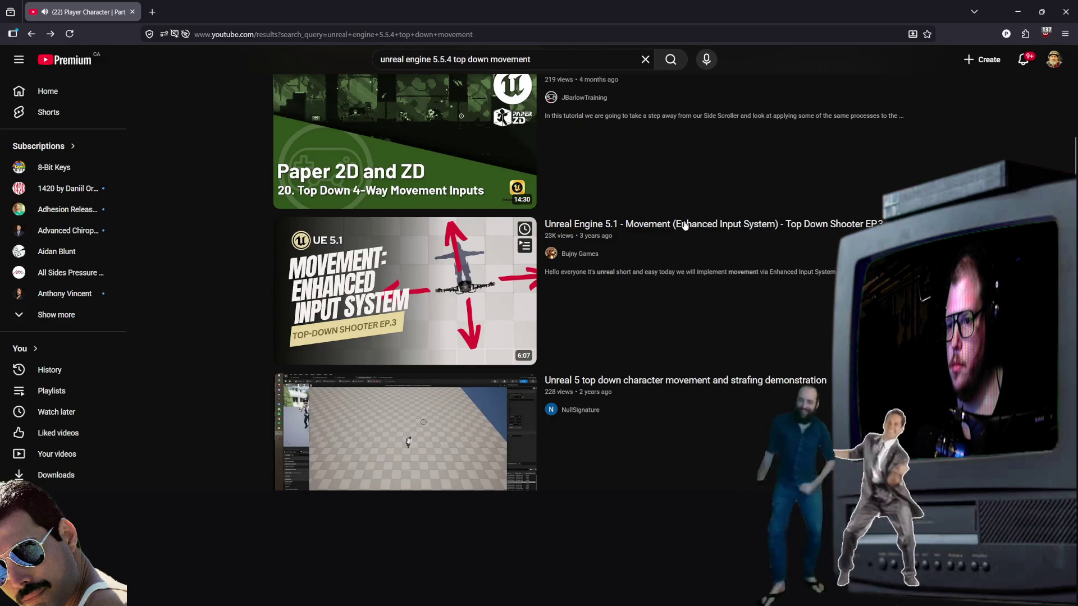
click(684, 224)
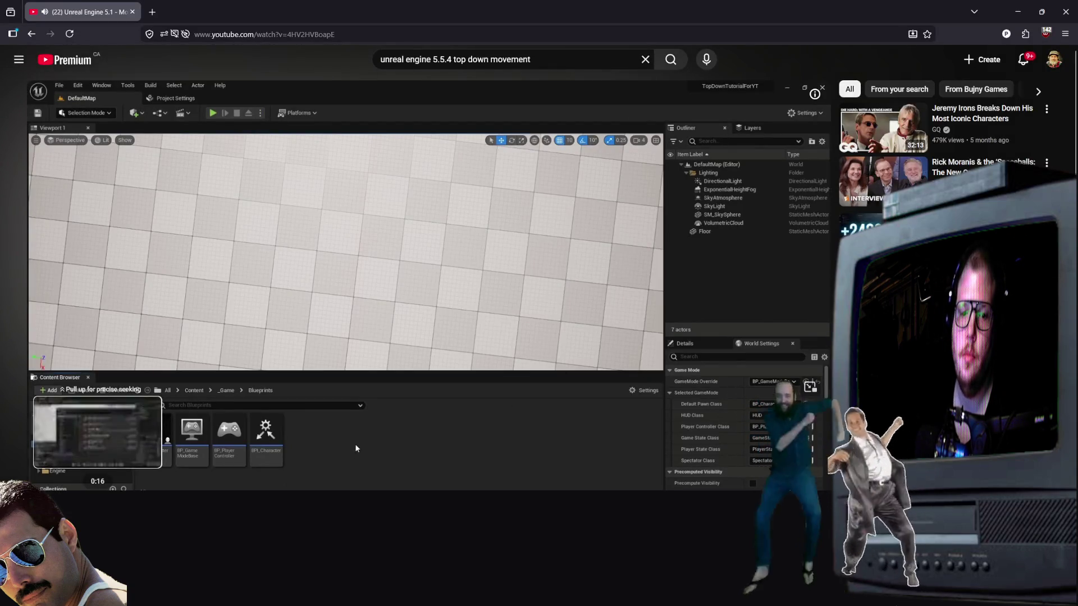
drag(100, 492, 317, 492)
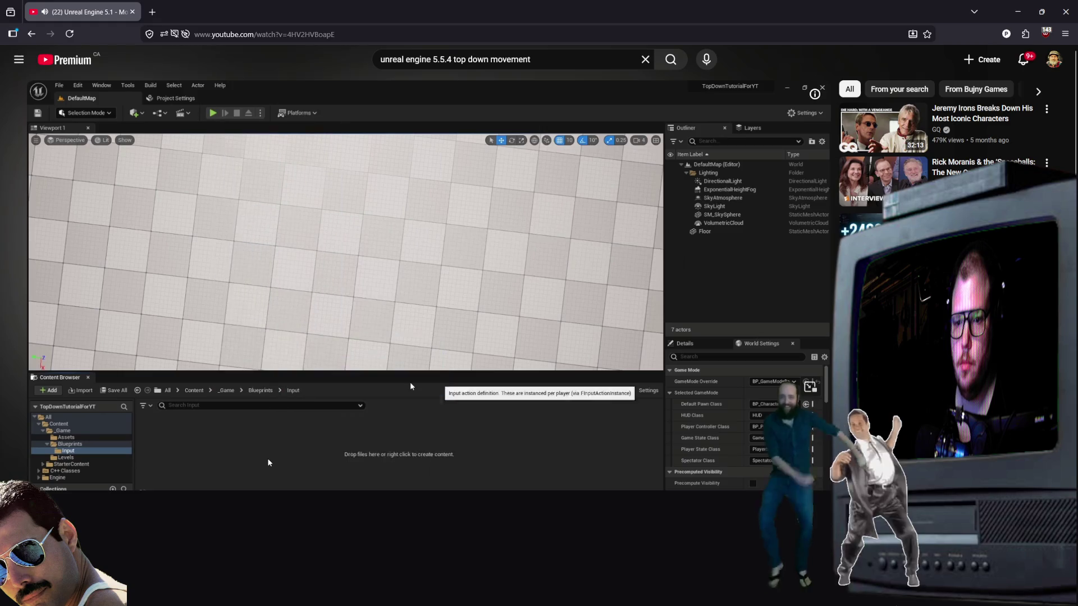
mouse_move(156, 492)
mouse_down()
mouse_move(219, 493)
mouse_move(147, 492)
mouse_move(170, 493)
mouse_up()
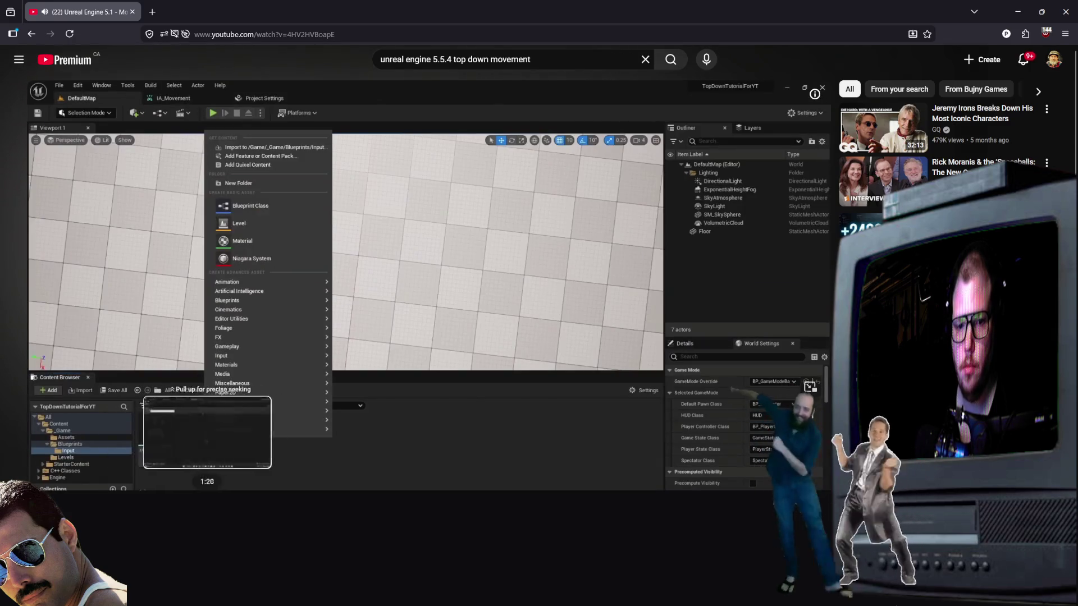
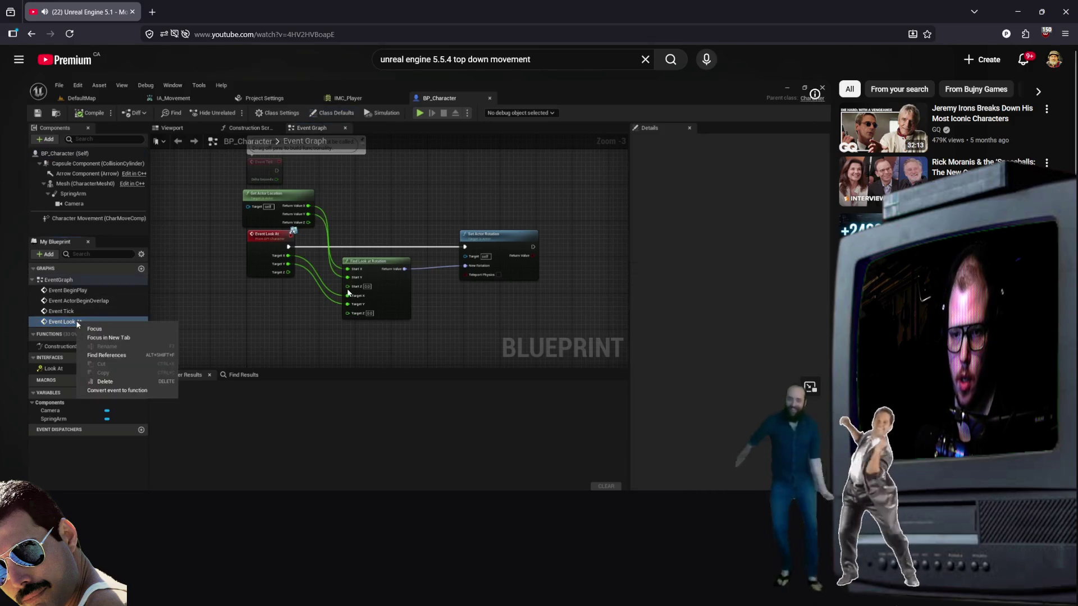
Step: Pause and resume the tutorial video, then switch to the Unreal Editor showing TopDownMap
click(440, 424)
click(419, 412)
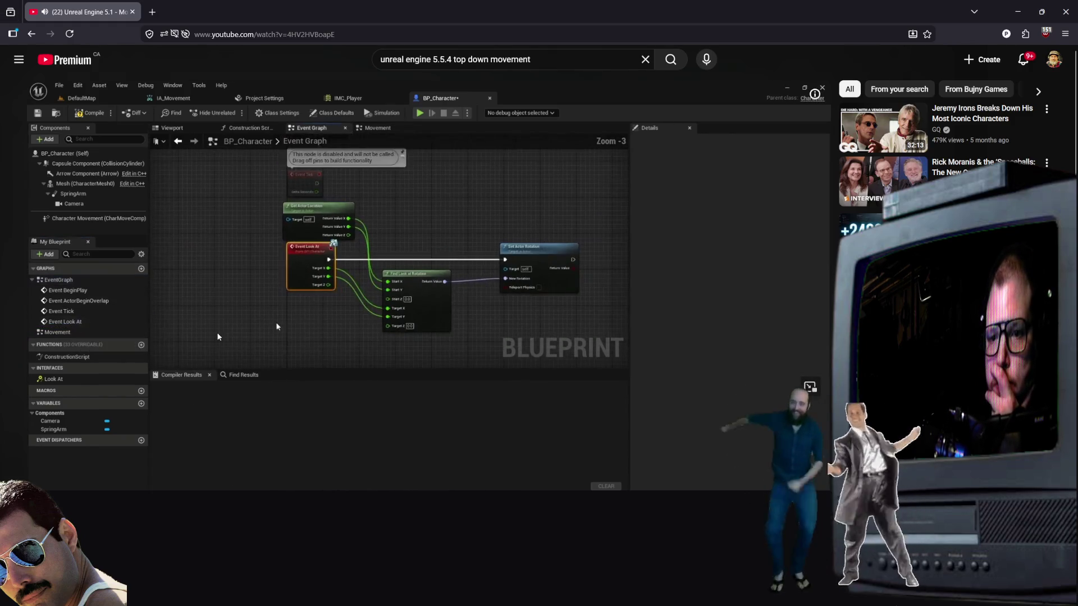
key(alt+Tab)
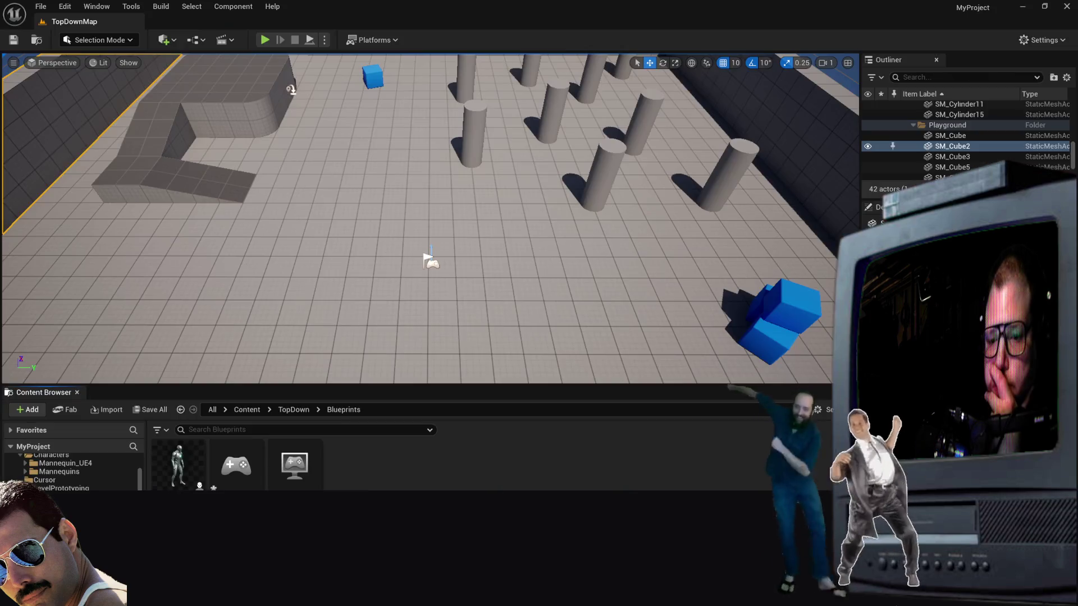
double_click(178, 465)
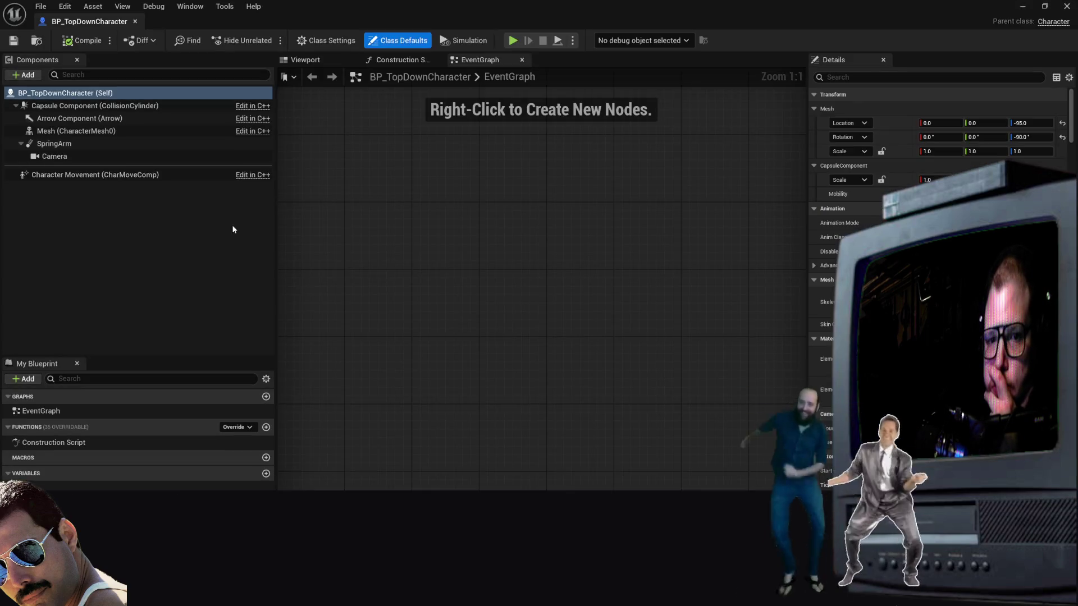
click(80, 178)
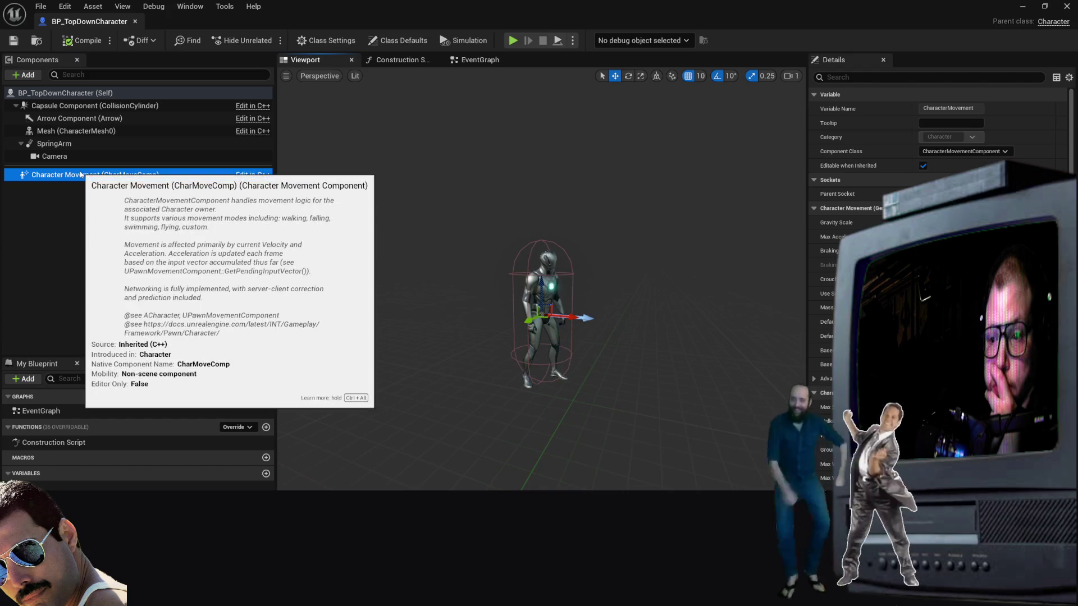
click(62, 443)
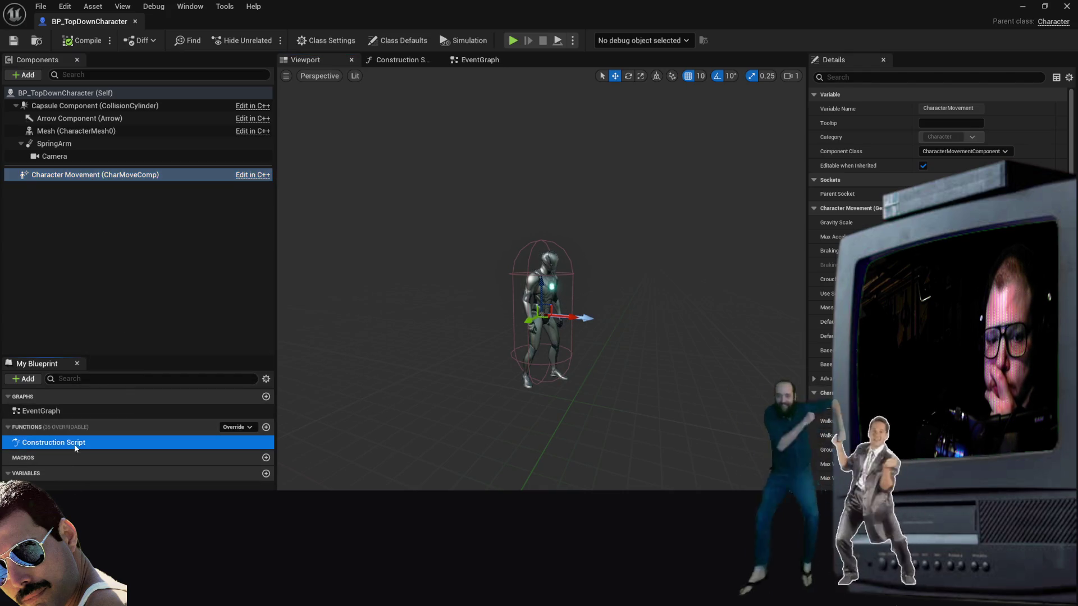
click(50, 410)
double_click(233, 397)
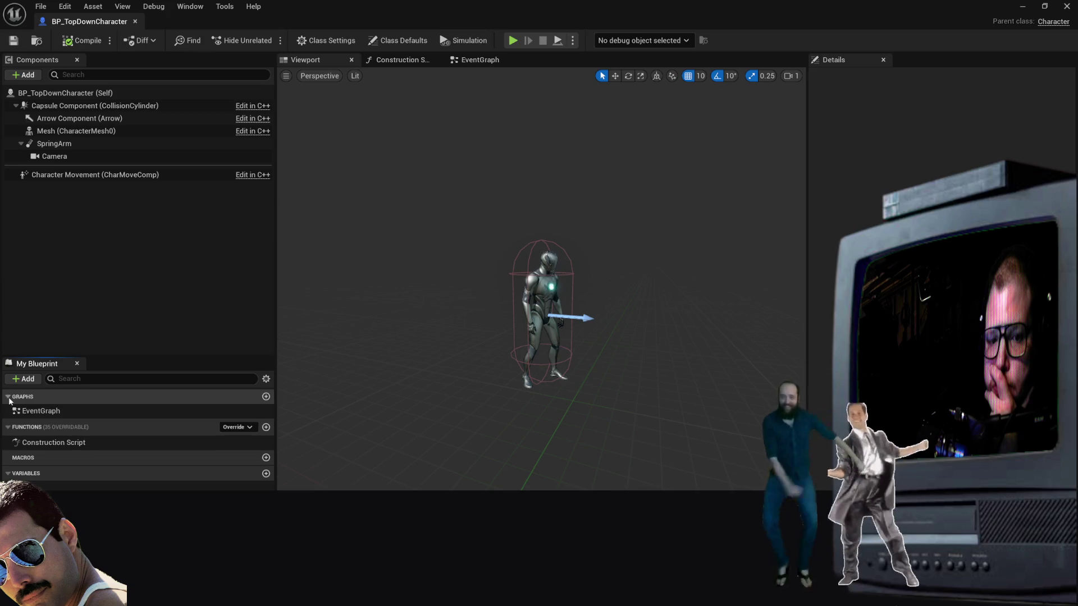
click(98, 415)
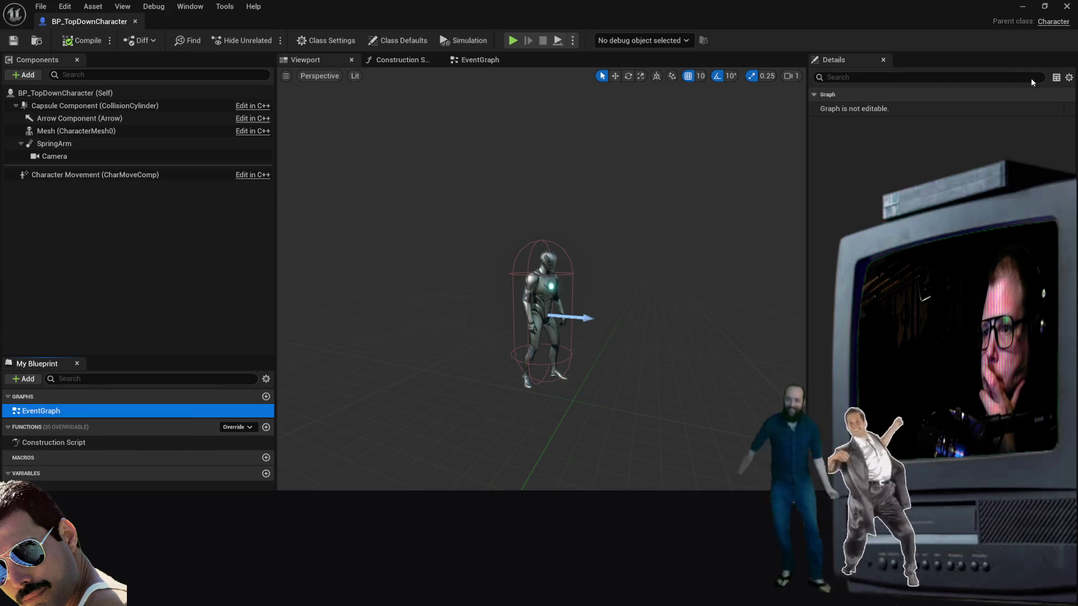
click(1022, 7)
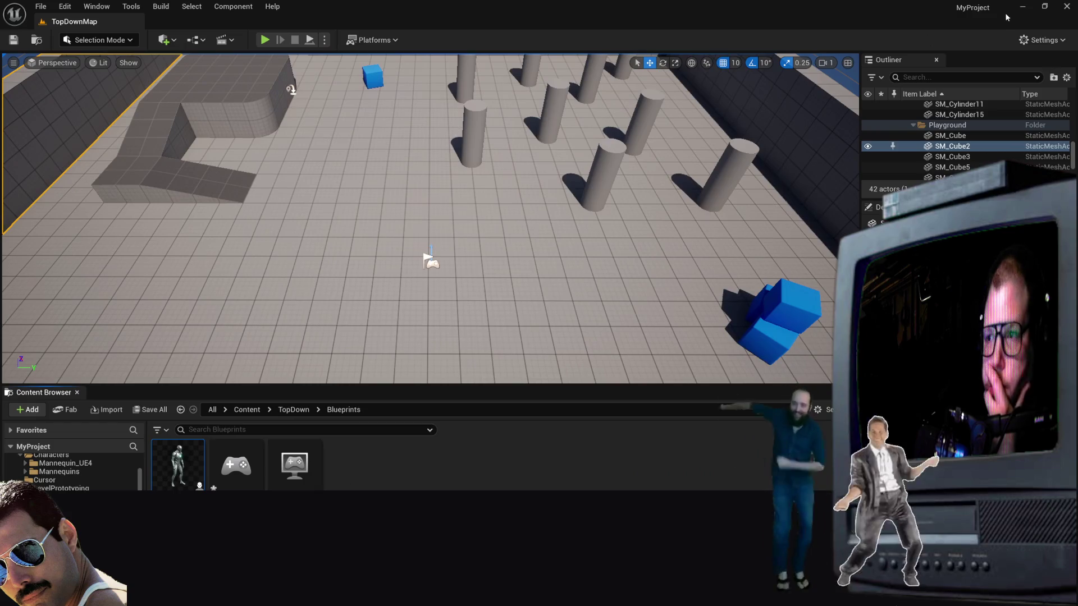
click(1022, 6)
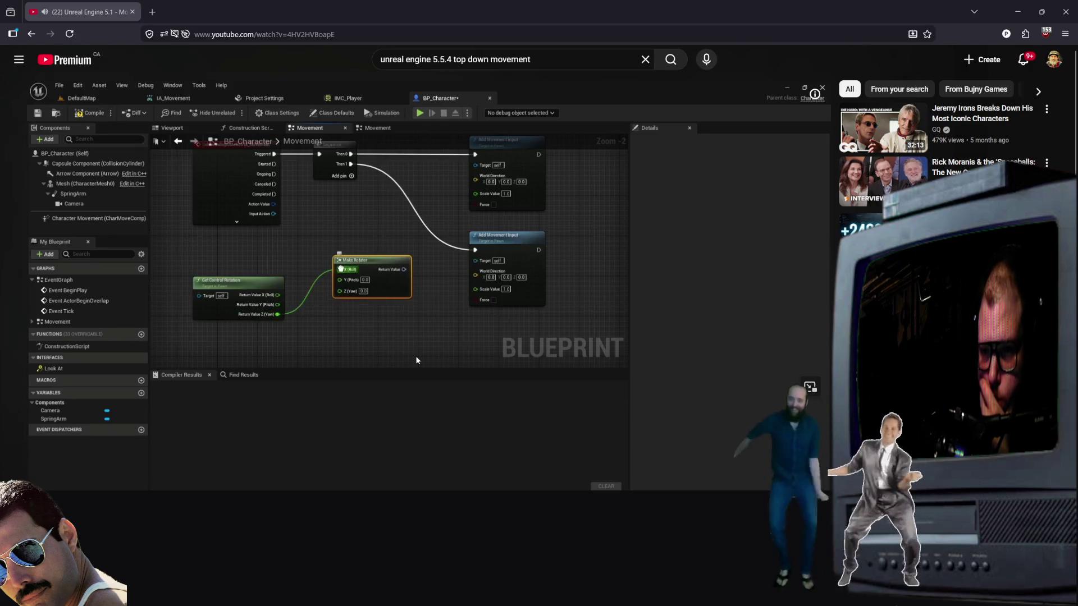
Step: Bring up the video player's context menu on the tutorial
right_click(417, 360)
Step: Dismiss the player's context menu and scroll the tutorial page down and back
click(376, 348)
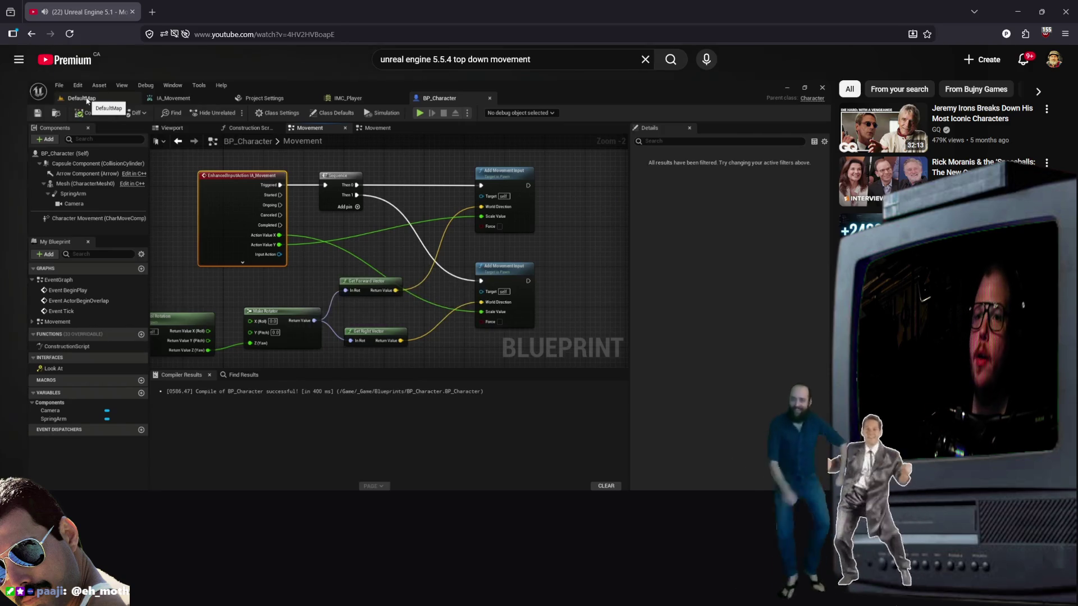
scroll(413, 252, down, 3)
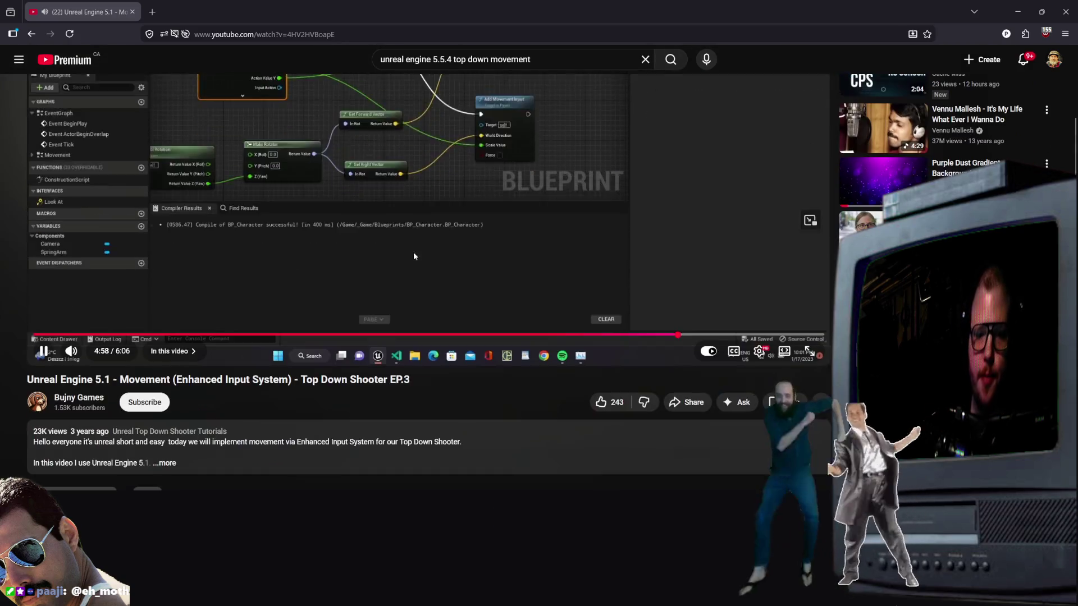
scroll(419, 266, up, 3)
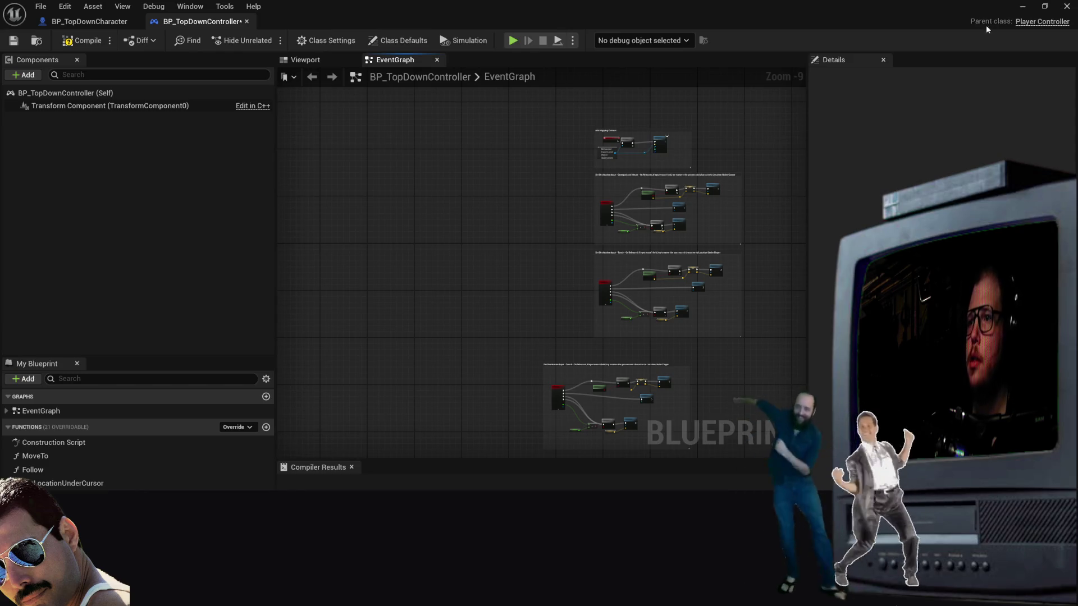
Step: Minimize the Blueprint editor and browse the disk for a project via File > Open Project
click(1023, 7)
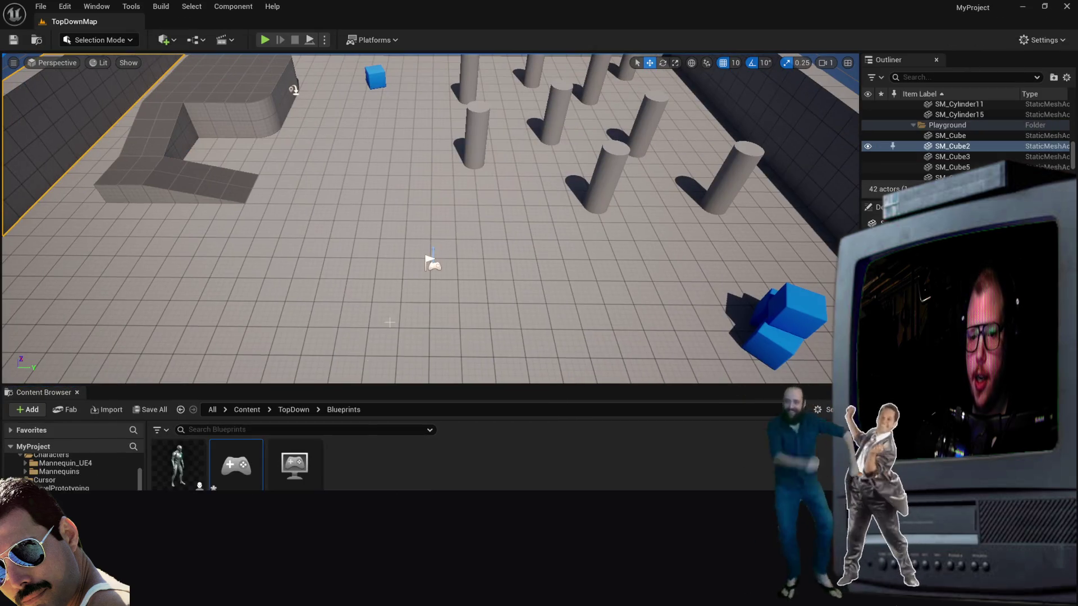
click(41, 6)
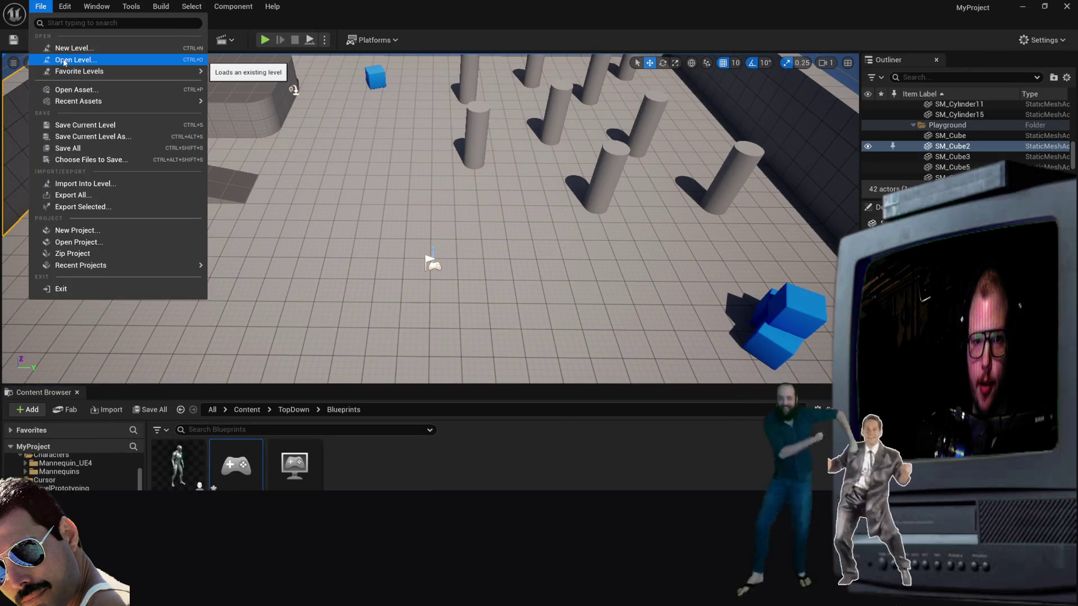
click(79, 242)
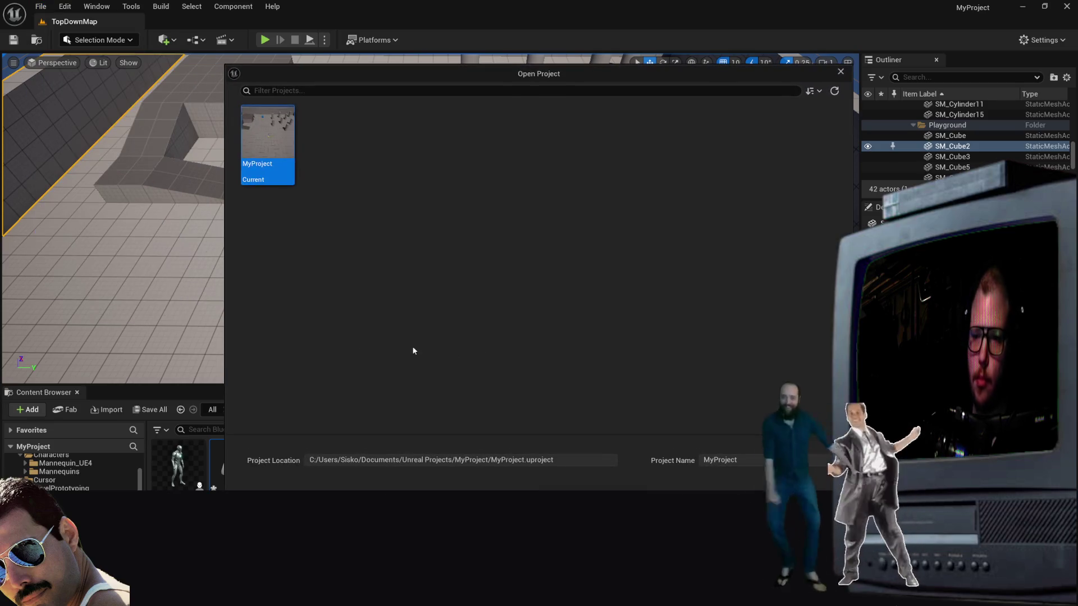
click(339, 91)
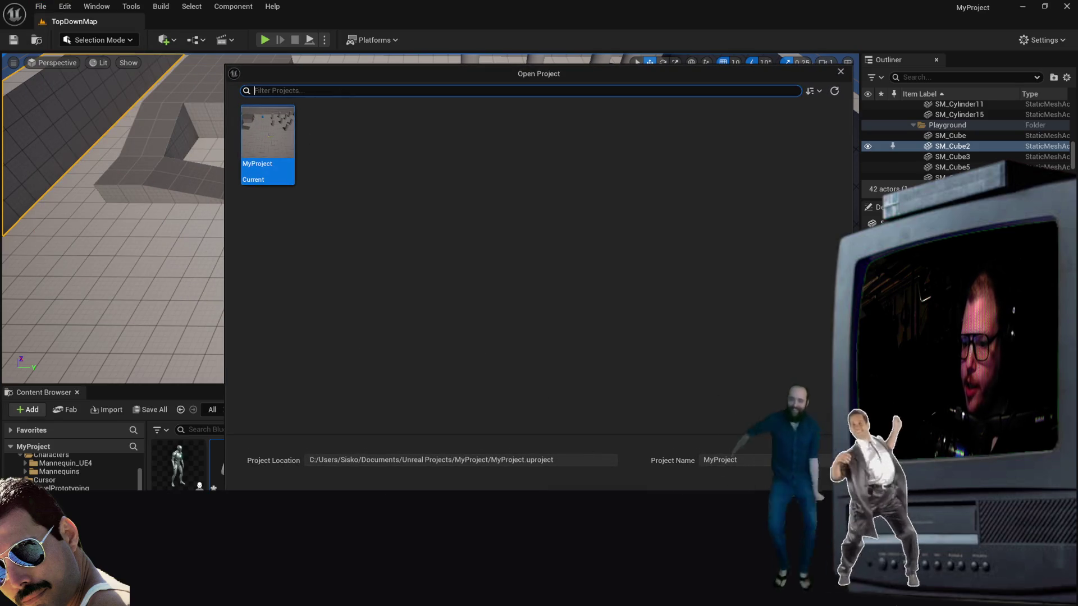
click(819, 460)
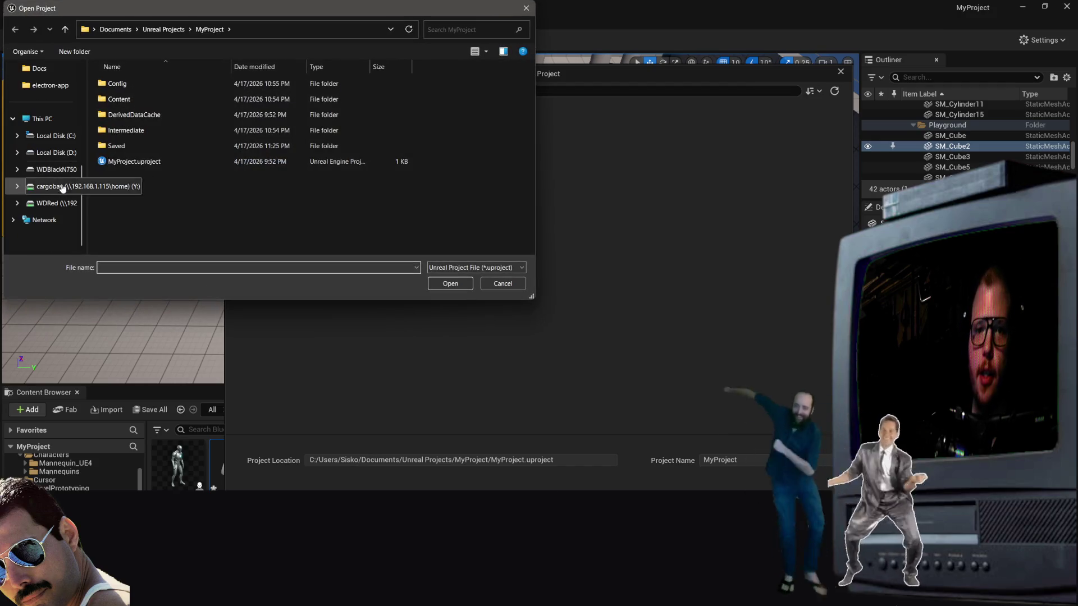
Step: Explore Local Disk (D:) in the file browser, briefly checking the down folder
click(56, 152)
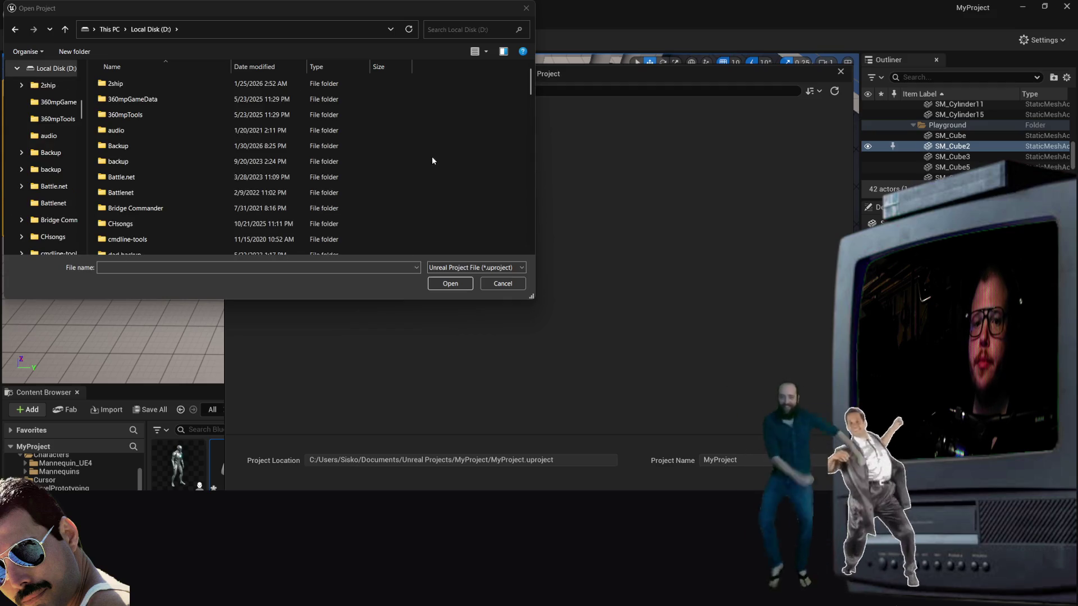
scroll(184, 149, down, 3)
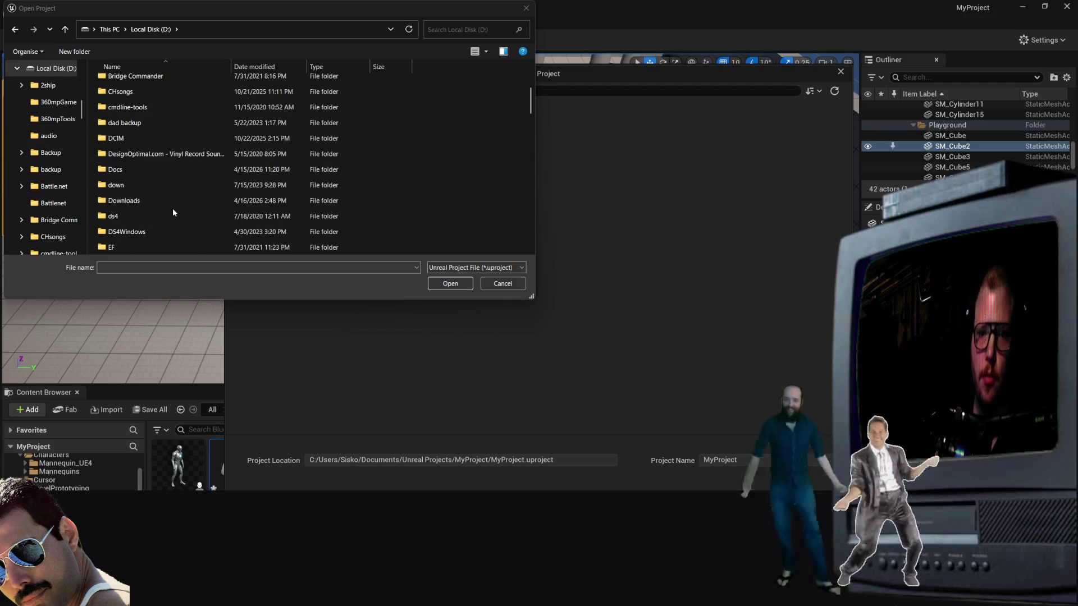
double_click(156, 185)
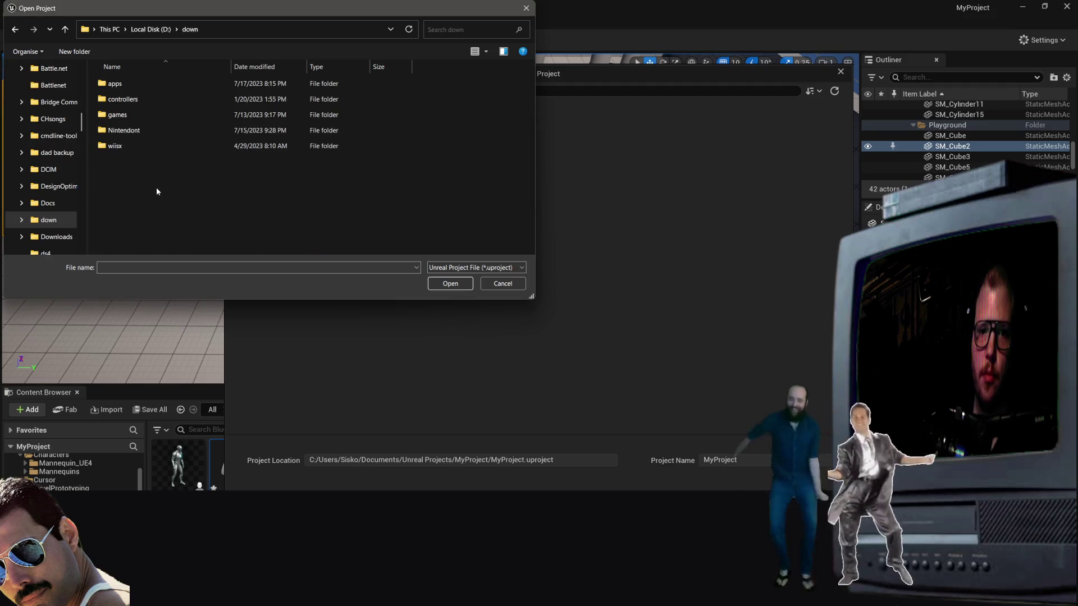
click(15, 29)
scroll(191, 185, down, 10)
scroll(184, 188, up, 2)
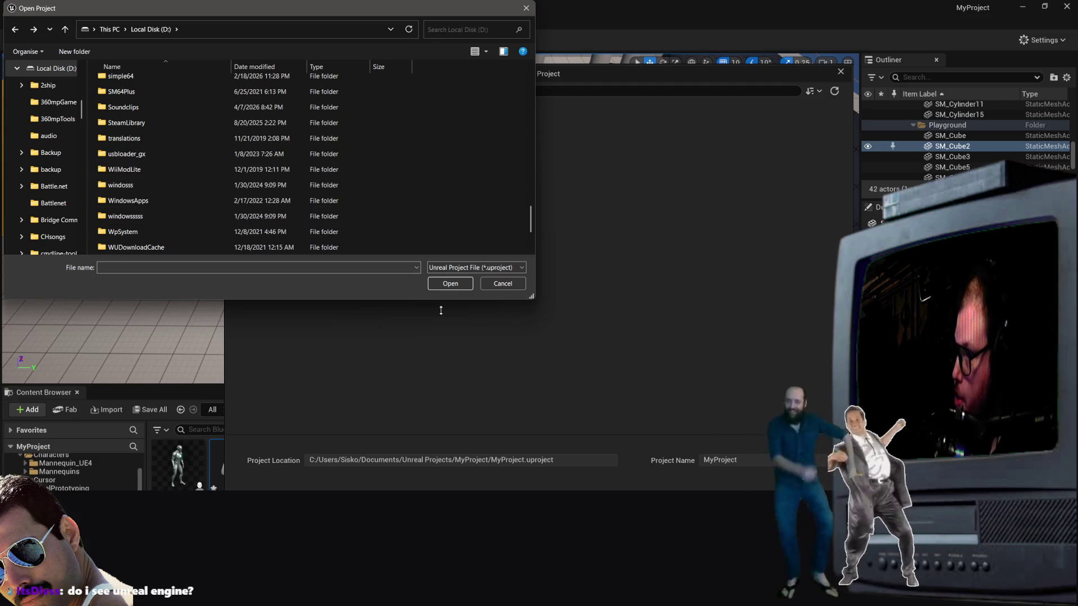
scroll(140, 202, up, 4)
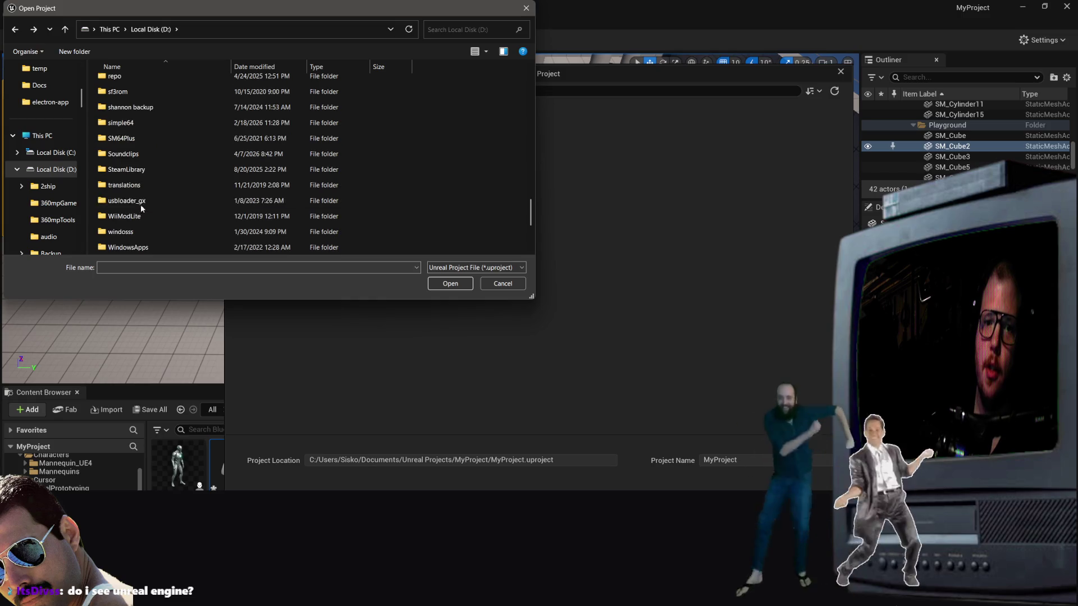
scroll(141, 202, down, 1)
scroll(143, 204, up, 4)
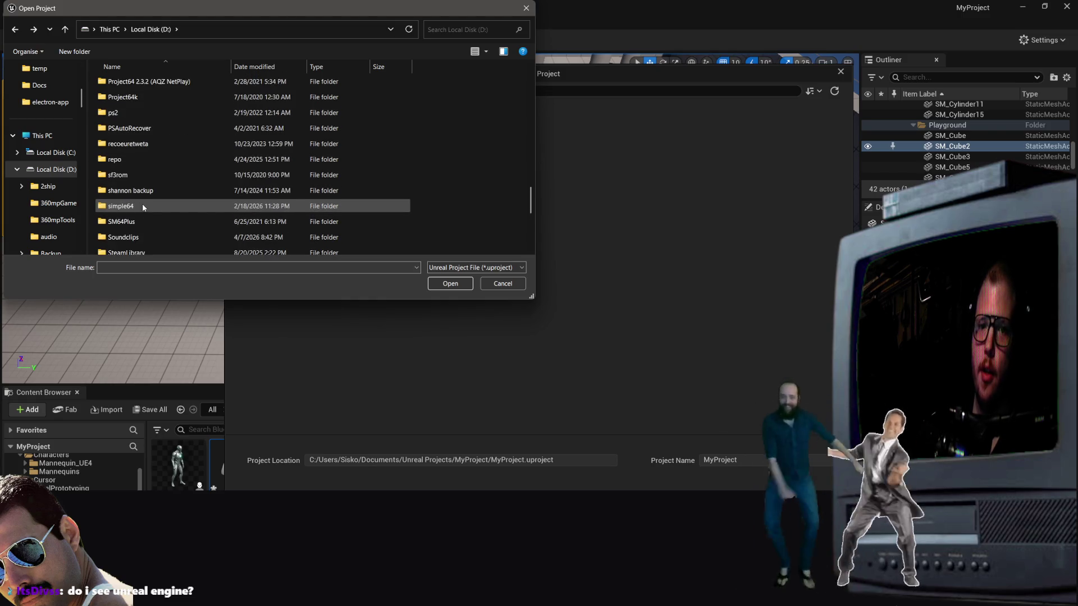
scroll(184, 200, up, 10)
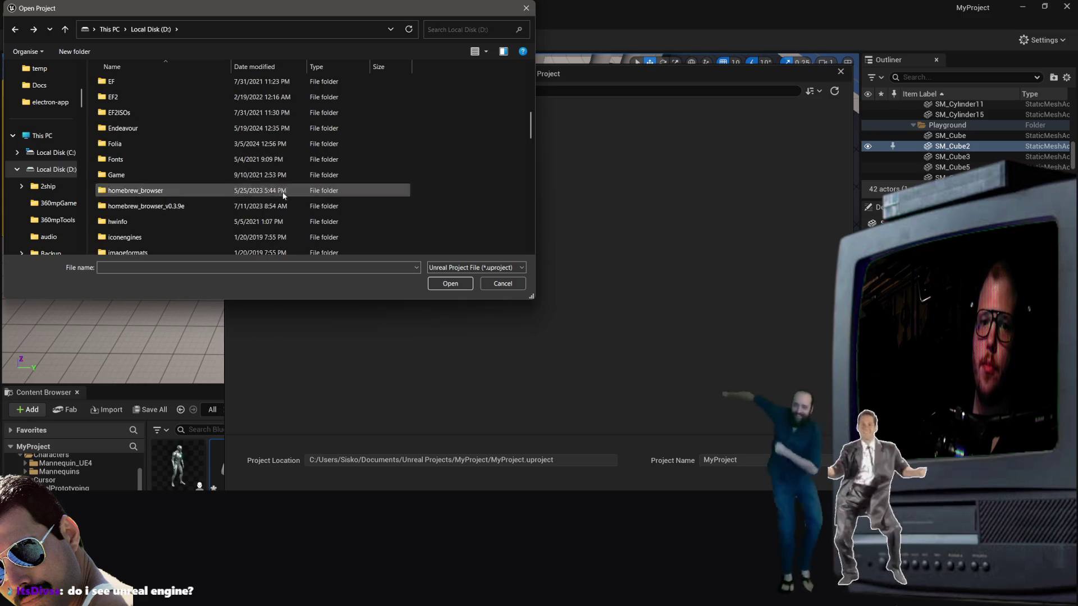
scroll(119, 224, down, 3)
scroll(135, 213, down, 12)
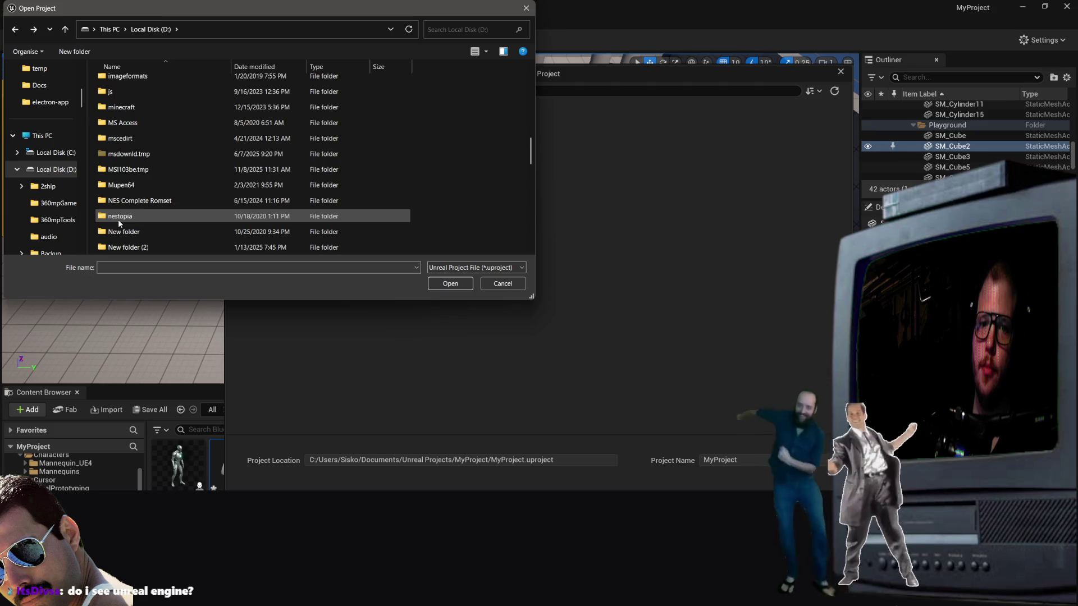
scroll(149, 196, down, 1)
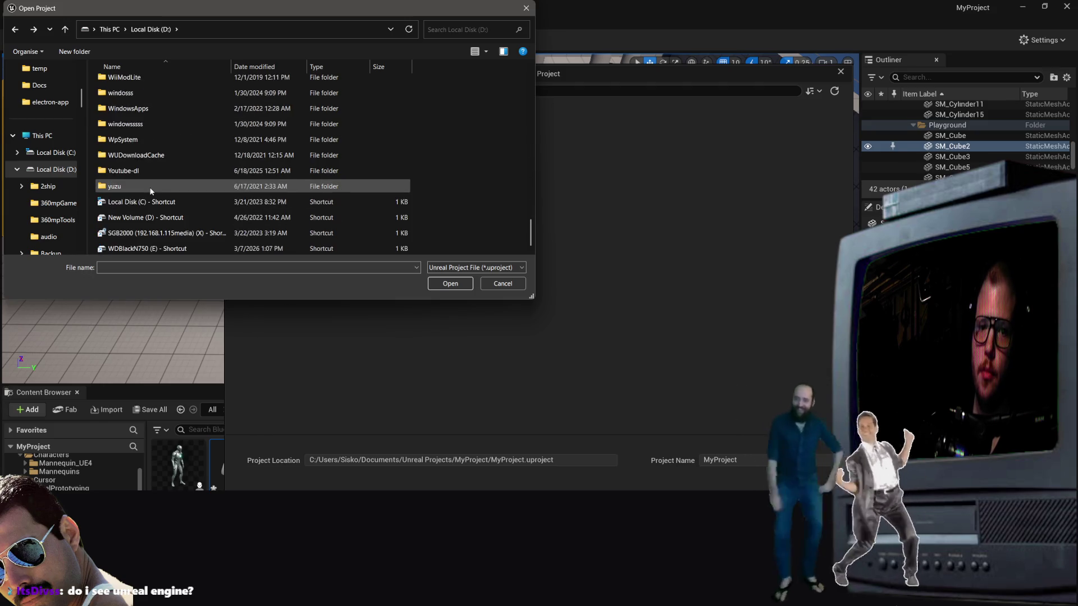
scroll(176, 166, up, 10)
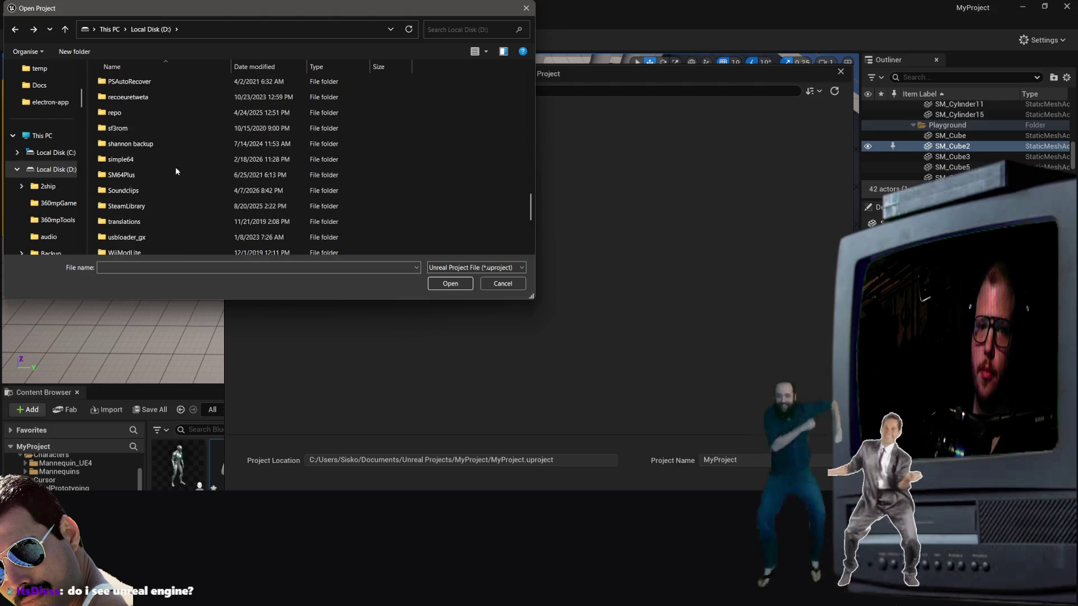
scroll(176, 172, up, 1)
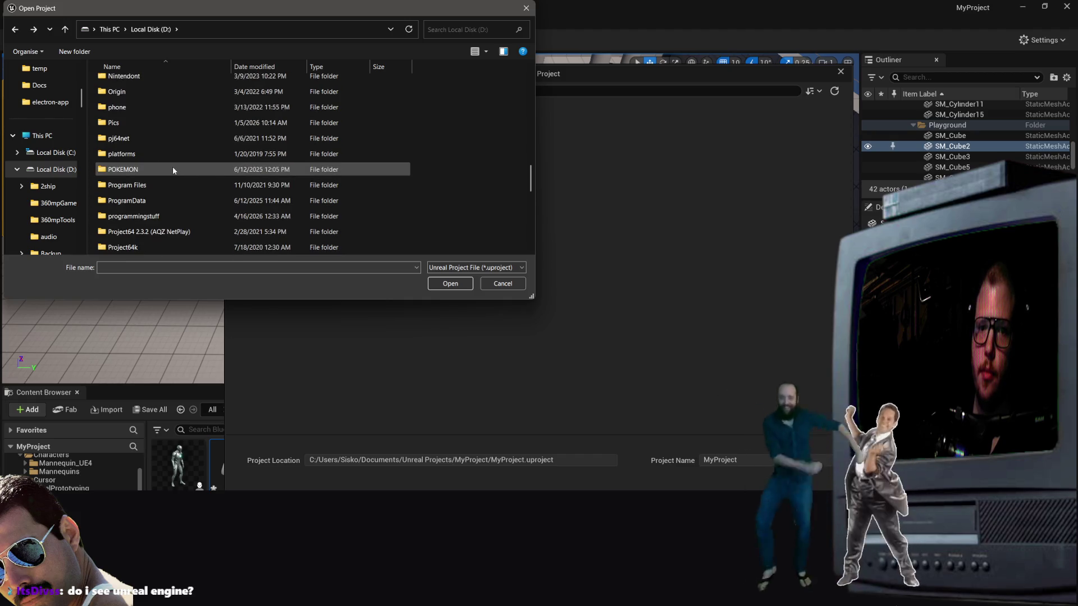
scroll(140, 236, down, 2)
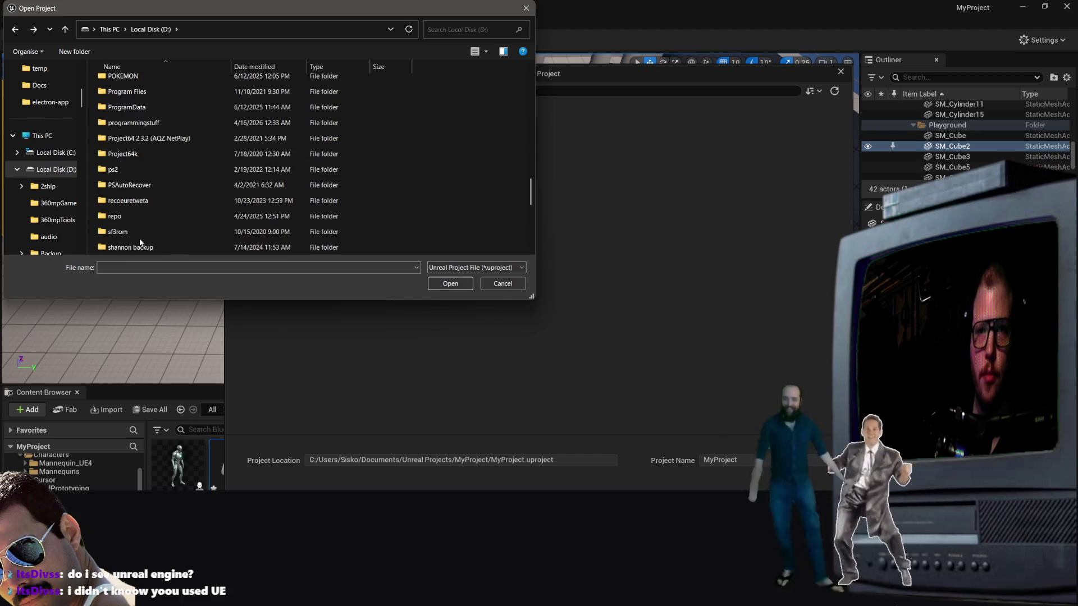
scroll(150, 207, up, 5)
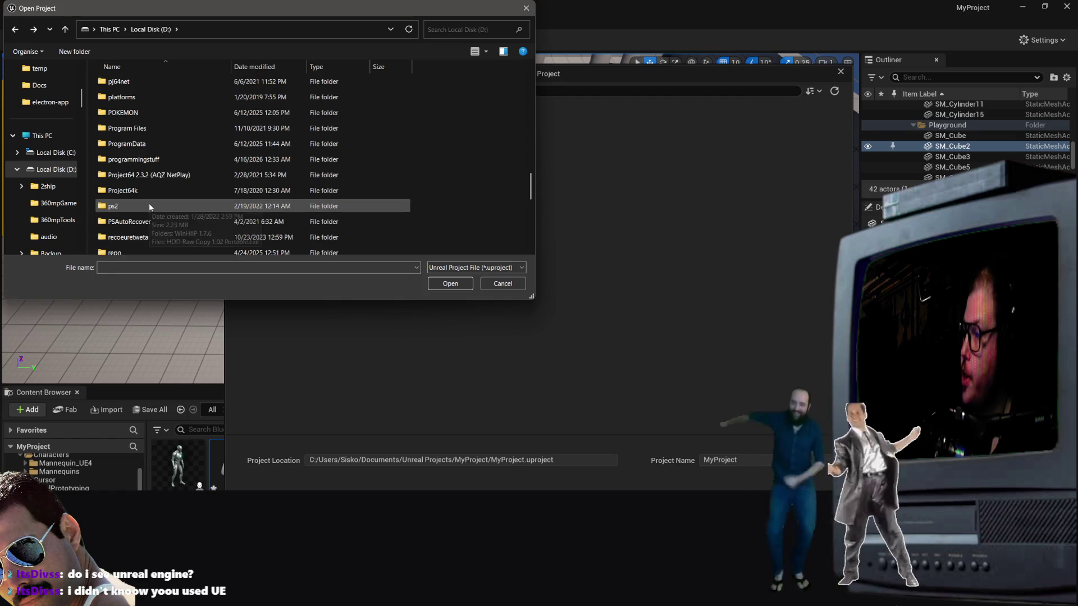
scroll(145, 168, up, 10)
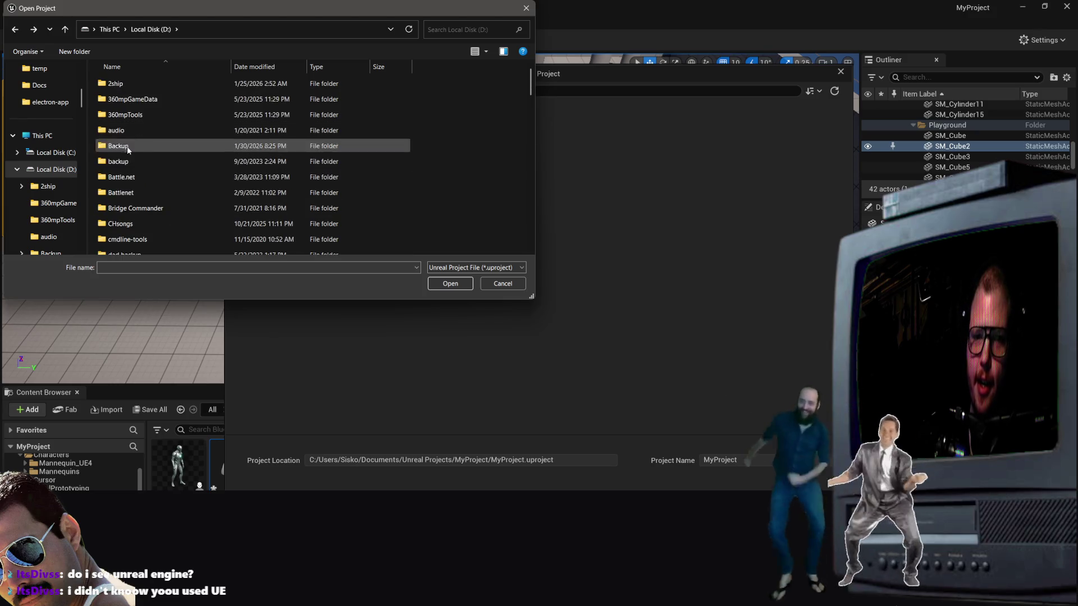
scroll(125, 169, down, 2)
scroll(181, 190, down, 1)
Step: Select the Docs folder and look through the drive's listing
right_click(180, 189)
click(127, 176)
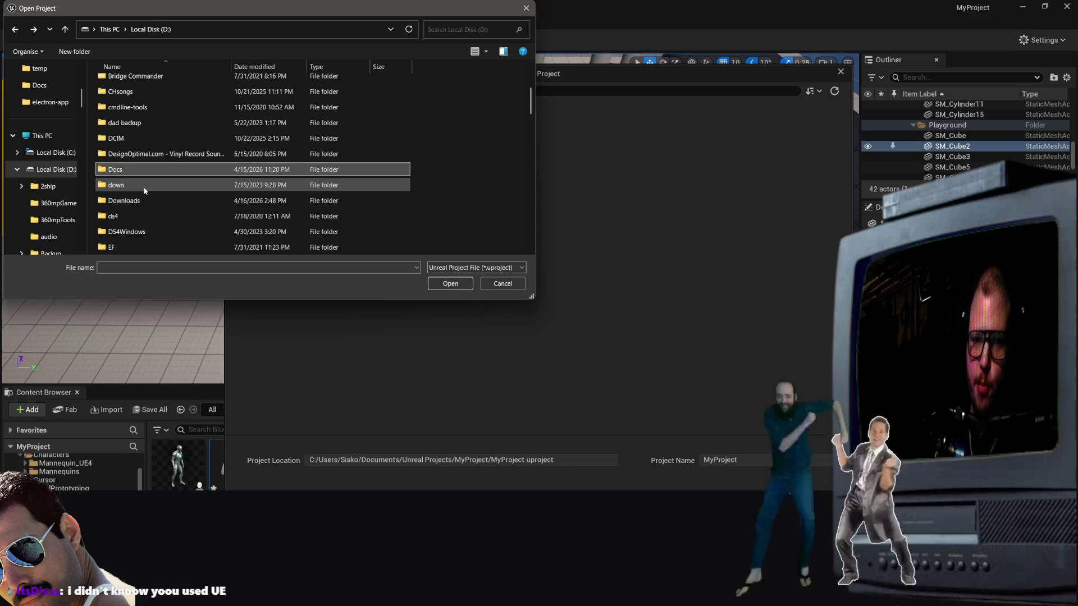
scroll(136, 166, up, 2)
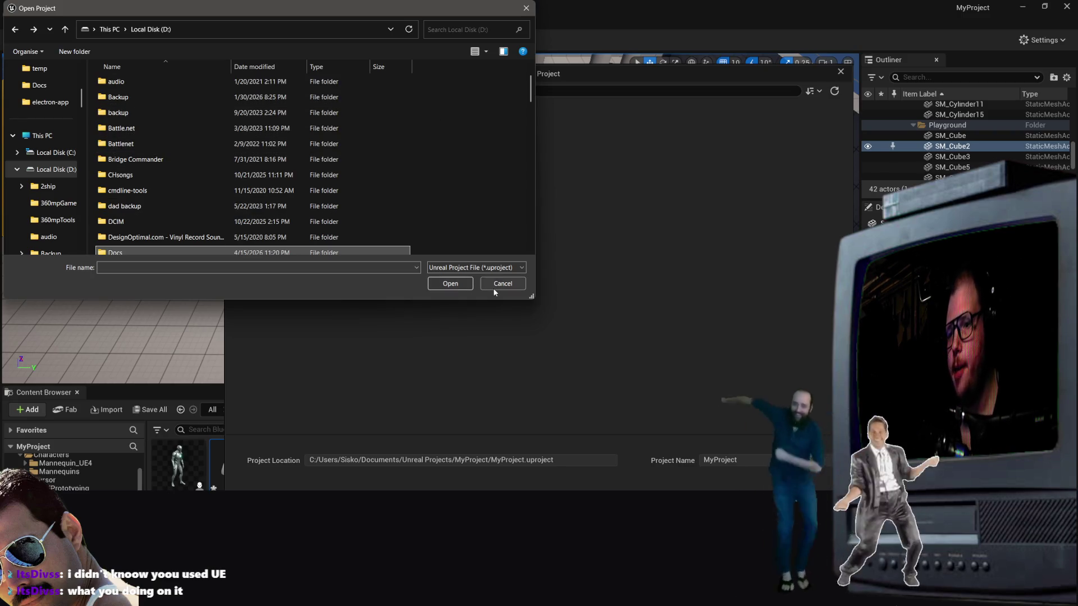
scroll(357, 123, up, 2)
scroll(342, 146, down, 2)
scroll(328, 163, up, 1)
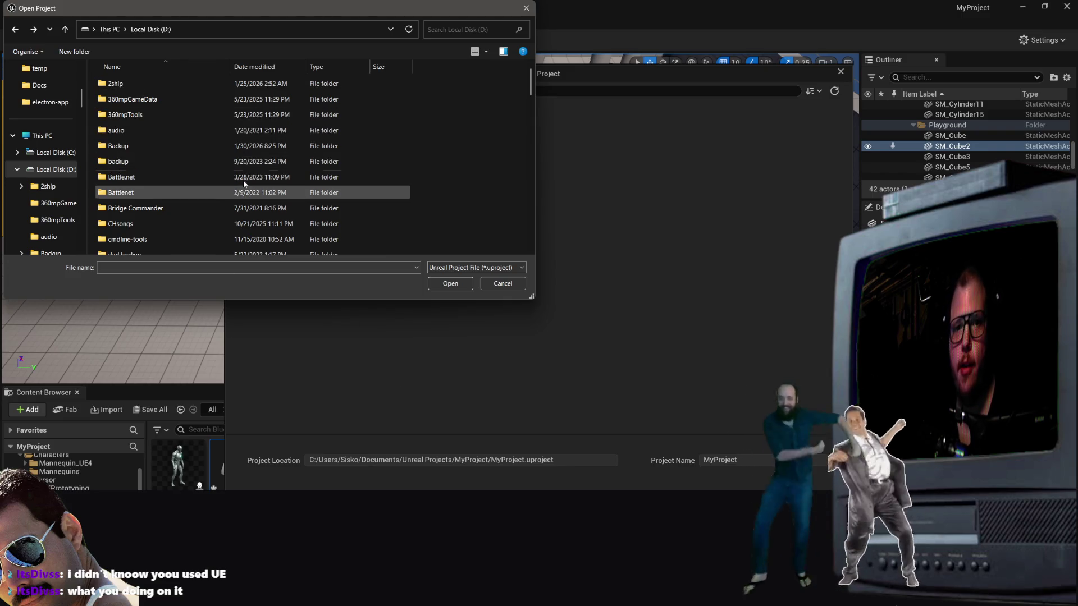
scroll(218, 177, down, 5)
scroll(213, 184, down, 8)
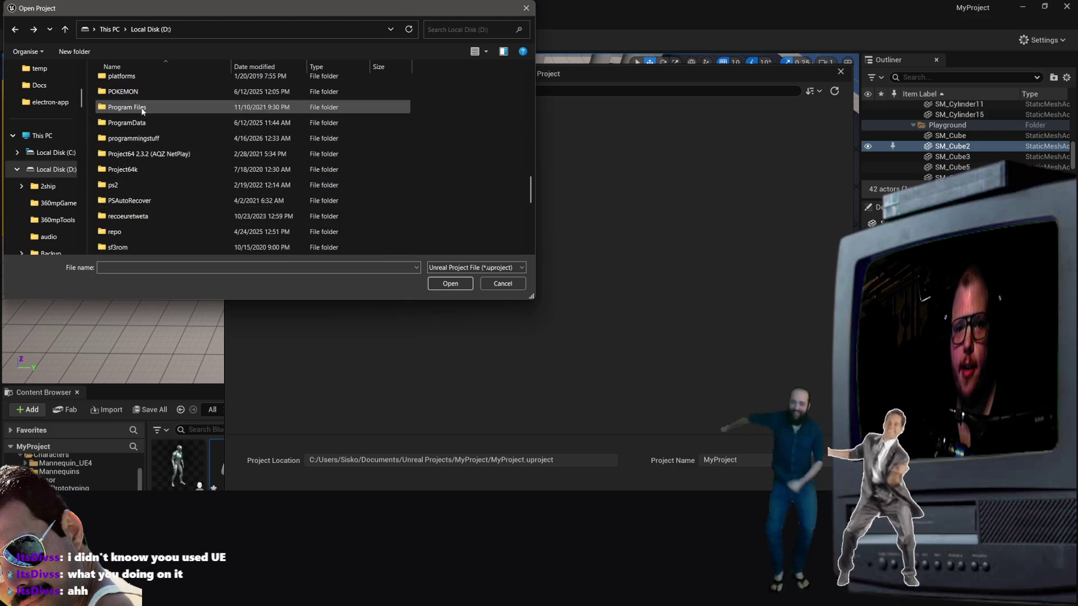
scroll(129, 90, down, 2)
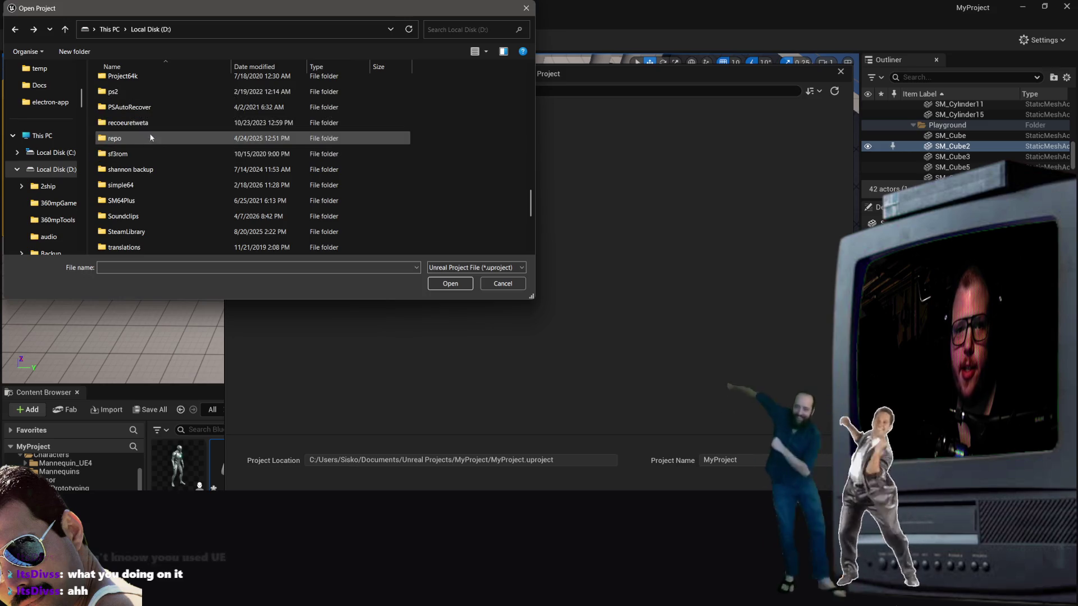
scroll(339, 154, down, 10)
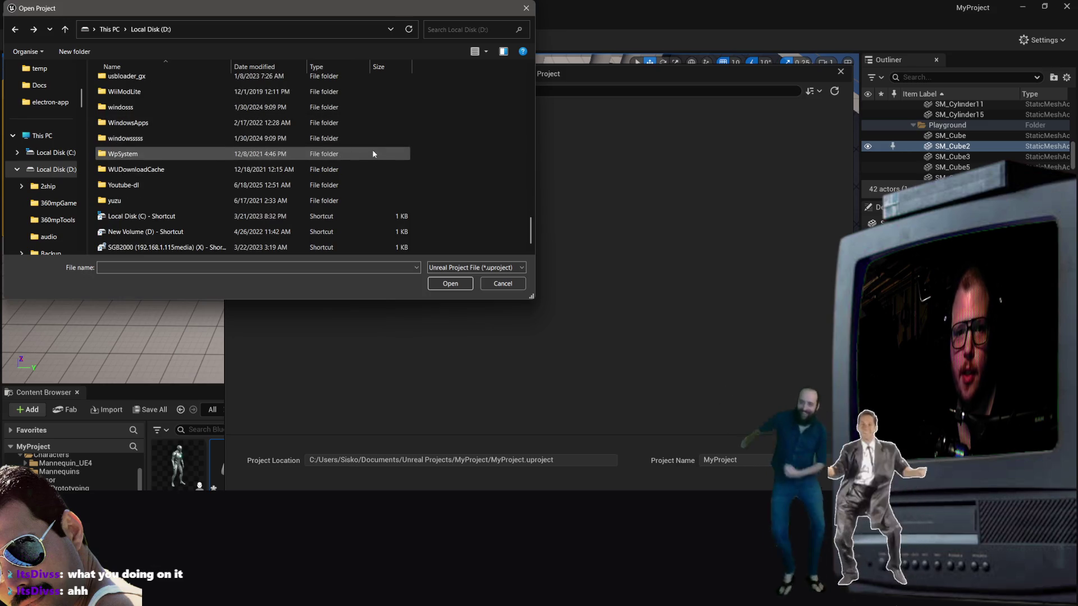
scroll(342, 160, up, 10)
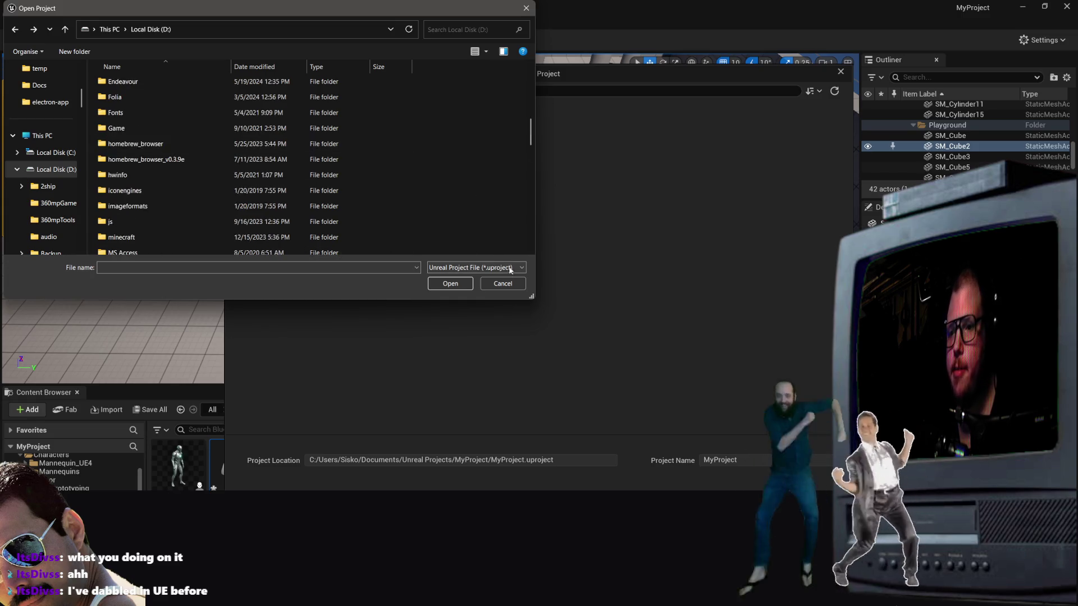
Step: Cancel the file browser, close the Open Project panel, and quit the editor without saving
click(507, 284)
click(841, 71)
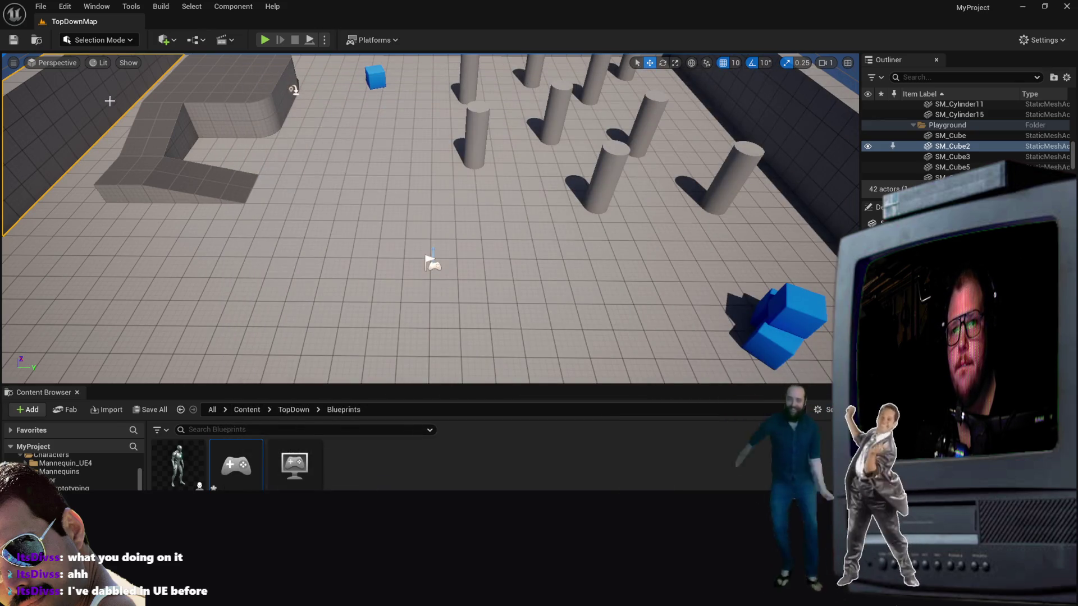
click(1066, 7)
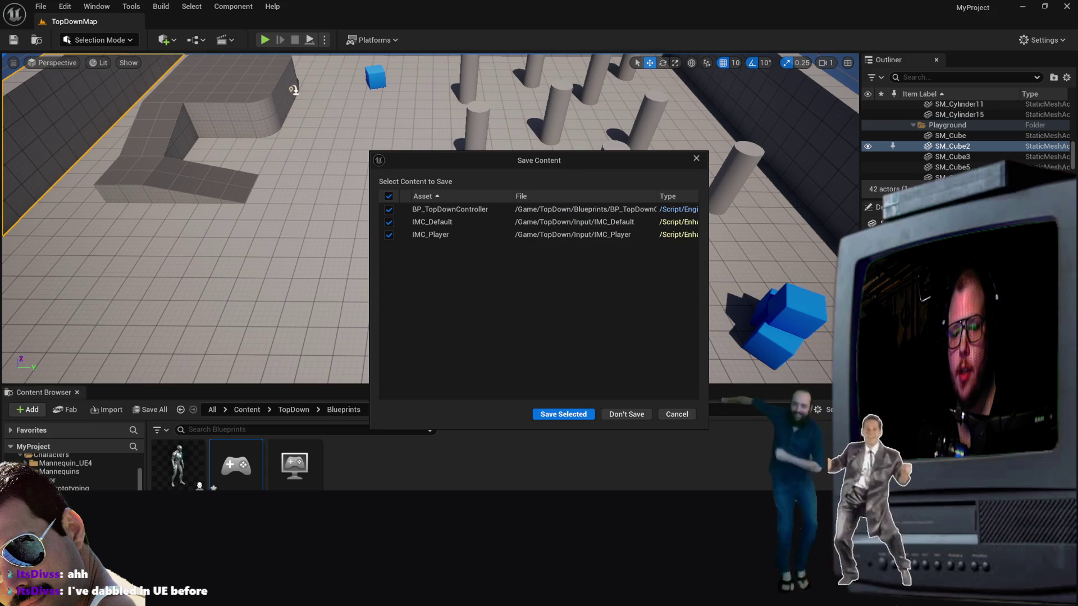
click(627, 413)
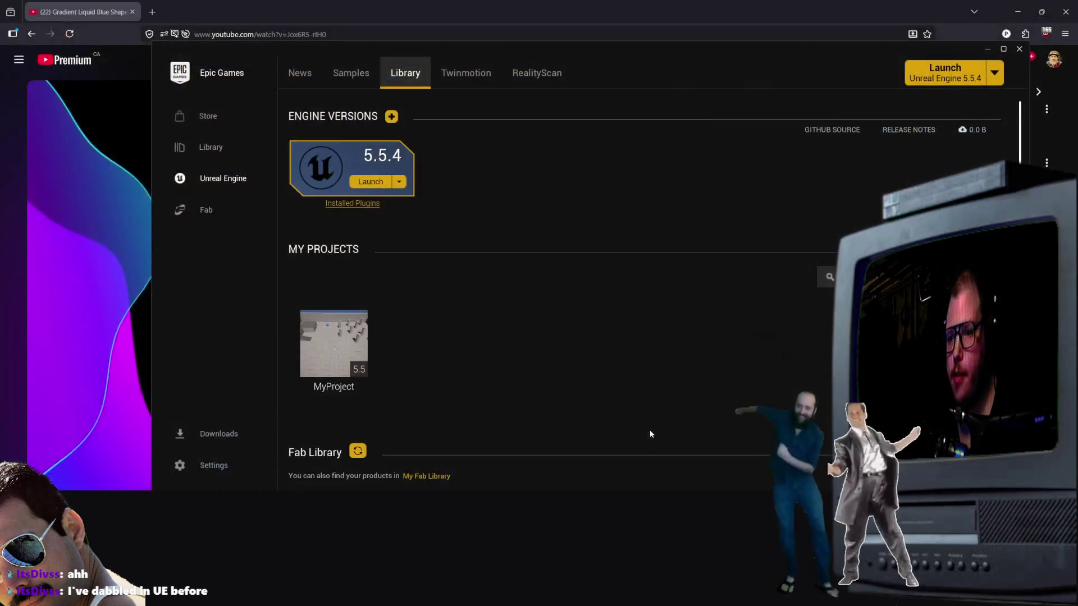
Step: Close the YouTube browser and launch Unreal Engine 5.5.4 from the Epic Games Launcher
scroll(469, 362, down, 2)
scroll(436, 356, up, 2)
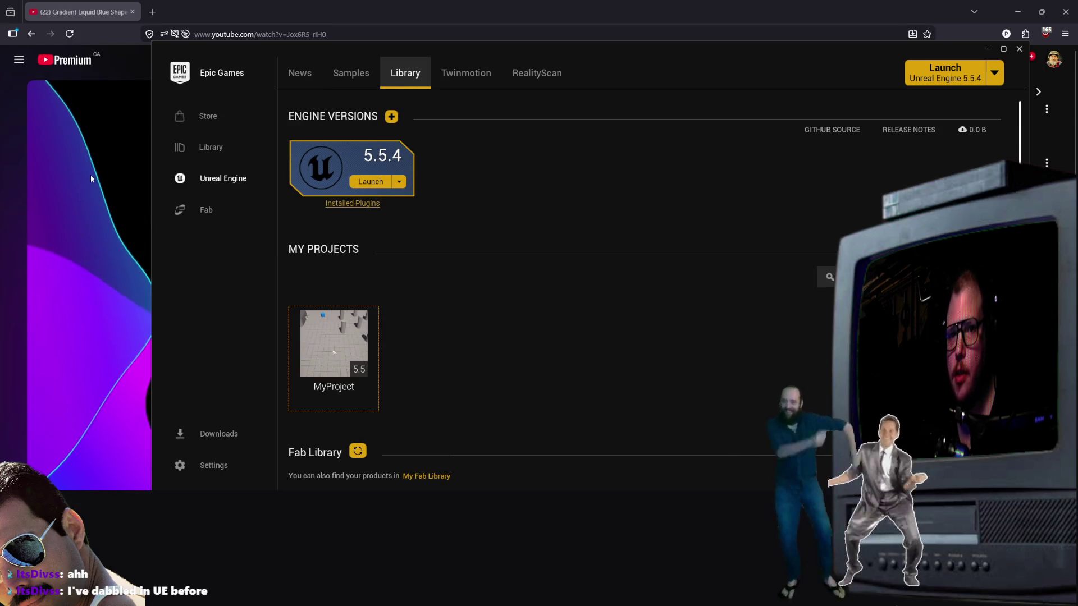
click(133, 12)
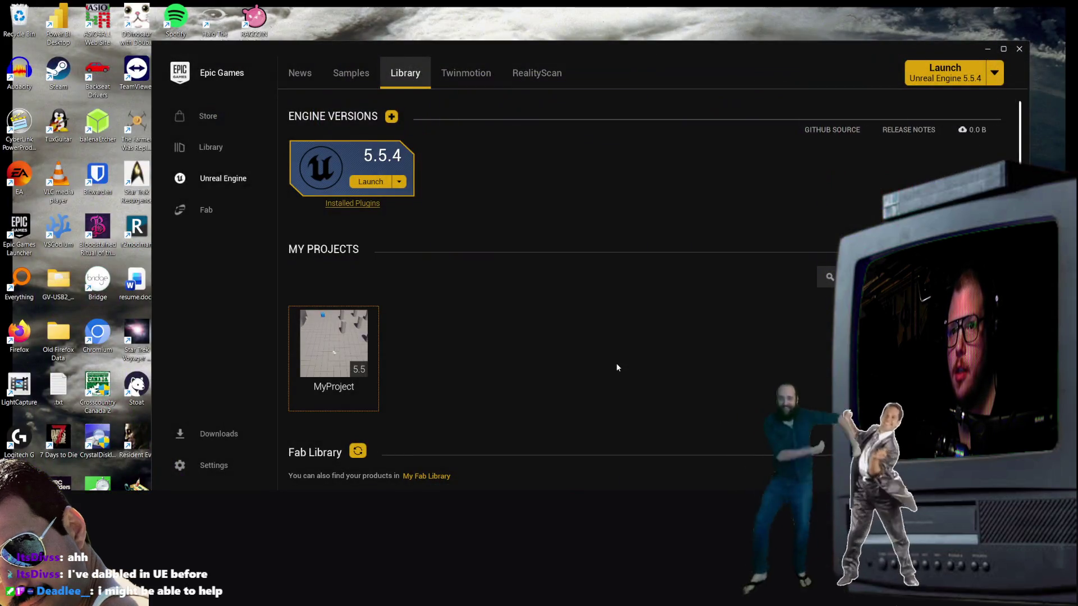
scroll(478, 368, down, 1)
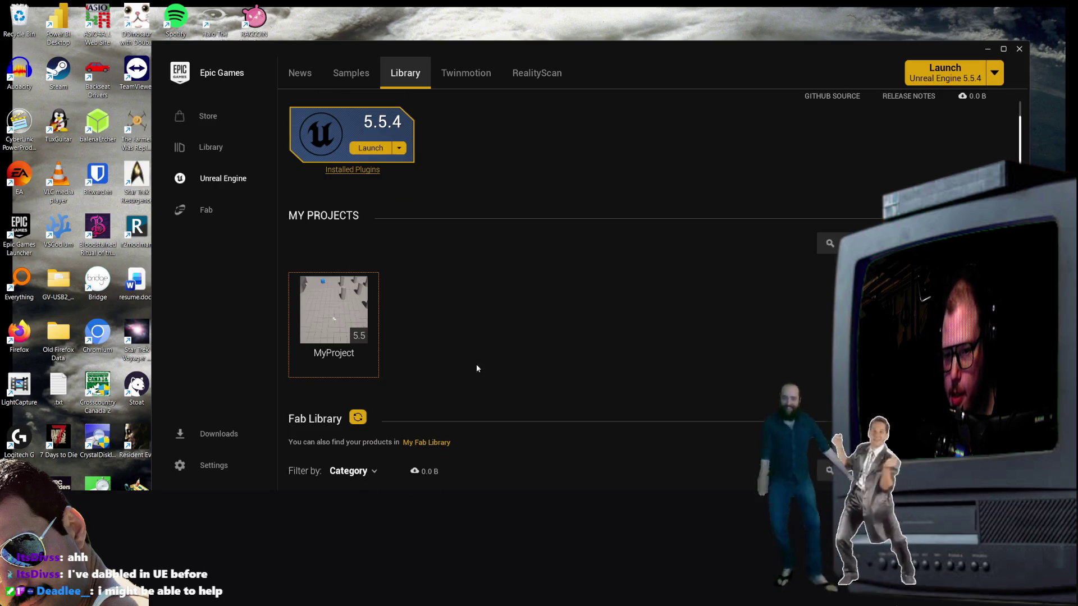
click(927, 79)
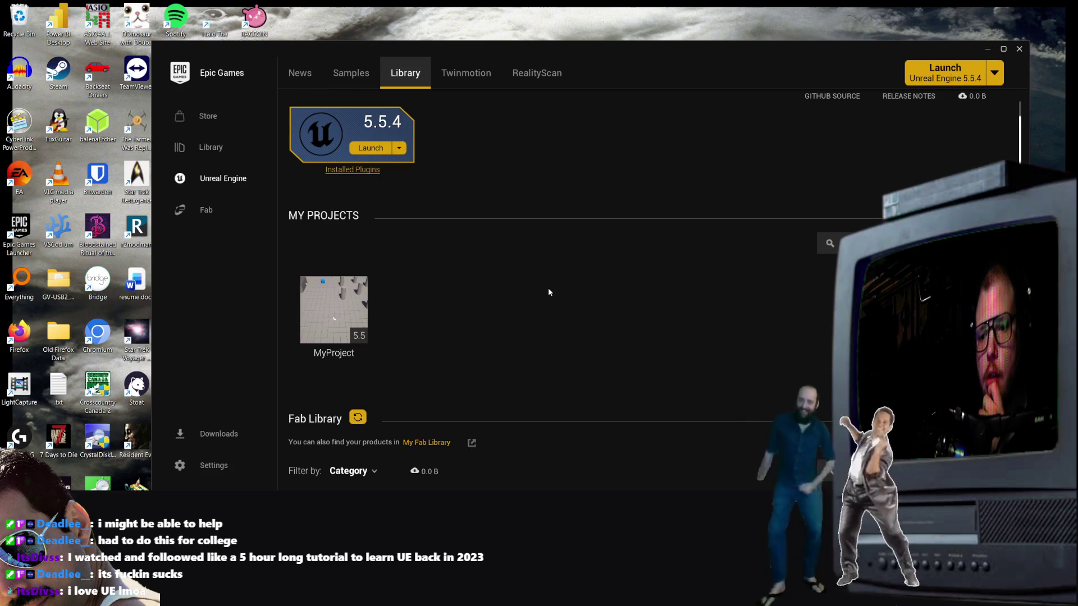
Step: Select MyProject in the Unreal Project Browser's recent projects
scroll(518, 398, down, 3)
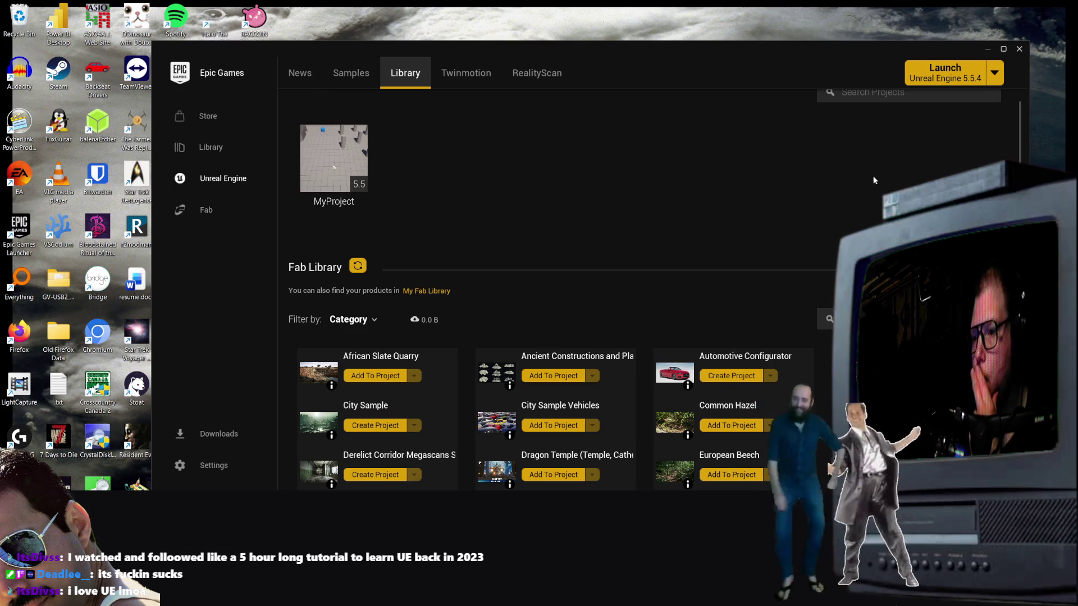
scroll(657, 303, down, 3)
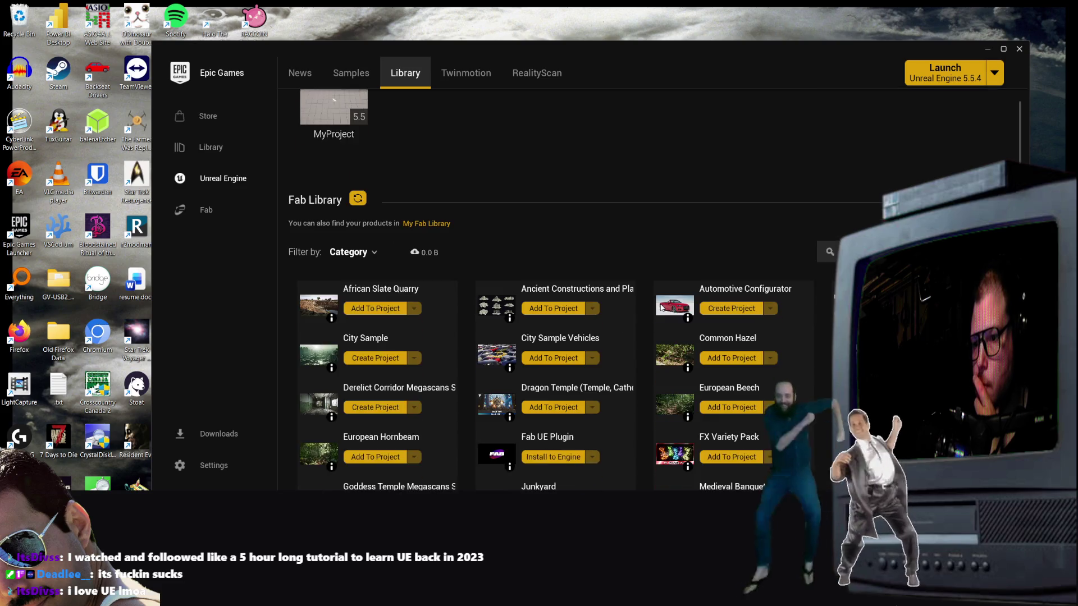
scroll(658, 296, up, 5)
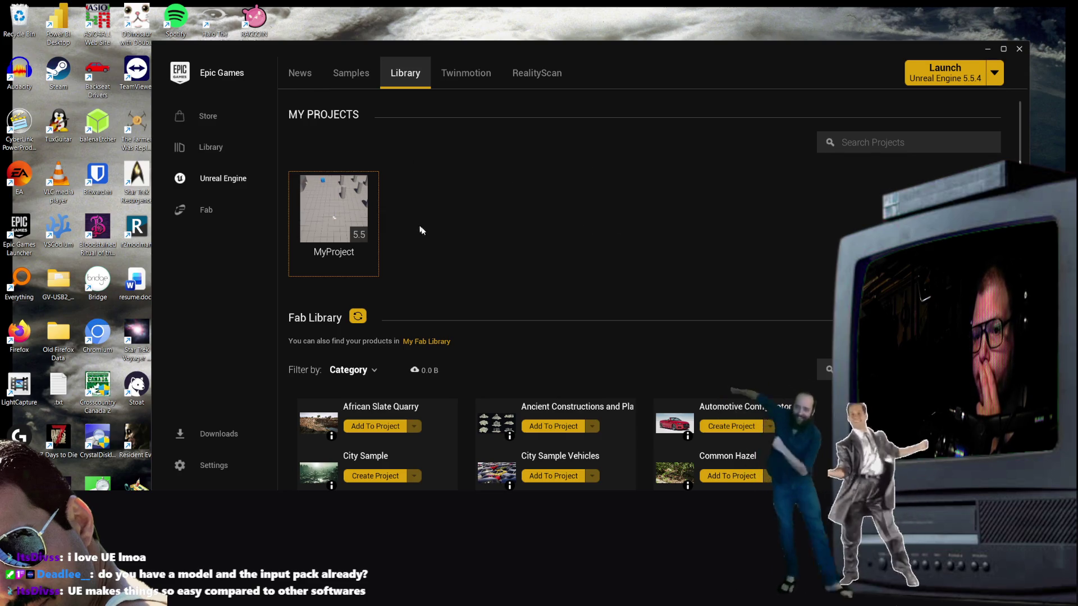
click(327, 254)
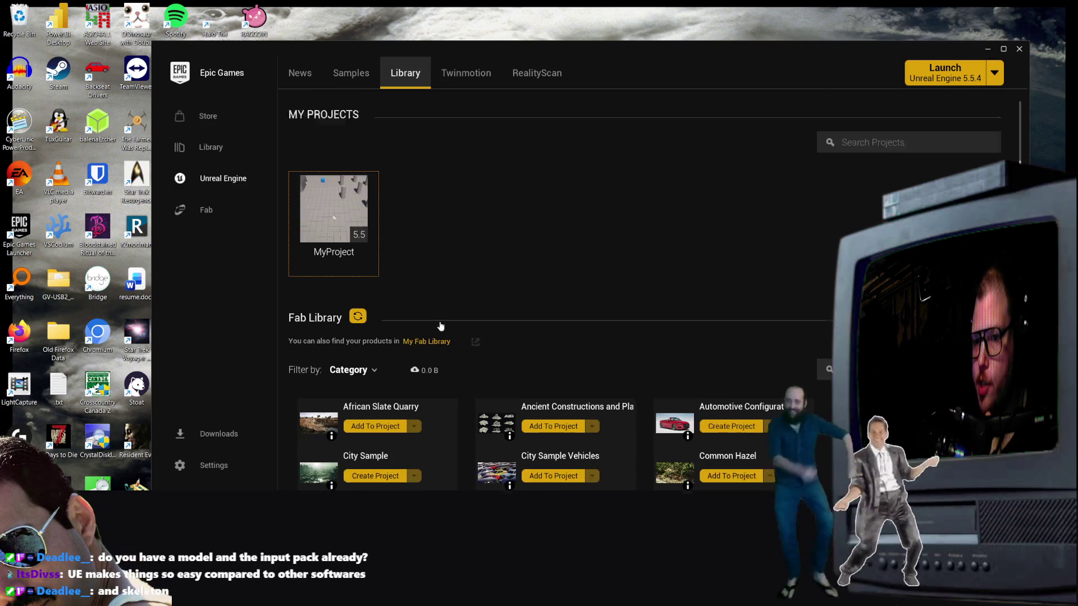
scroll(554, 284, up, 1)
scroll(733, 176, down, 2)
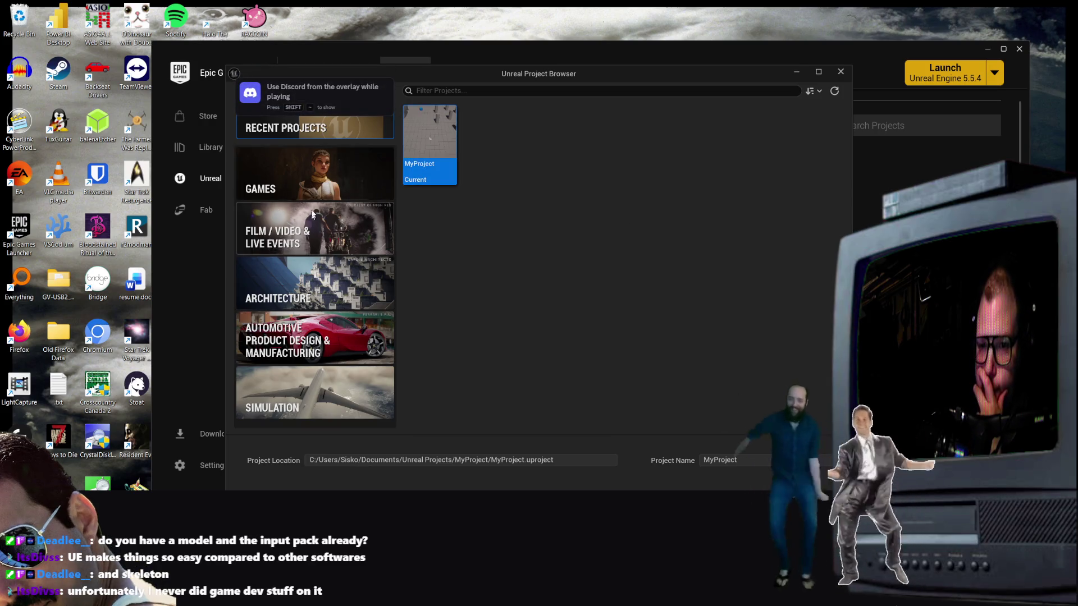
Step: Create MyProject2 from the Third Person game template, then select the front wall in ThirdPersonMap
click(301, 186)
click(491, 120)
click(551, 124)
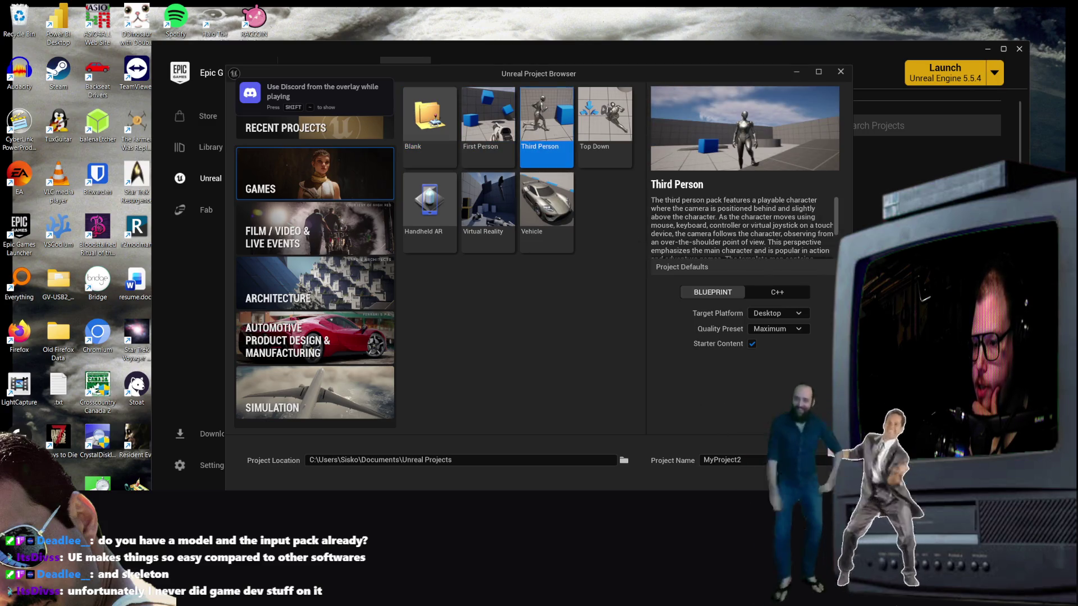
click(797, 476)
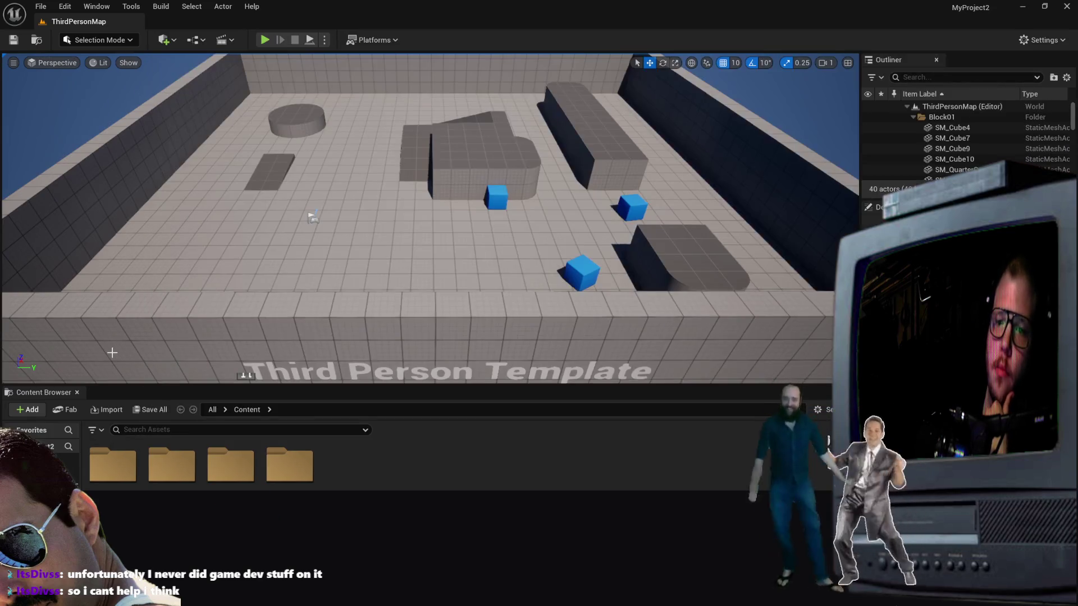
click(112, 352)
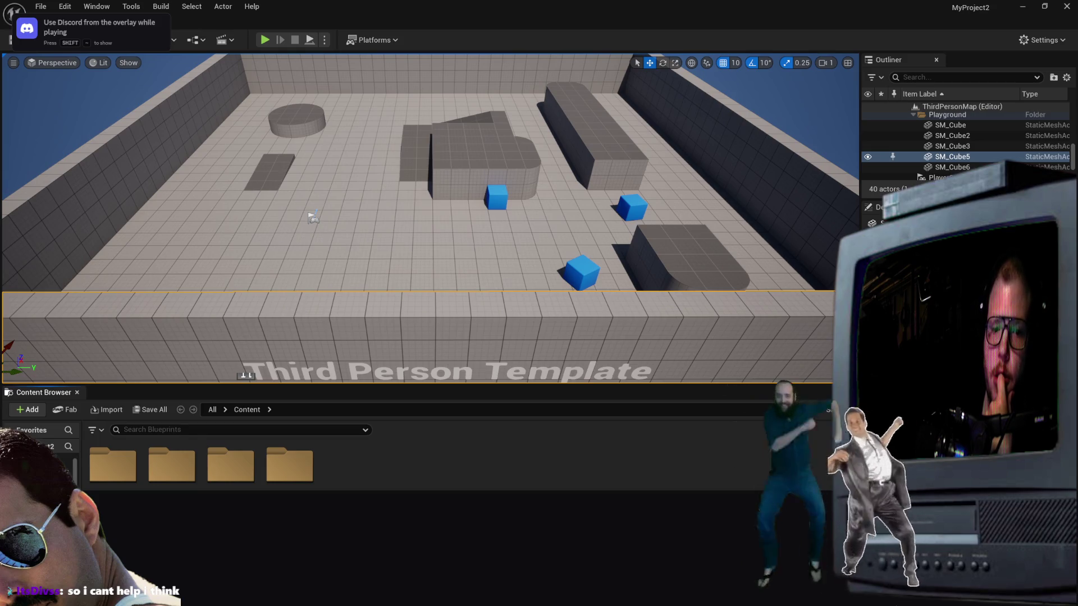
Step: Open the ThirdPerson Blueprints folder, inspect BP_ThirdPersonGameMode's EventGraph and DefaultSceneRoot, then close it
double_click(135, 484)
double_click(172, 463)
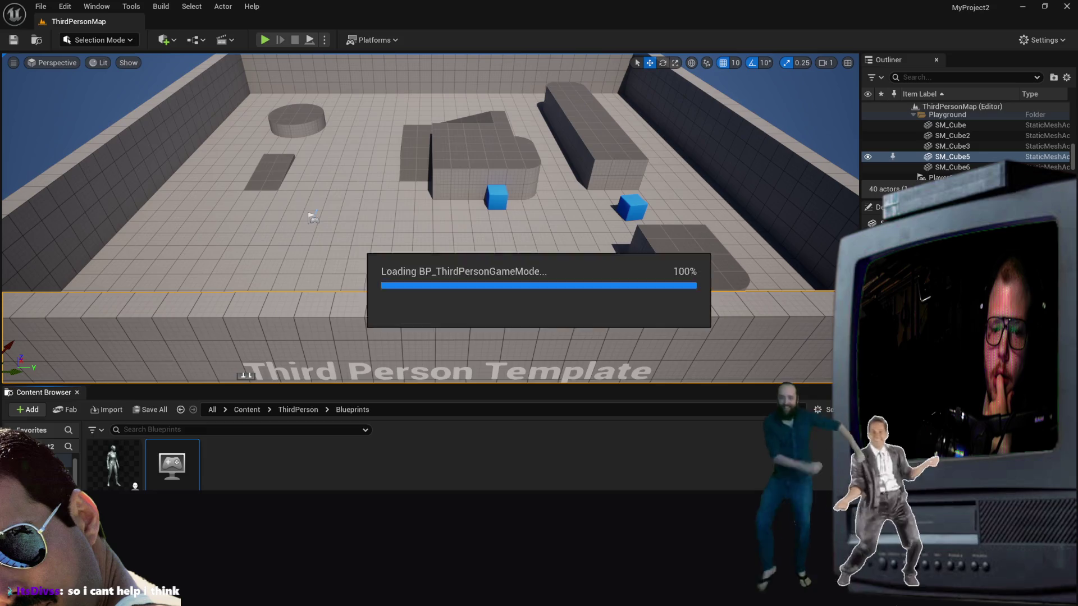
click(469, 403)
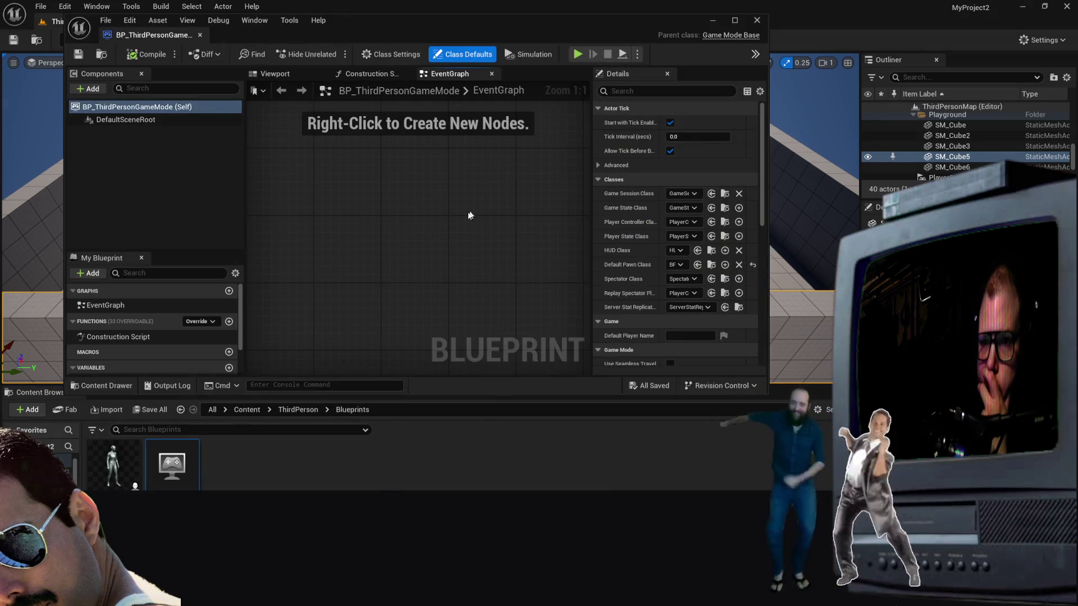
click(132, 308)
scroll(166, 322, down, 2)
click(157, 355)
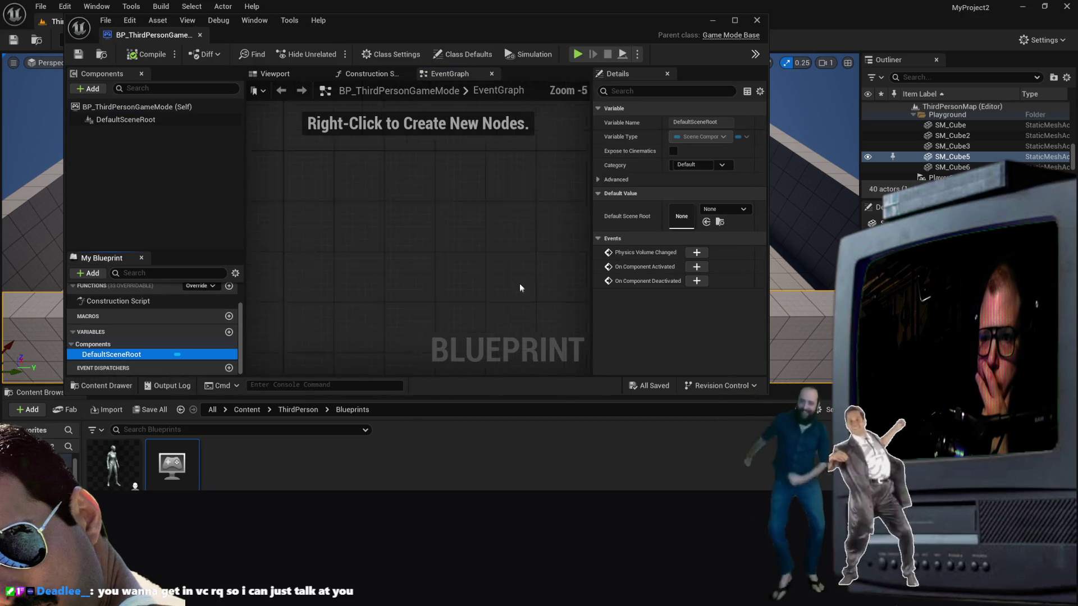
scroll(514, 281, down, 5)
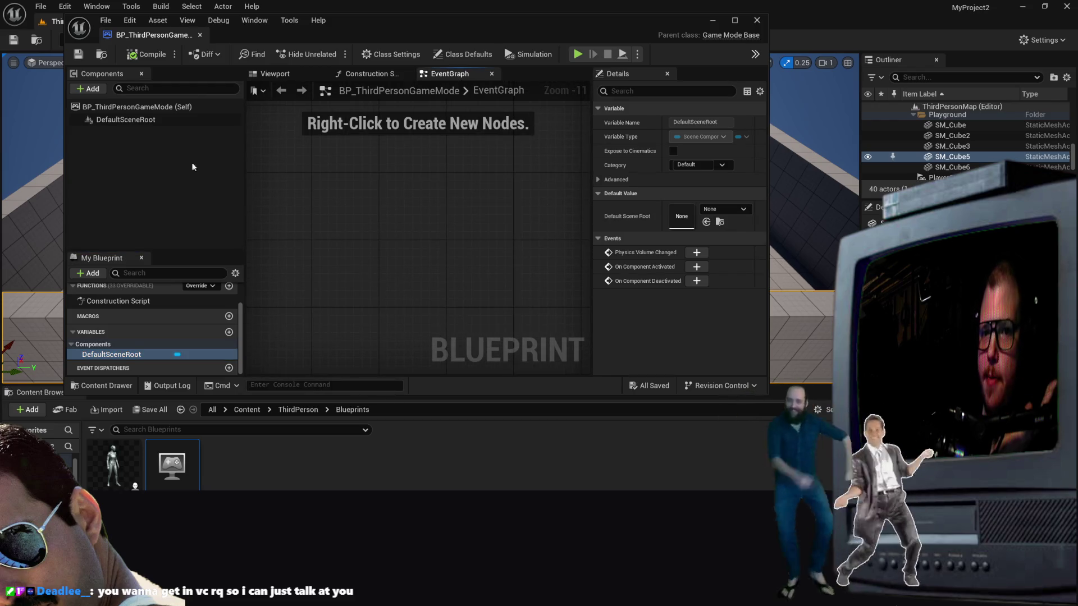
click(757, 20)
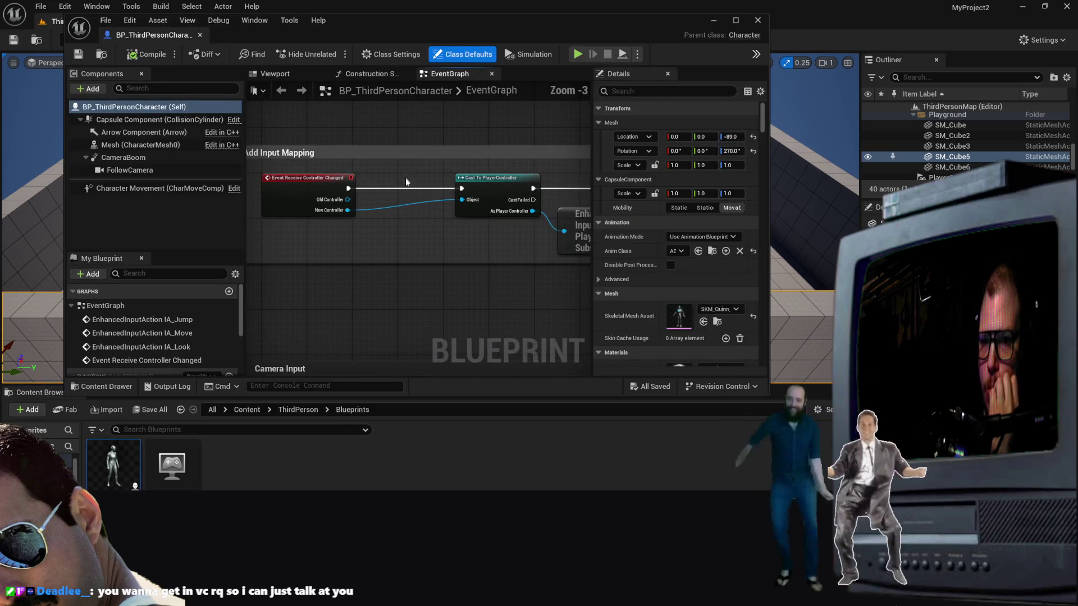
Step: Maximize the Blueprint editor and center the graph on the Movement Input nodes
click(736, 21)
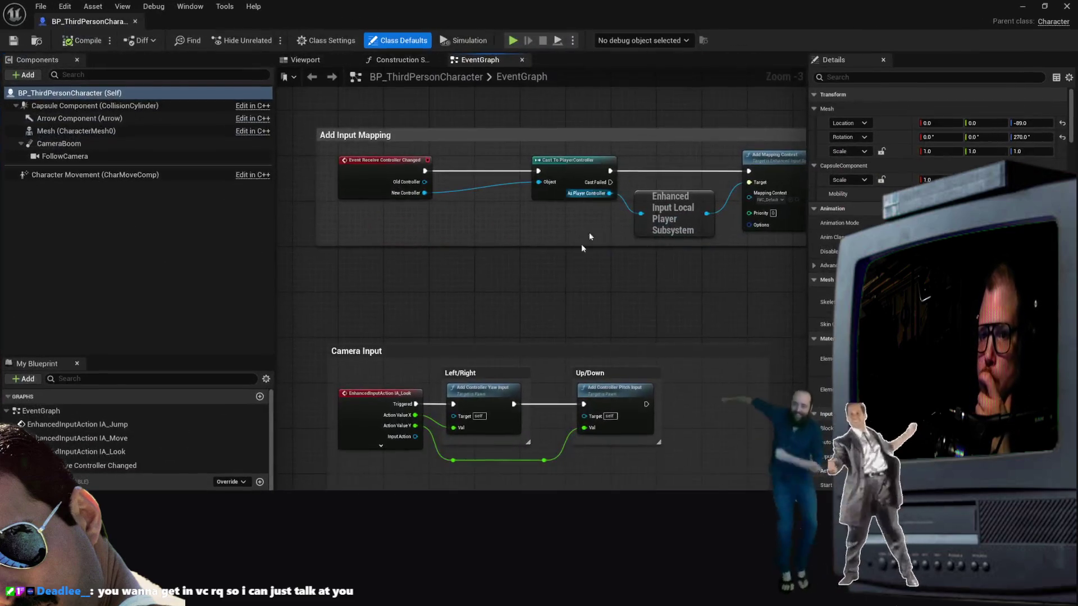
scroll(385, 378, up, 4)
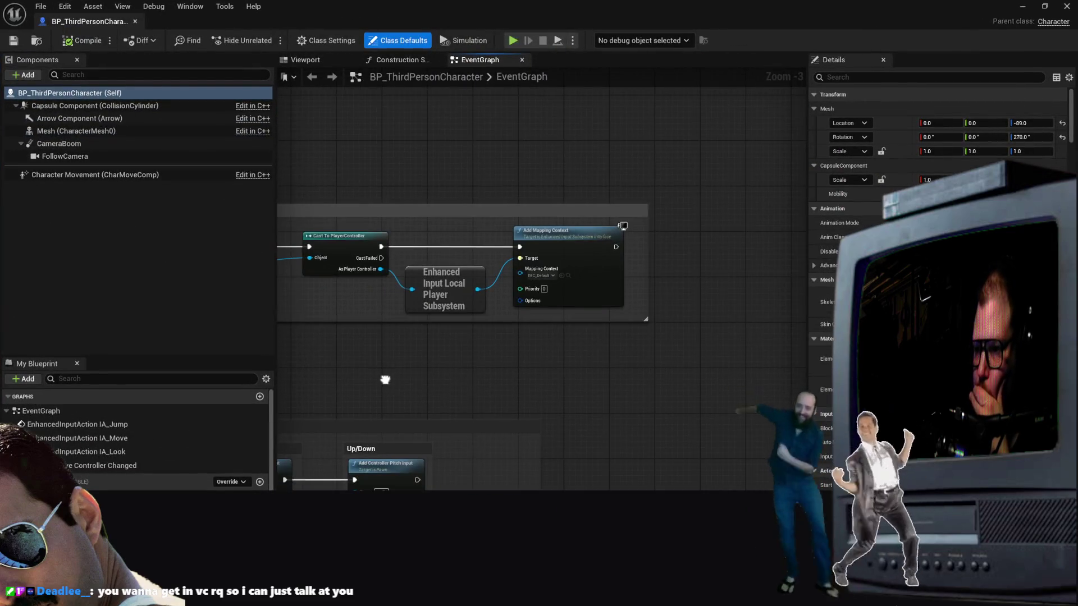
scroll(463, 348, down, 3)
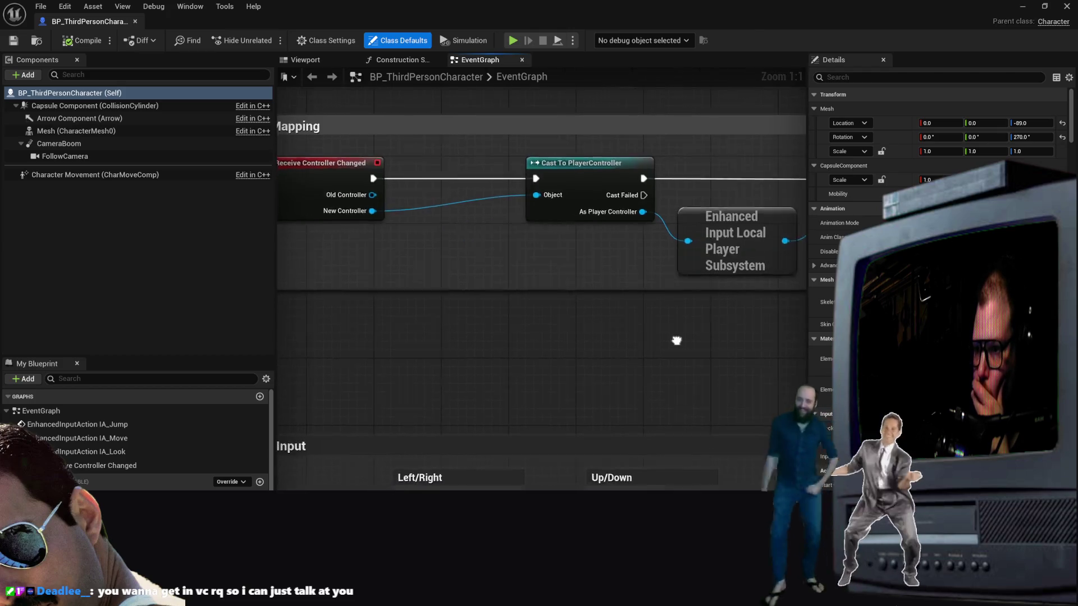
mouse_move(551, 323)
mouse_down()
mouse_move(581, 286)
mouse_move(539, 258)
mouse_move(578, 295)
mouse_move(445, 253)
mouse_move(580, 247)
mouse_move(492, 239)
mouse_move(409, 207)
mouse_move(474, 330)
mouse_move(434, 331)
mouse_move(452, 350)
mouse_up()
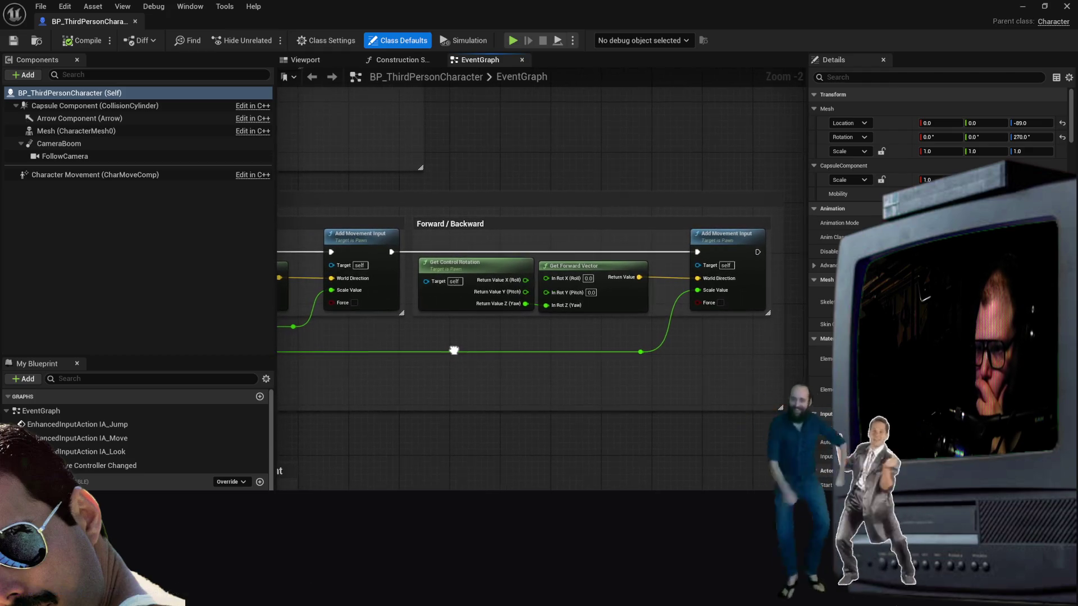
scroll(453, 350, down, 2)
mouse_move(567, 359)
mouse_down()
mouse_move(611, 360)
mouse_move(710, 445)
mouse_move(672, 398)
mouse_up()
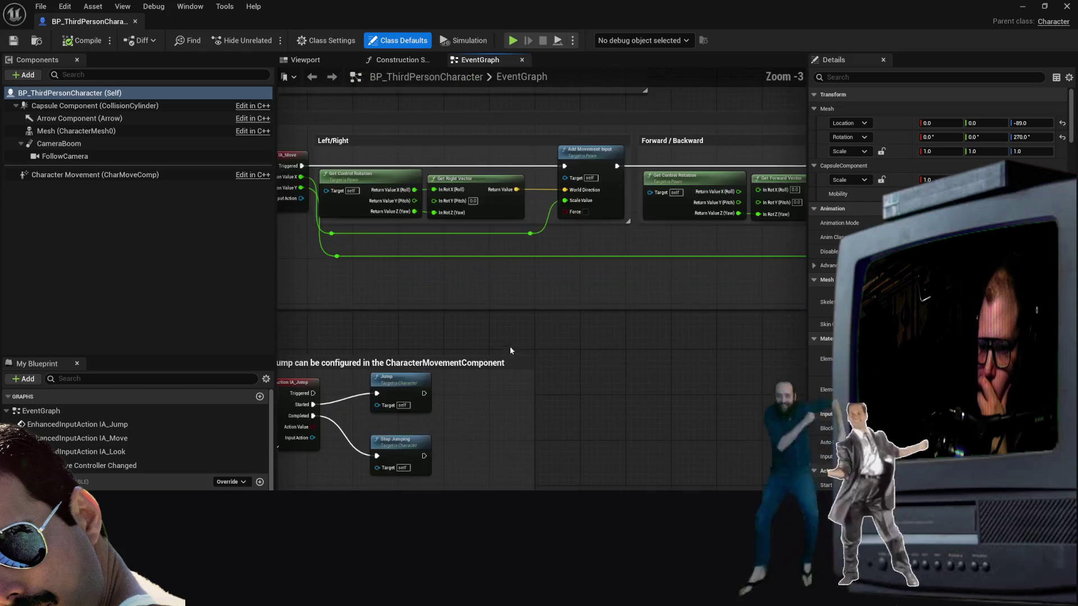
scroll(698, 329, up, 1)
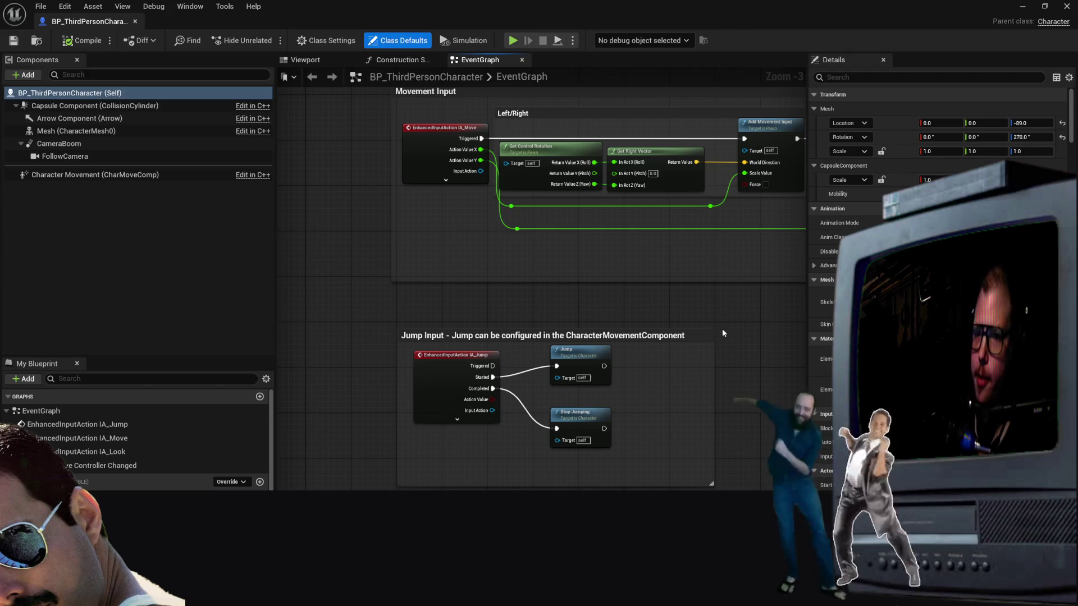
scroll(613, 324, down, 3)
scroll(601, 402, up, 4)
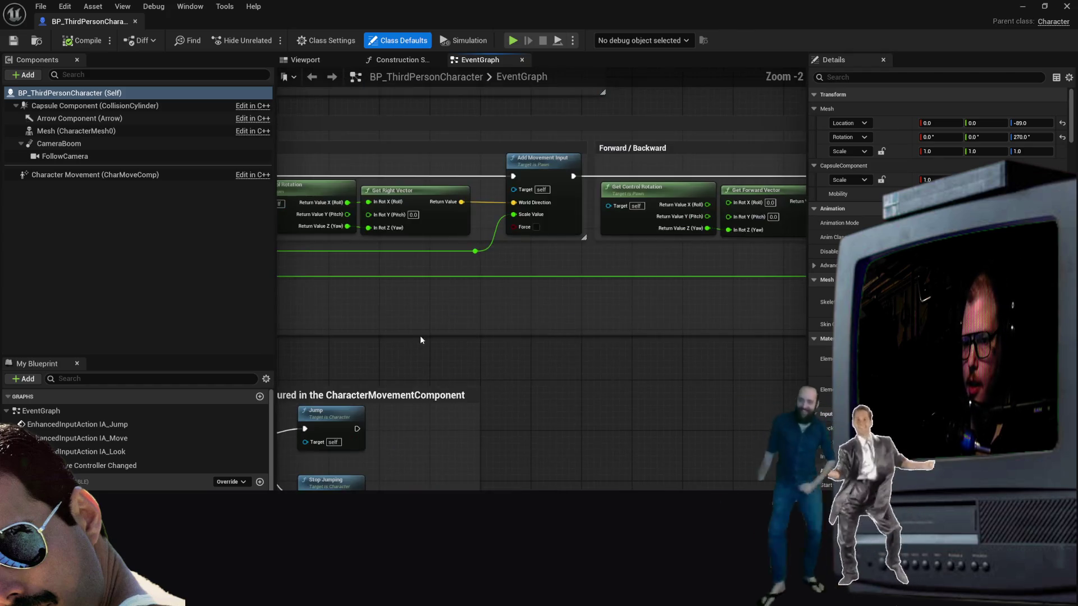
drag(420, 335, 550, 429)
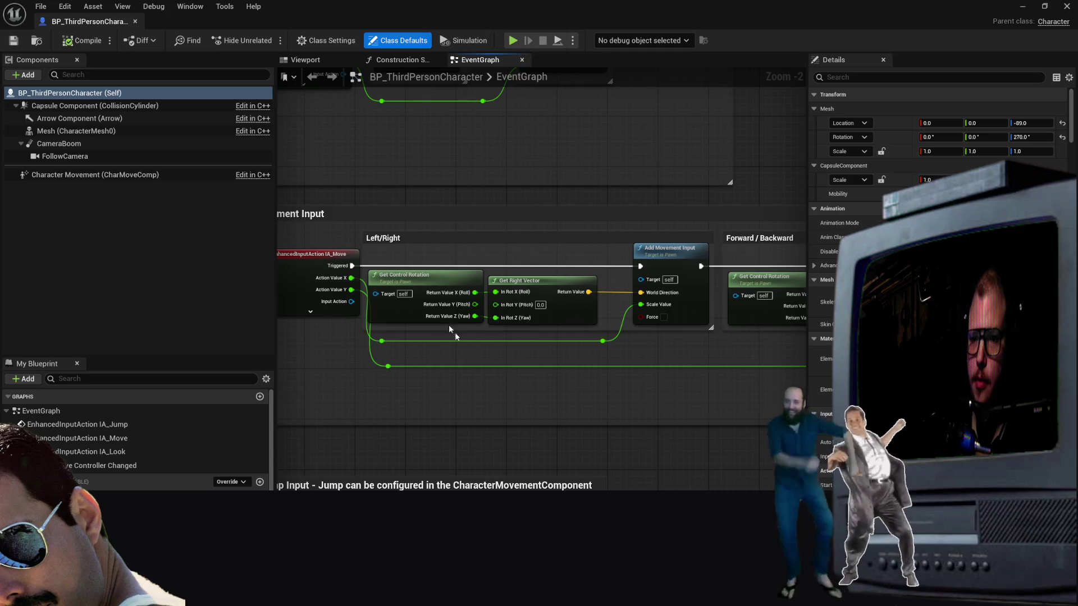
Step: Bring the Forward/Backward movement nodes into view and narrow the side panel to widen the graph
drag(564, 401, 547, 418)
scroll(547, 418, down, 1)
scroll(548, 419, up, 1)
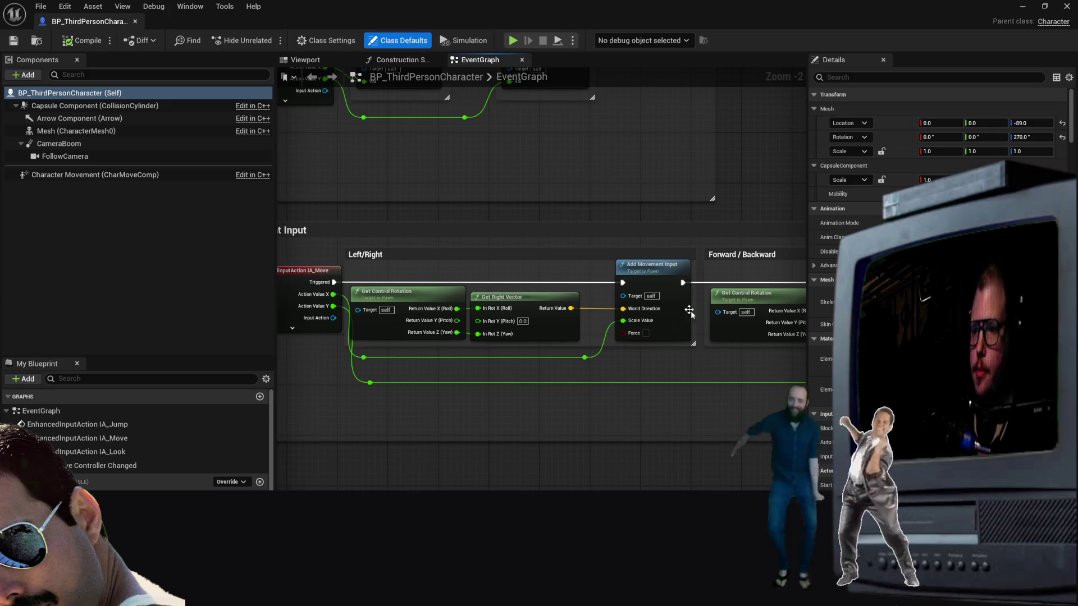
scroll(582, 463, down, 5)
scroll(464, 473, up, 3)
drag(464, 472, 615, 454)
scroll(616, 453, up, 1)
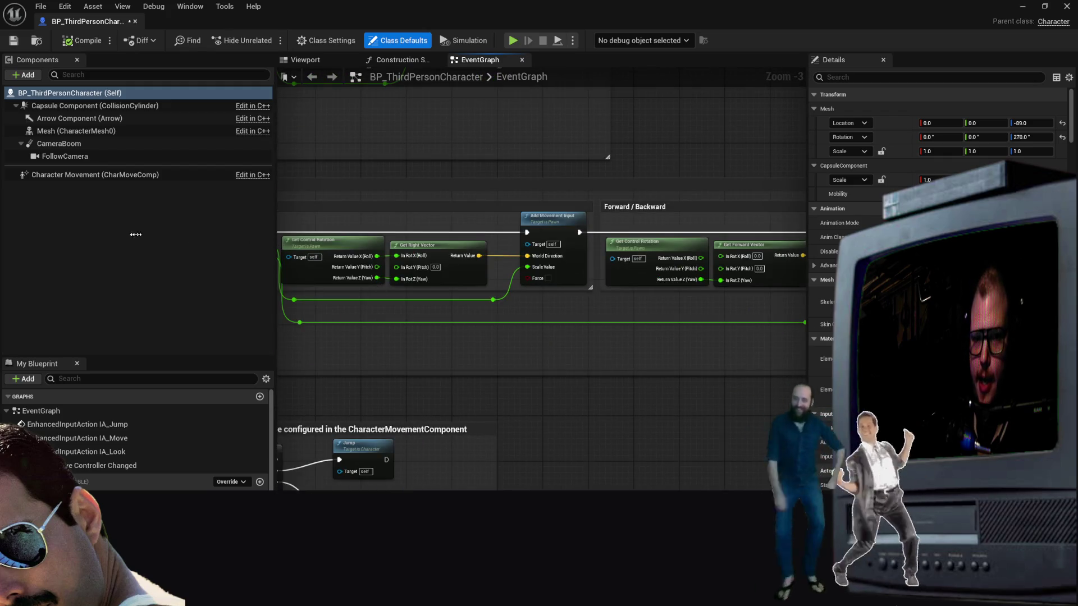
mouse_move(276, 206)
mouse_down()
mouse_move(179, 208)
mouse_move(257, 212)
mouse_up()
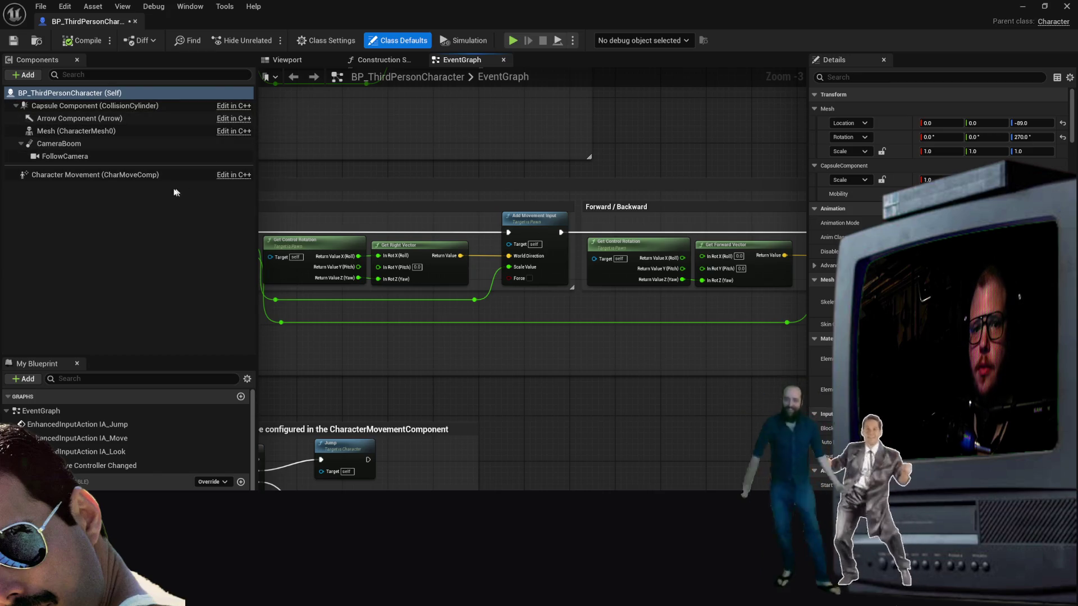
click(144, 177)
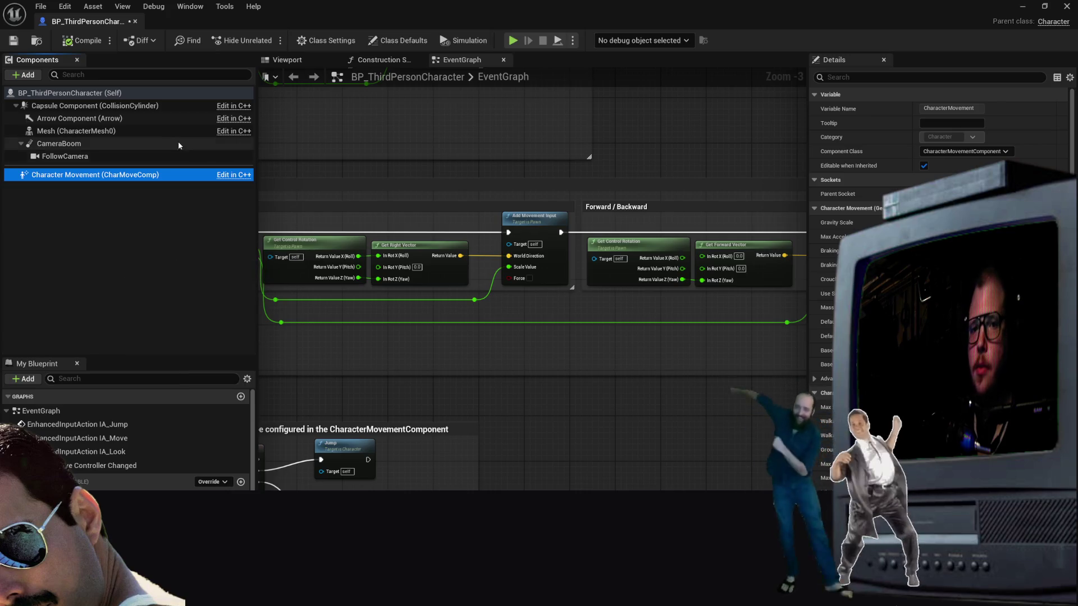
click(112, 93)
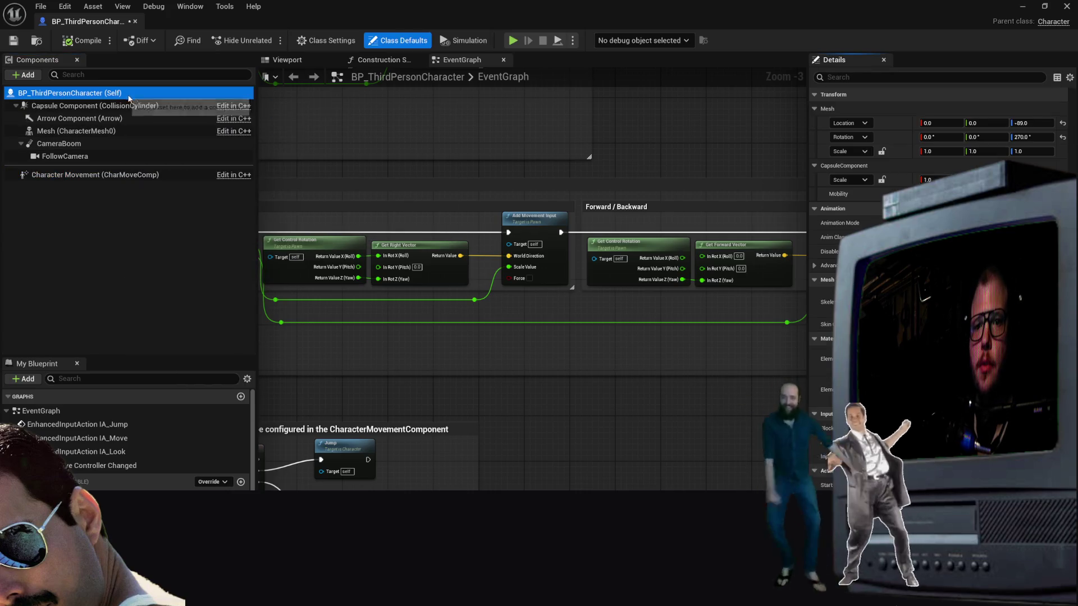
click(229, 178)
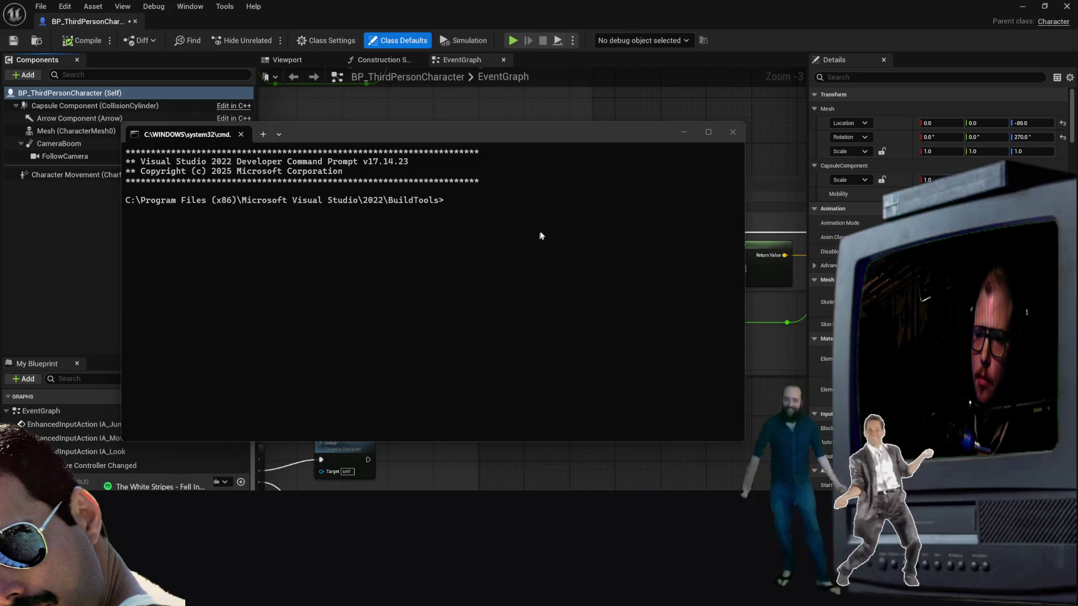
click(732, 132)
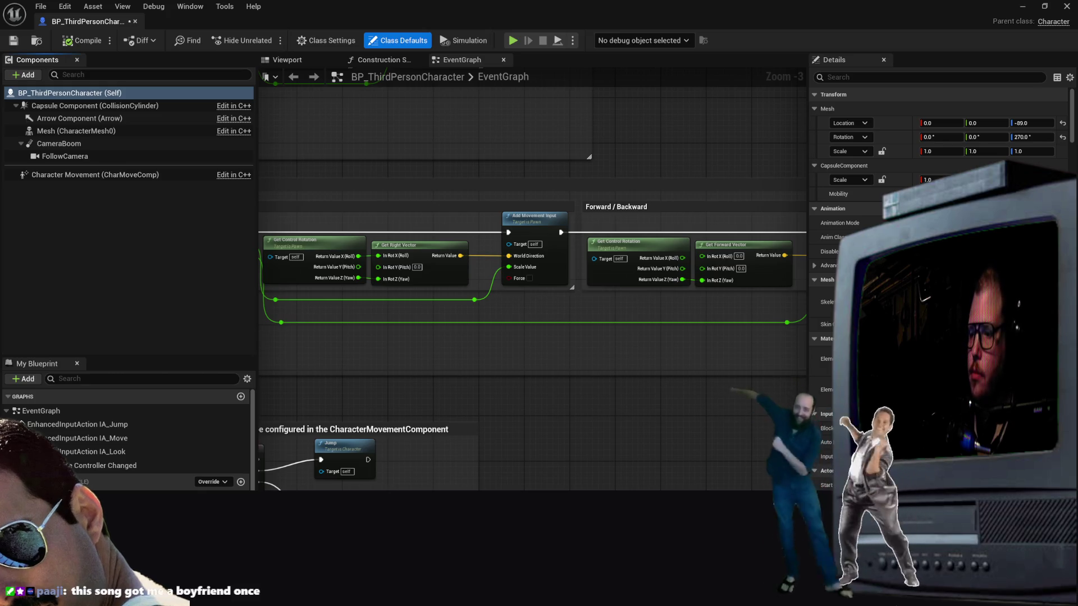
scroll(613, 434, down, 2)
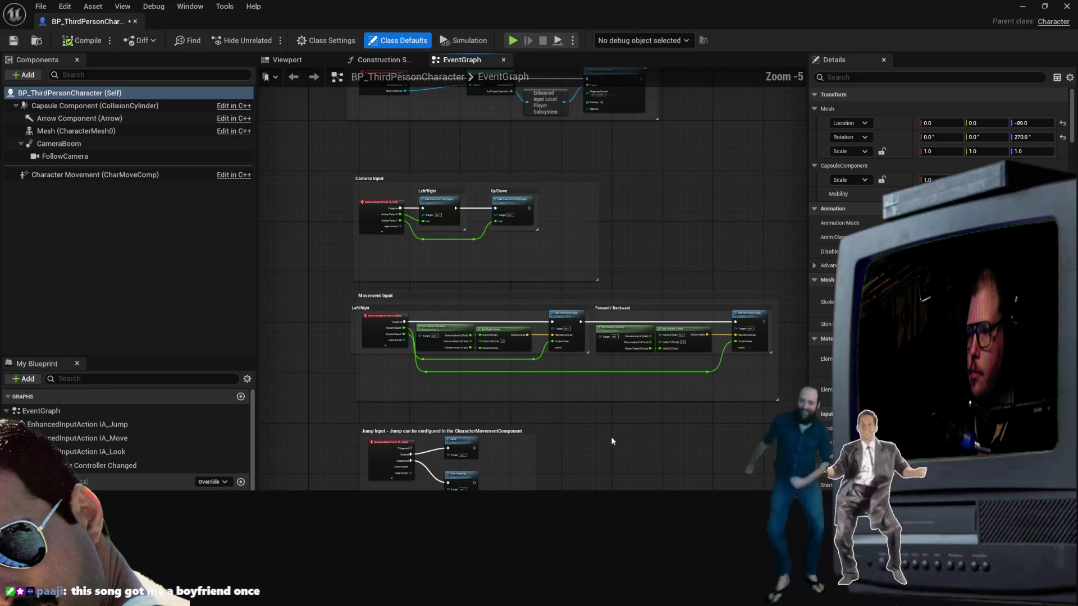
drag(689, 241, 619, 367)
scroll(619, 367, down, 1)
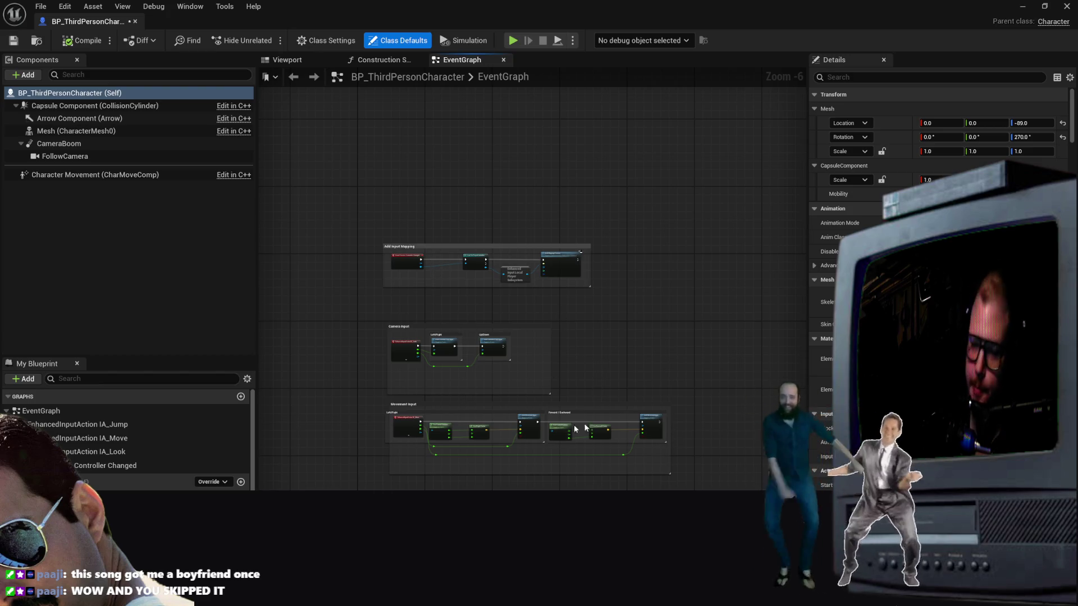
scroll(403, 312, up, 2)
scroll(522, 268, up, 1)
scroll(522, 268, down, 2)
scroll(612, 233, up, 2)
scroll(611, 233, down, 1)
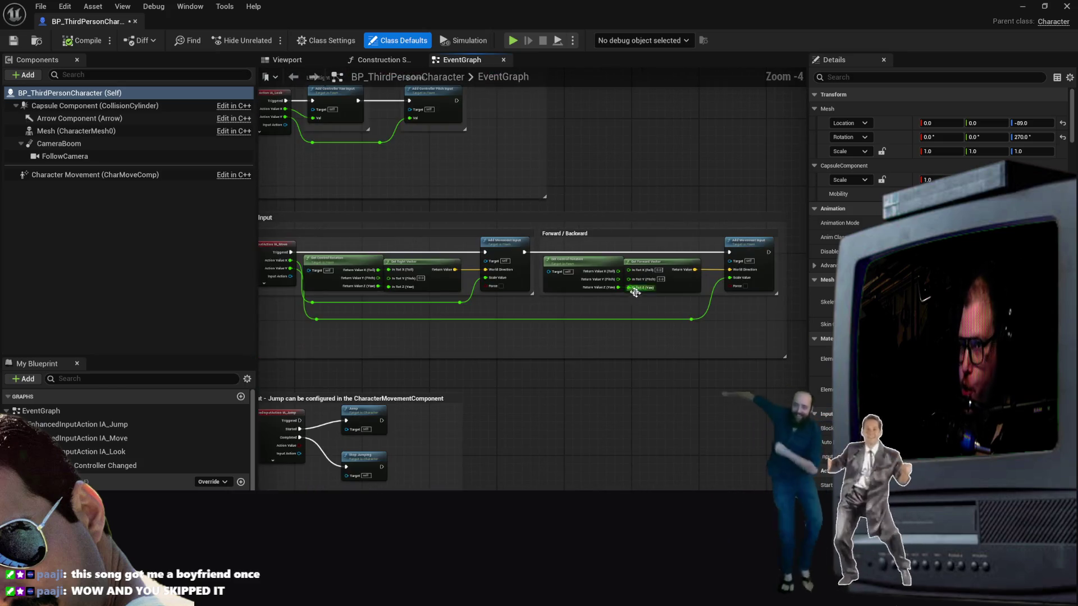
scroll(653, 300, down, 1)
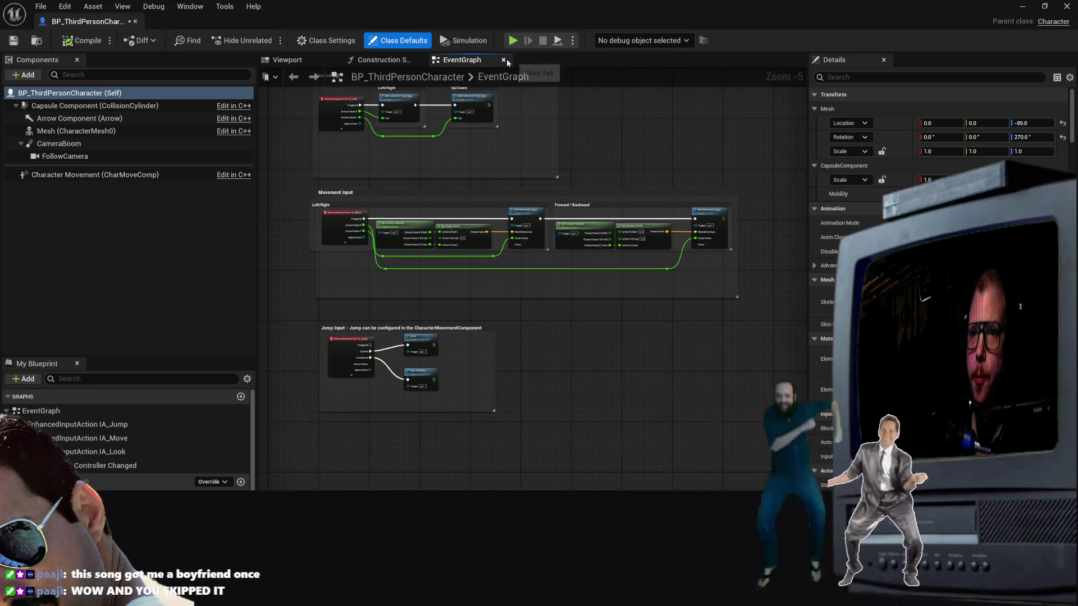
click(505, 59)
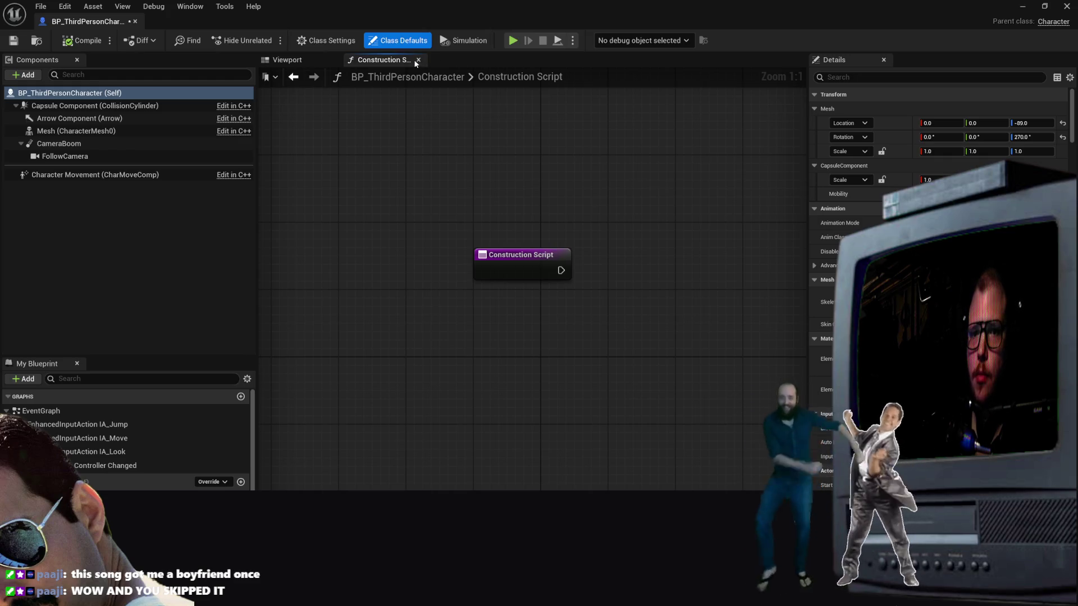
click(418, 59)
click(59, 174)
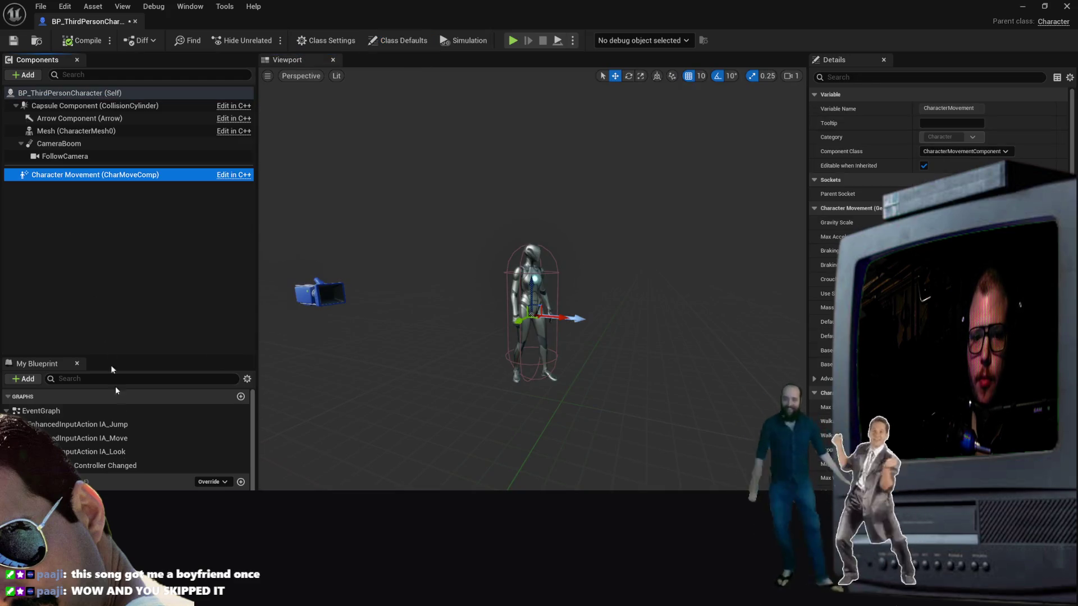
click(118, 426)
double_click(118, 439)
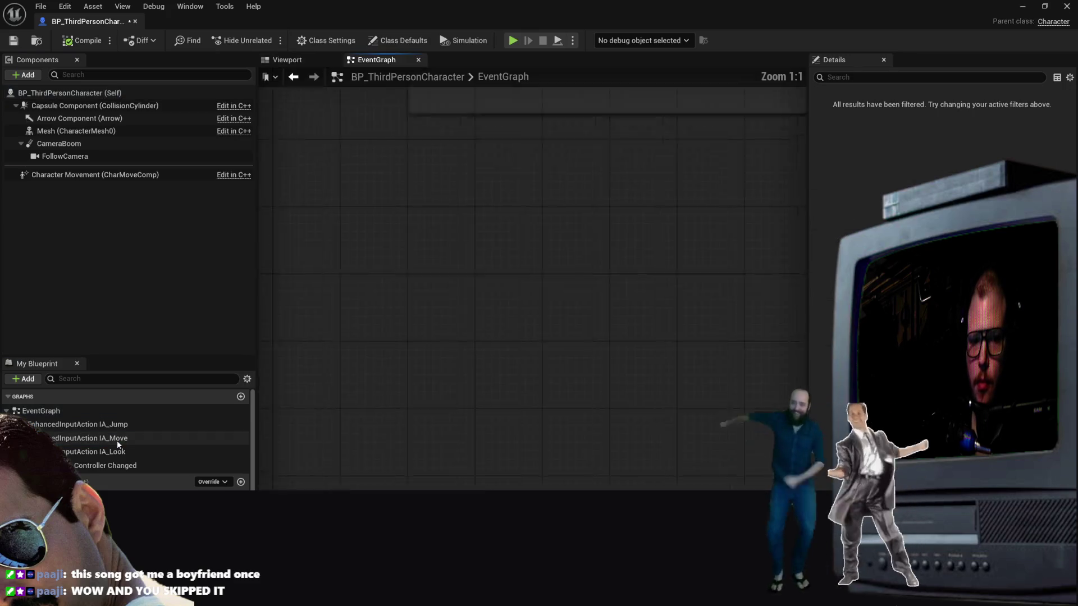
mouse_move(537, 452)
mouse_down()
mouse_move(354, 377)
mouse_move(324, 400)
mouse_move(543, 436)
mouse_move(218, 425)
mouse_move(522, 460)
mouse_move(324, 448)
mouse_up()
scroll(354, 378, up, 1)
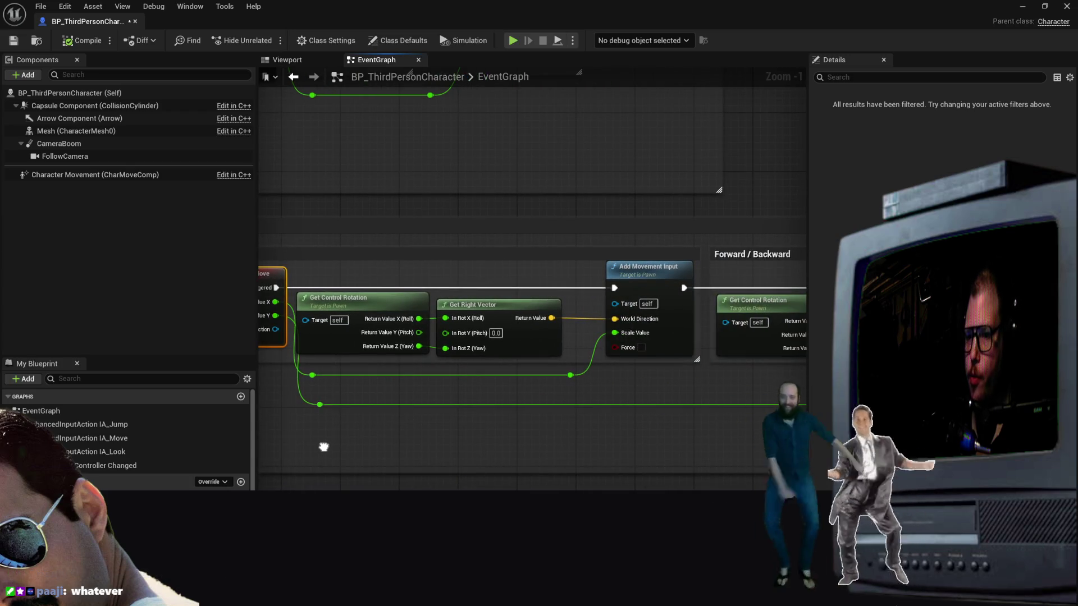
mouse_move(324, 448)
mouse_down()
mouse_move(133, 420)
mouse_move(539, 397)
mouse_up()
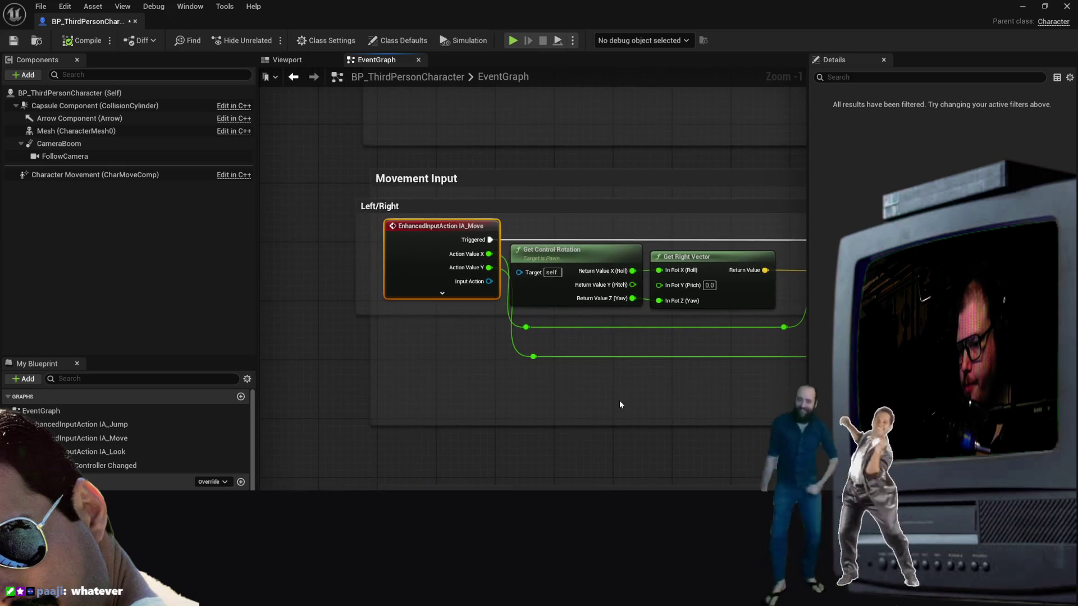
scroll(618, 400, down, 5)
scroll(604, 374, up, 4)
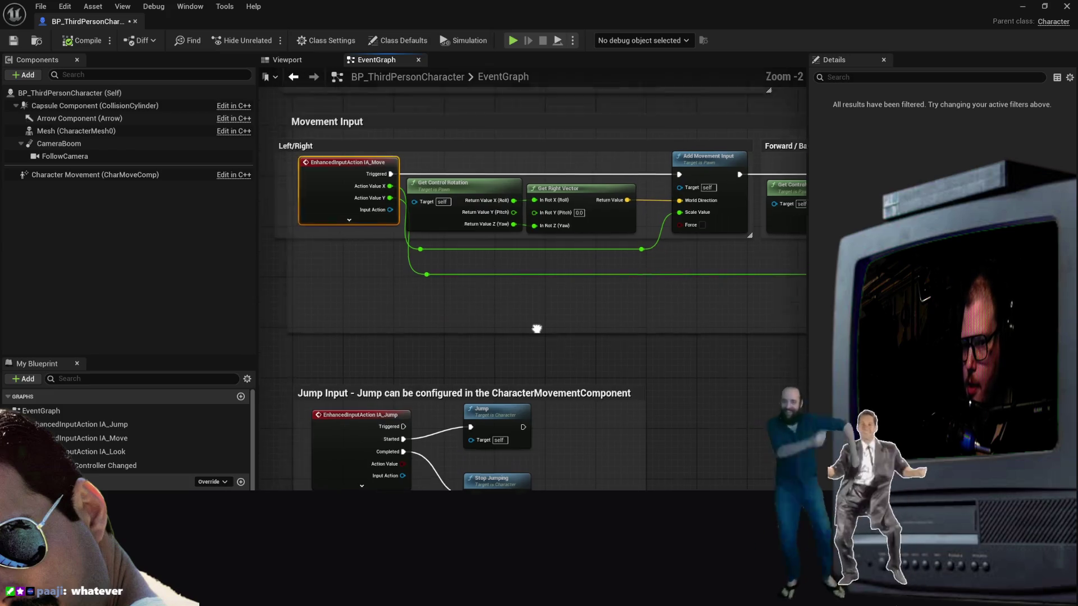
scroll(507, 356, up, 2)
mouse_move(430, 332)
mouse_down()
mouse_move(617, 353)
mouse_move(608, 349)
mouse_up()
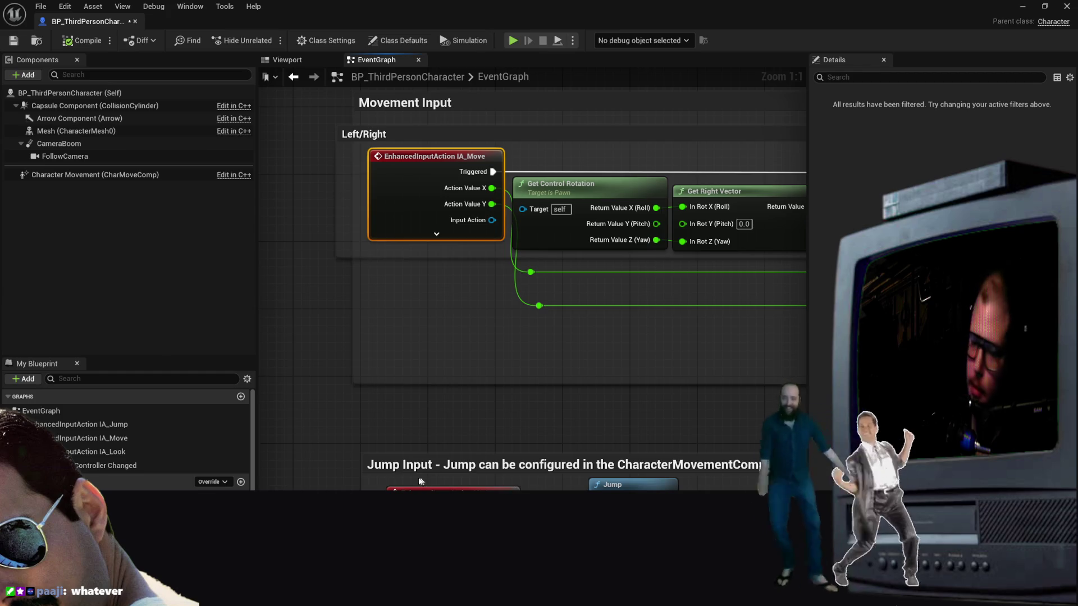
scroll(493, 433, down, 5)
scroll(503, 439, up, 2)
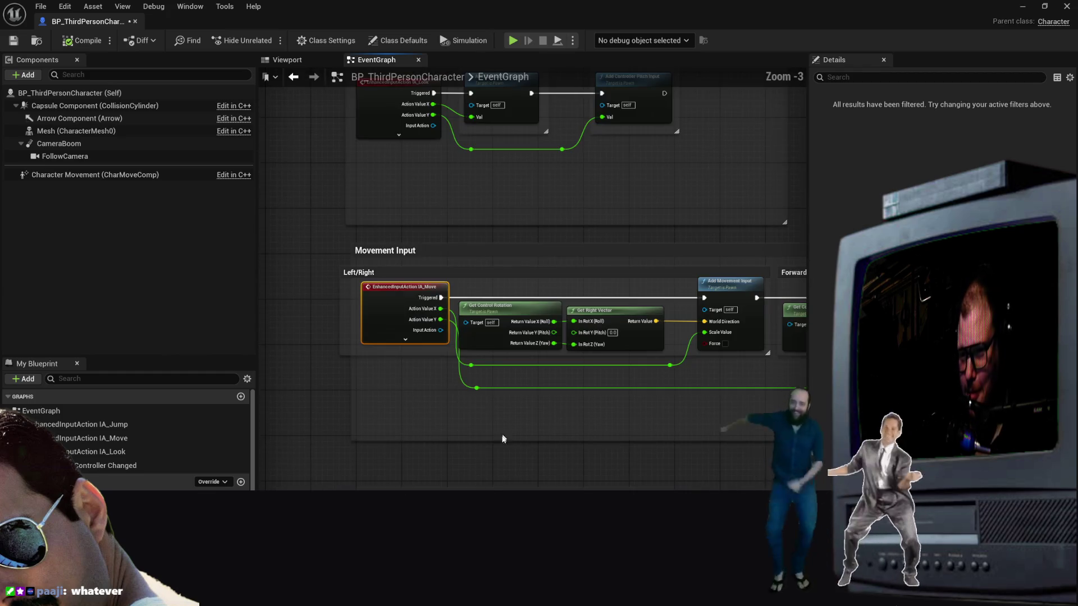
scroll(428, 456, down, 3)
scroll(429, 456, up, 2)
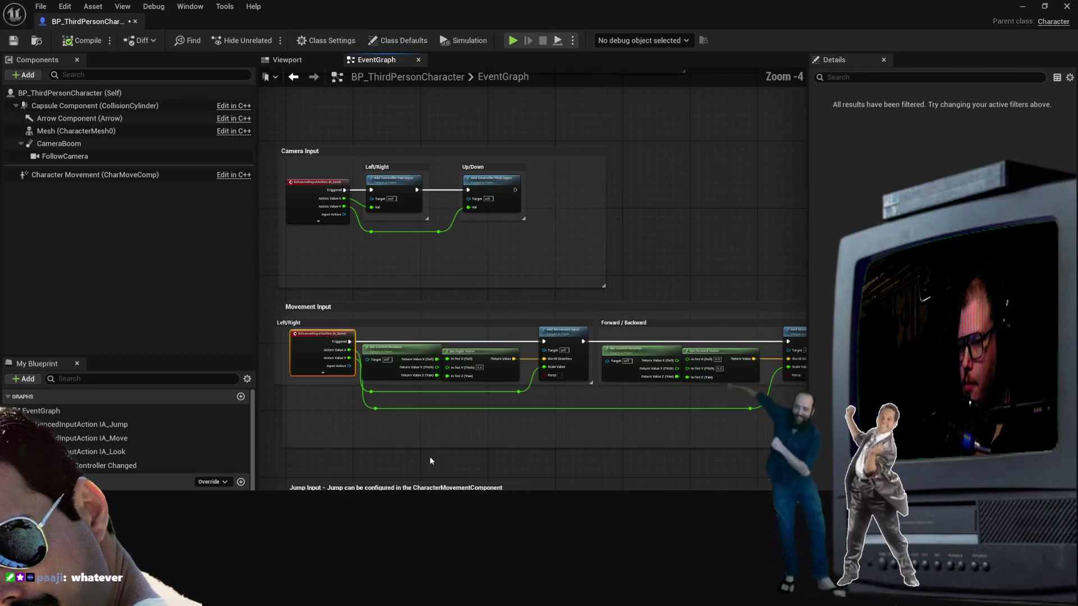
drag(430, 461, 439, 335)
scroll(440, 334, up, 1)
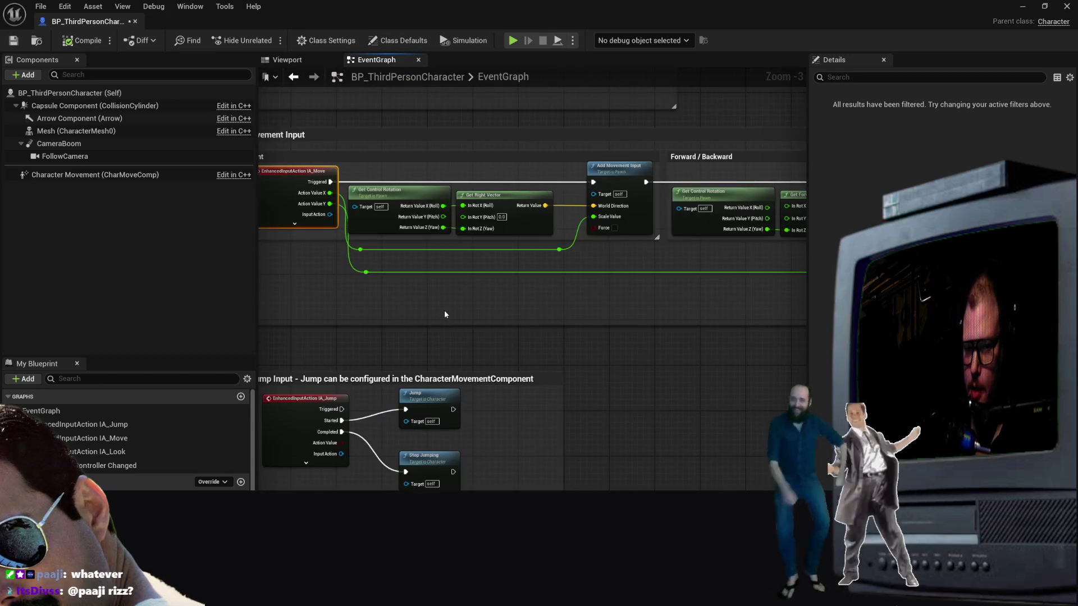
scroll(437, 233, down, 2)
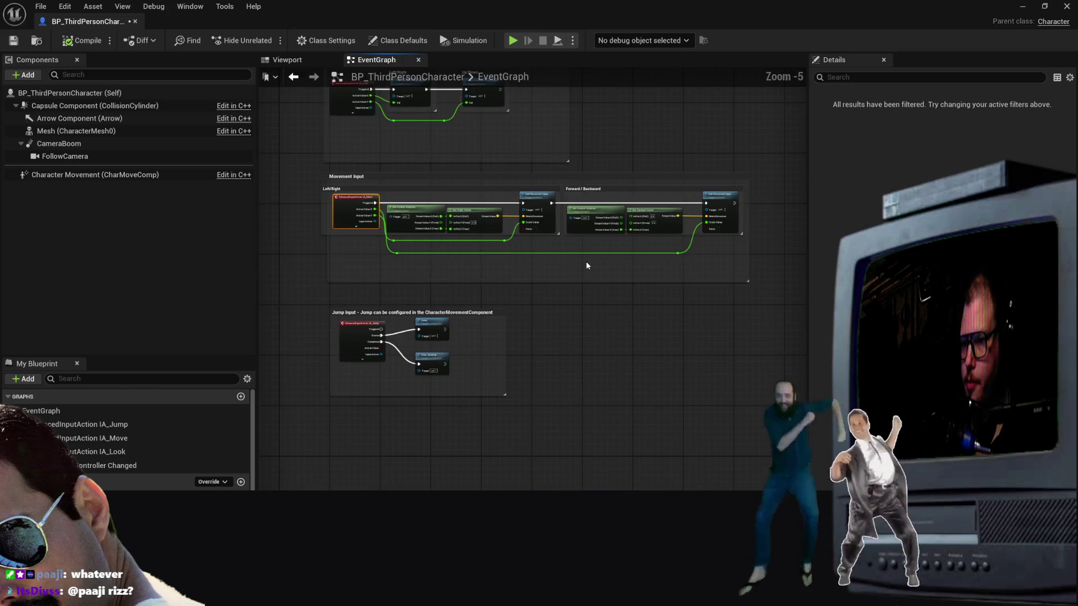
scroll(587, 266, up, 4)
mouse_move(637, 295)
mouse_down()
mouse_move(610, 326)
mouse_move(604, 303)
mouse_move(559, 308)
mouse_move(518, 290)
mouse_up()
mouse_move(421, 296)
mouse_down()
mouse_move(406, 315)
mouse_move(546, 289)
mouse_move(562, 297)
mouse_up()
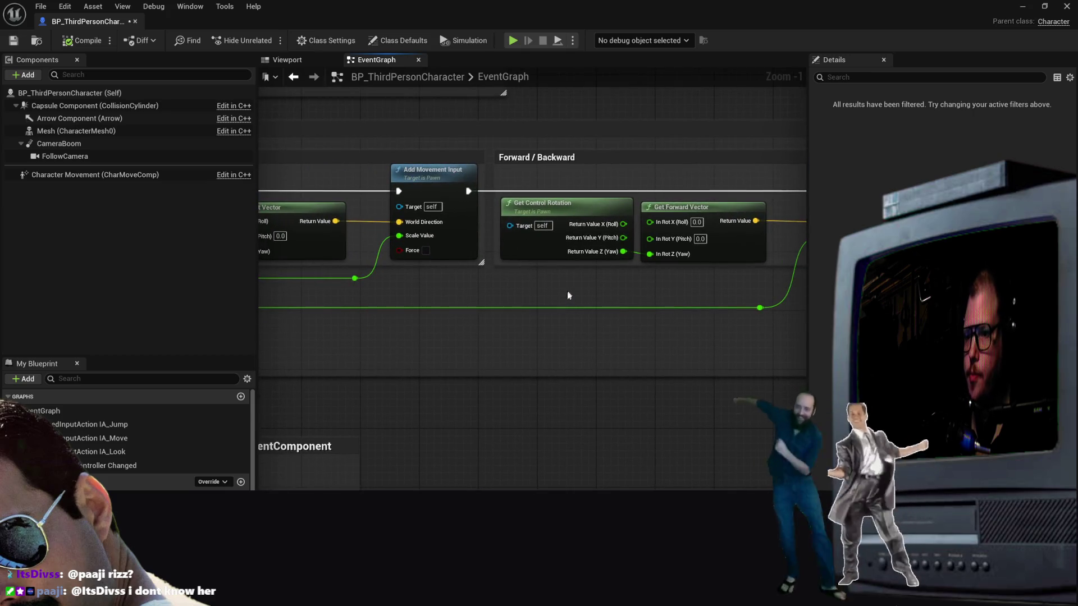
drag(459, 287, 538, 259)
scroll(539, 259, down, 5)
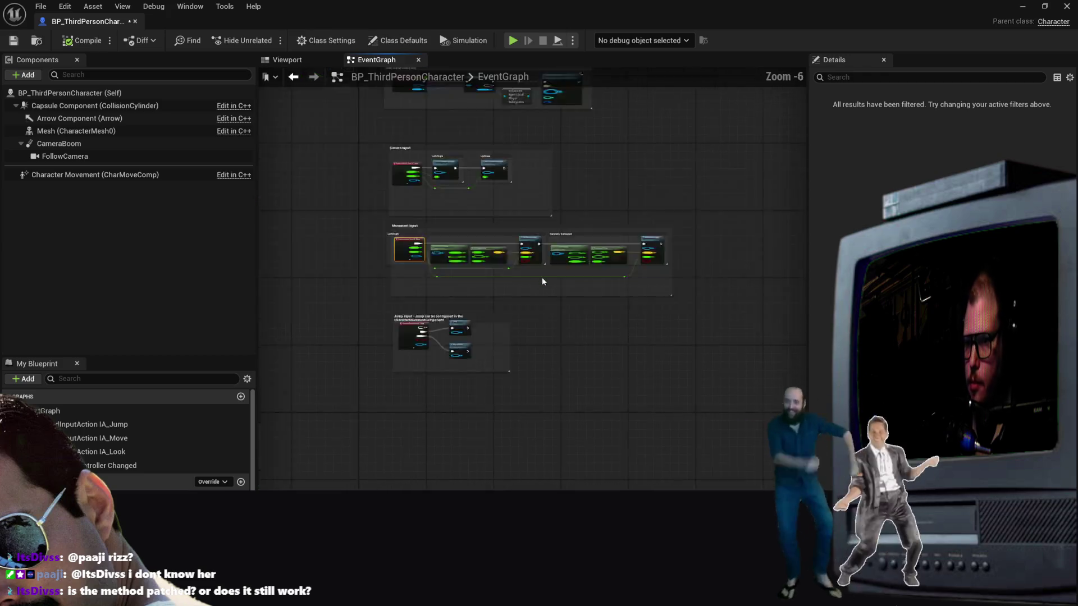
scroll(582, 209, up, 2)
drag(582, 209, 769, 399)
scroll(769, 400, up, 1)
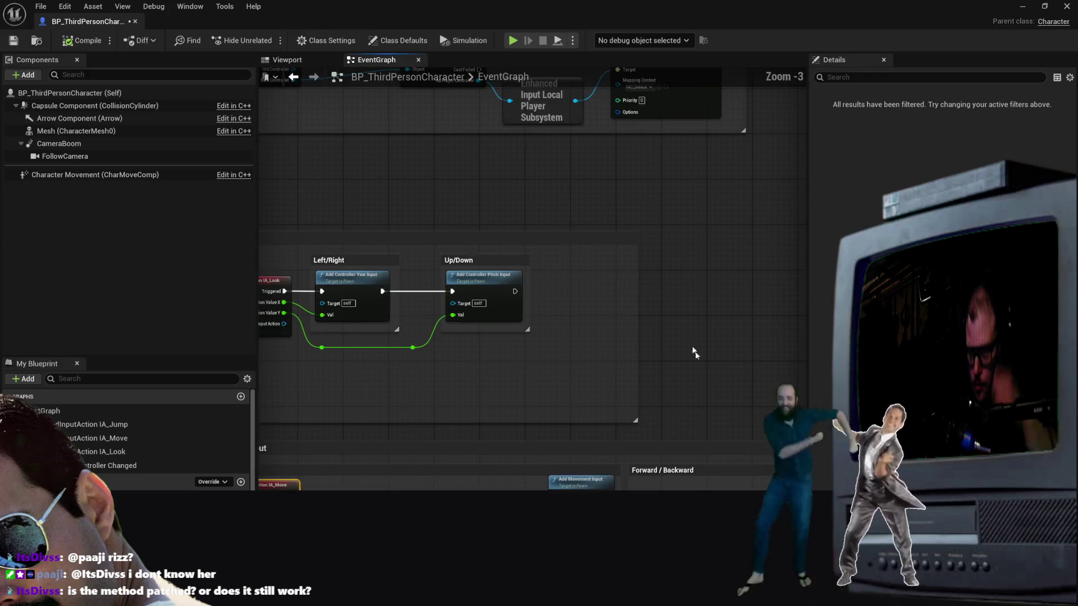
scroll(652, 228, down, 1)
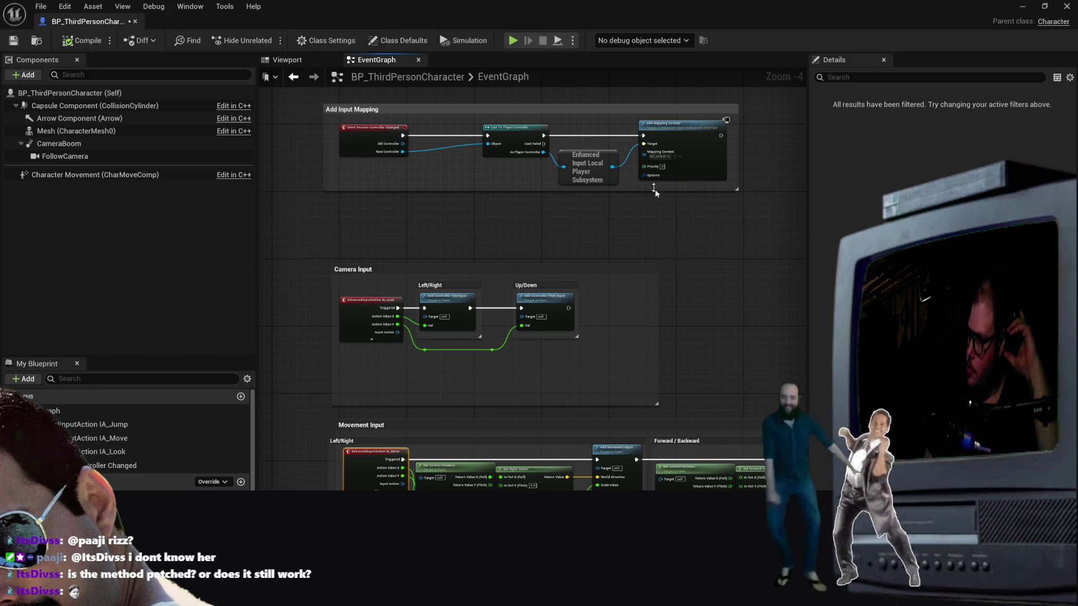
scroll(604, 272, up, 2)
scroll(594, 303, down, 3)
scroll(594, 303, up, 6)
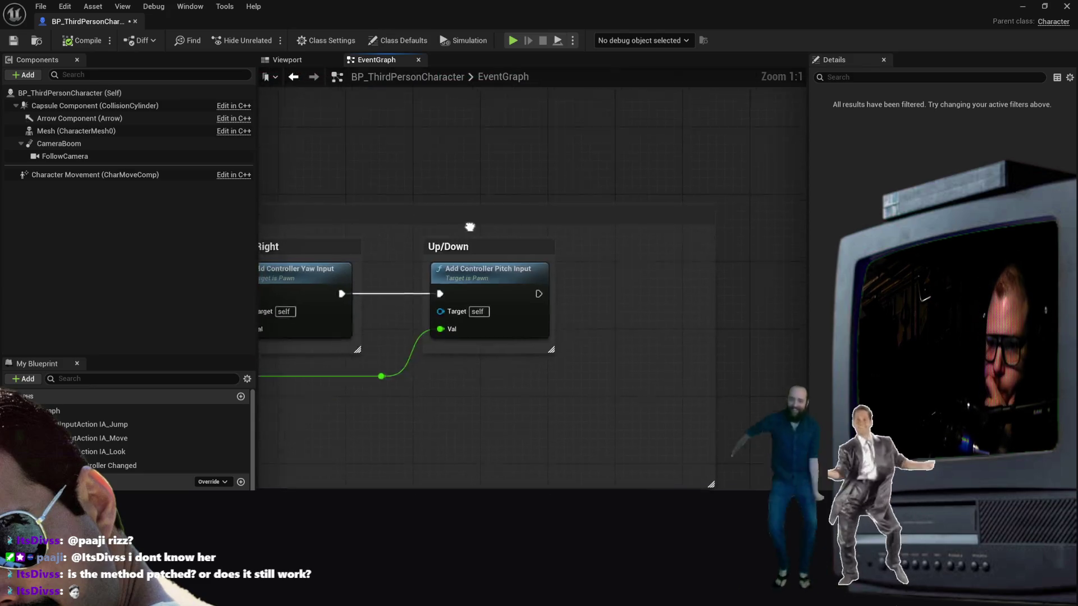
drag(471, 229, 682, 231)
scroll(580, 191, down, 1)
drag(579, 191, 526, 195)
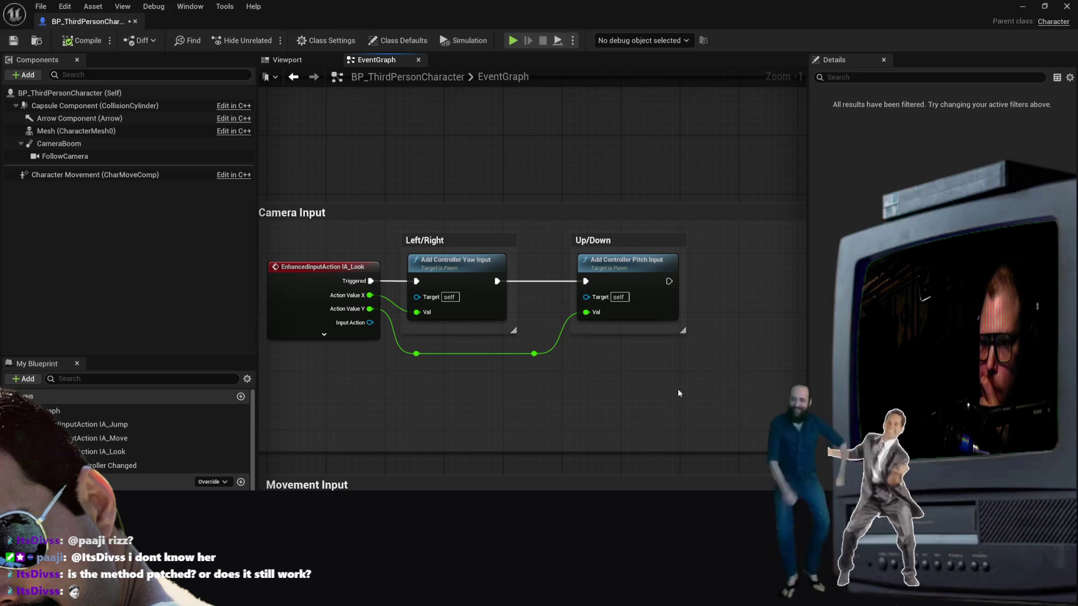
scroll(637, 416, down, 5)
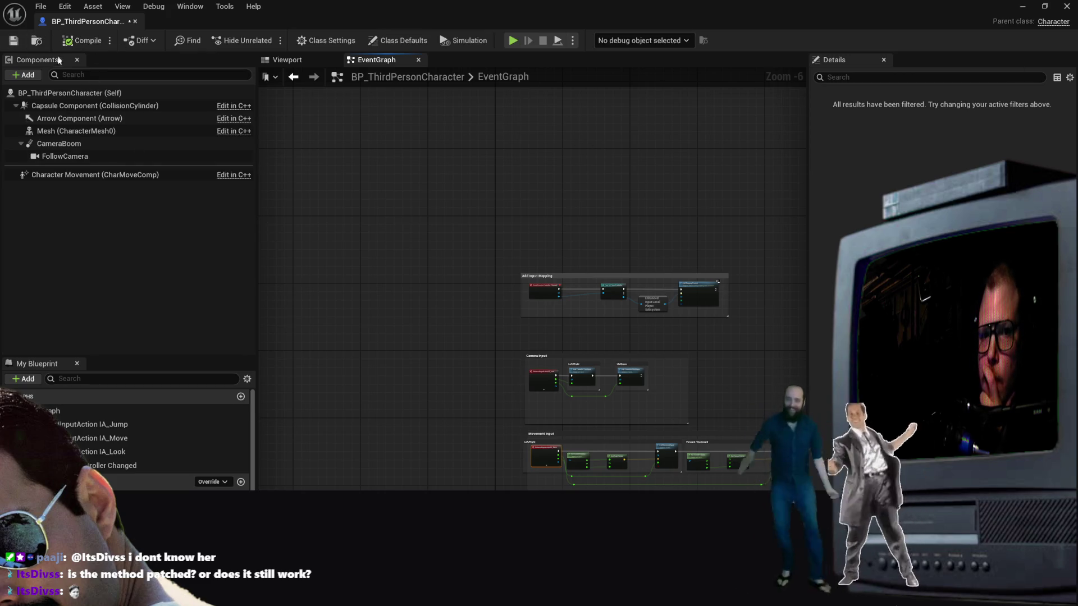
click(1022, 6)
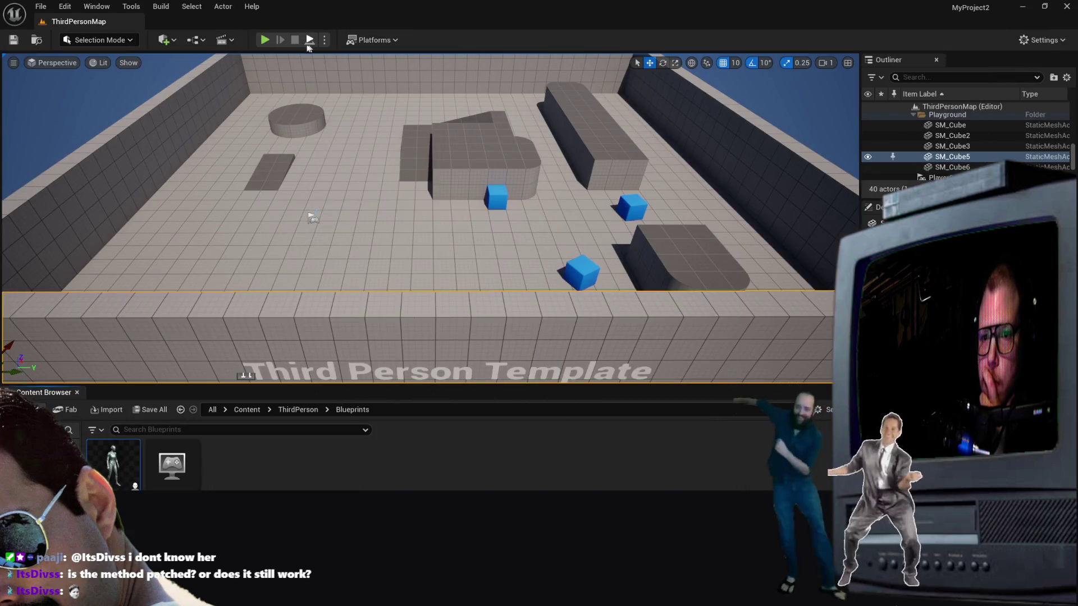
Step: Play-test ThirdPersonMap, running with W and jumping onto the round platform, then stop with Esc
key(Escape)
click(266, 71)
key(w)
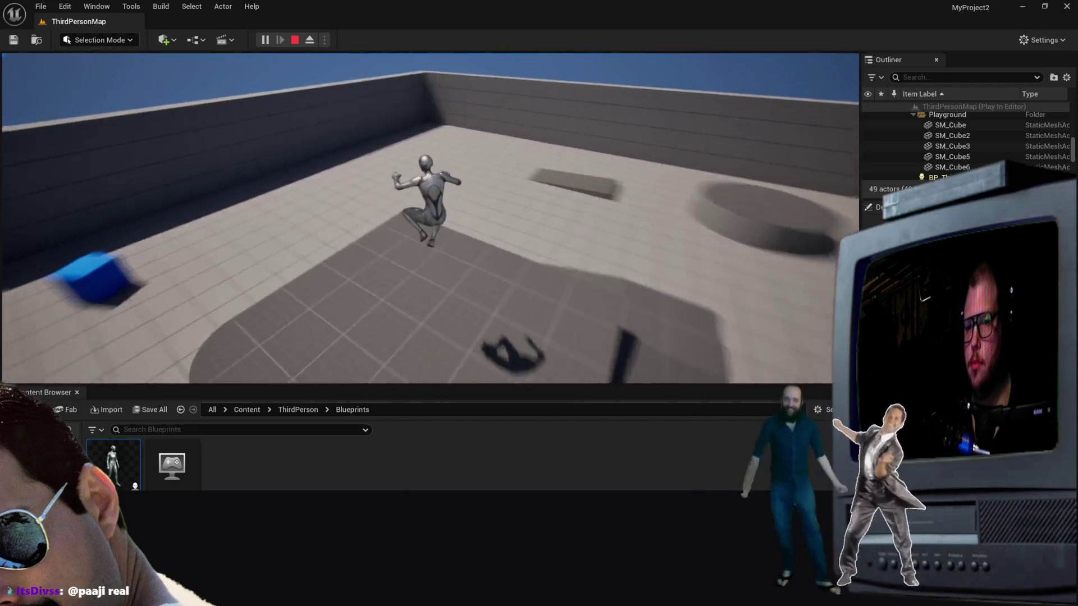
key(w)
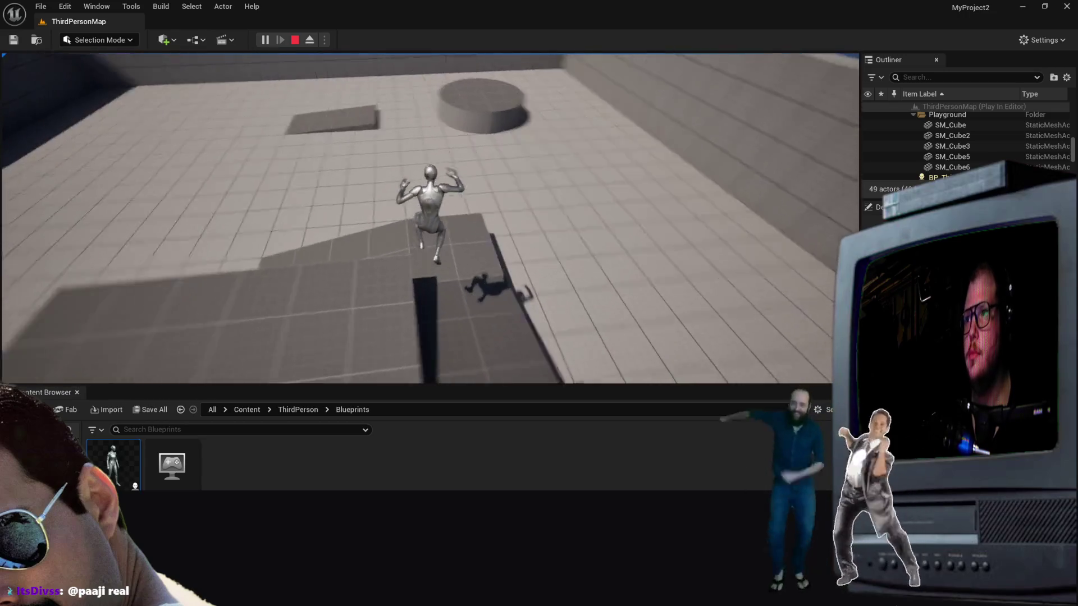
key(space)
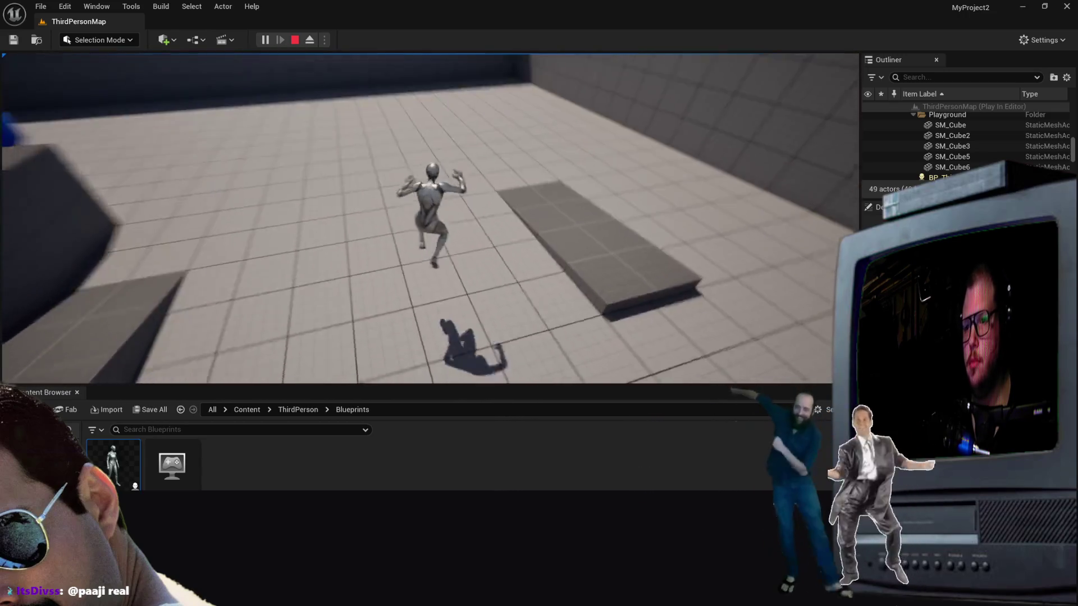
key(space)
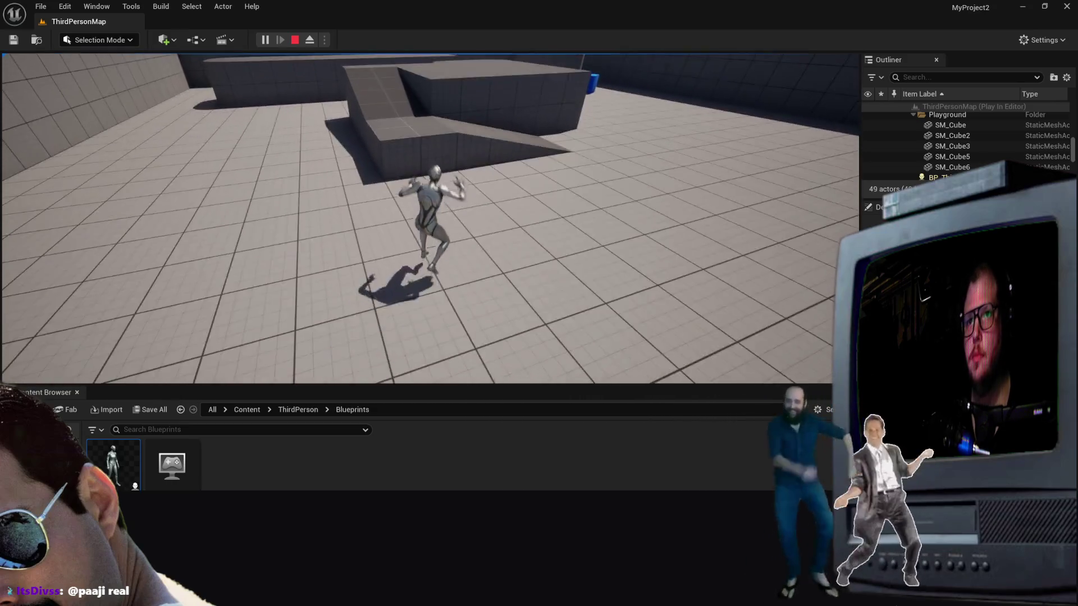
key(Escape)
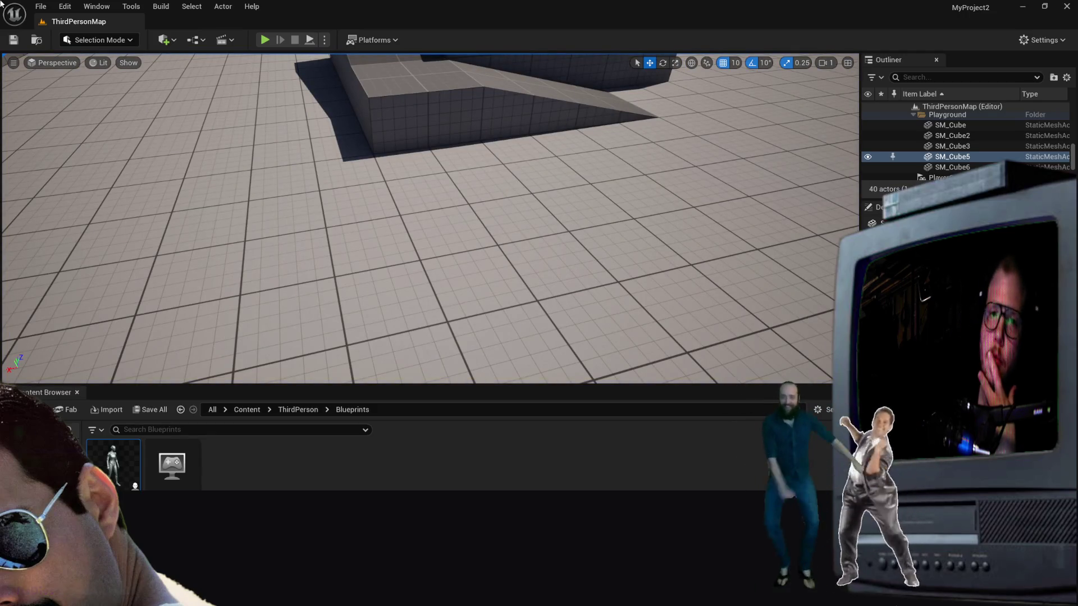
Step: Open the MyProject project, discarding the unsaved BP_ThirdPersonCharacter changes
click(41, 6)
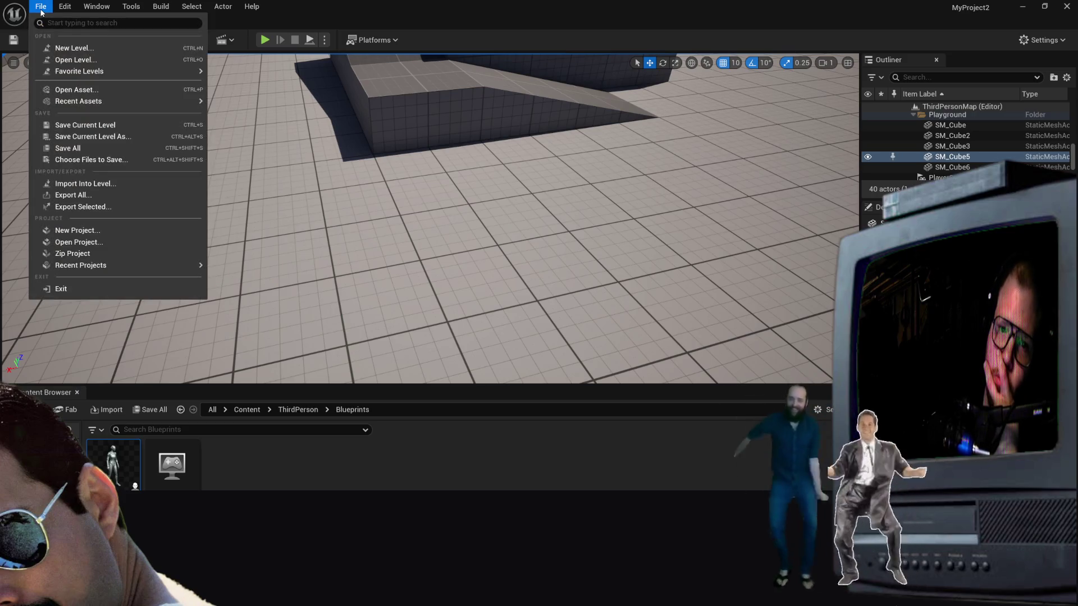
click(78, 242)
click(278, 139)
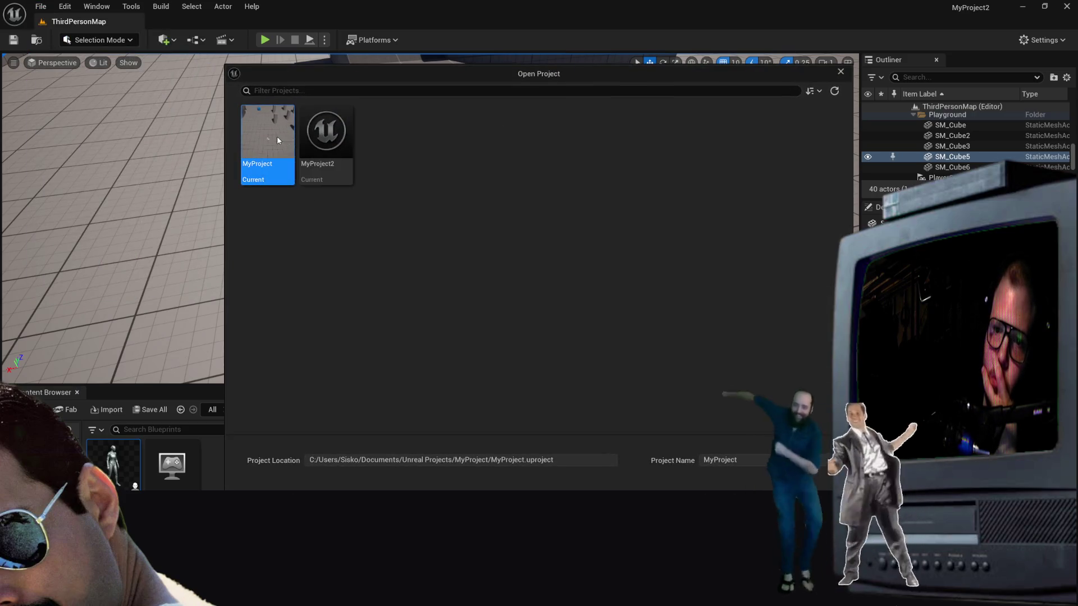
double_click(277, 138)
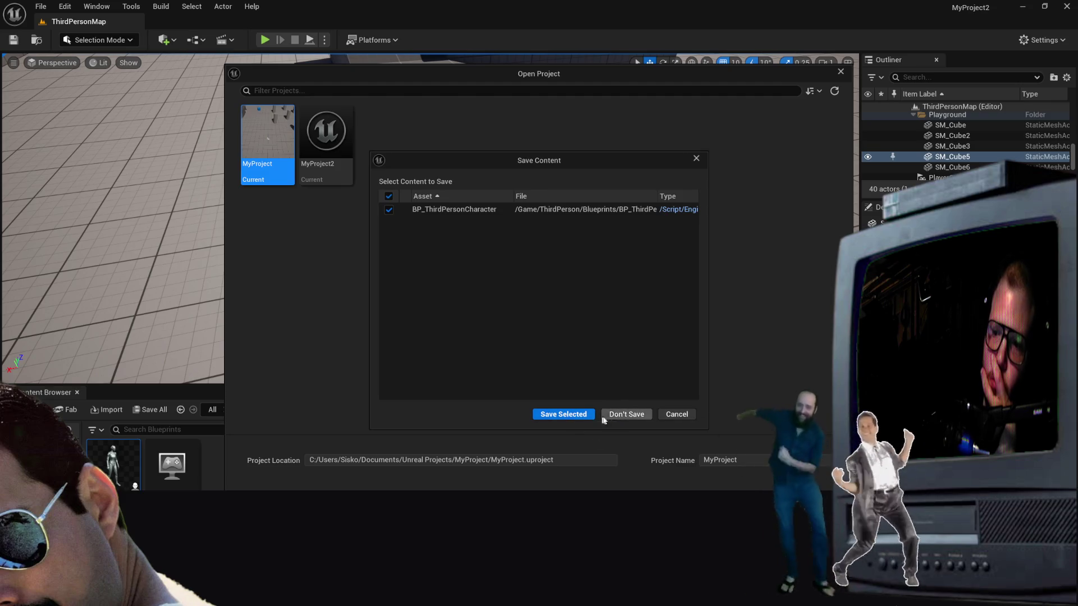
click(612, 417)
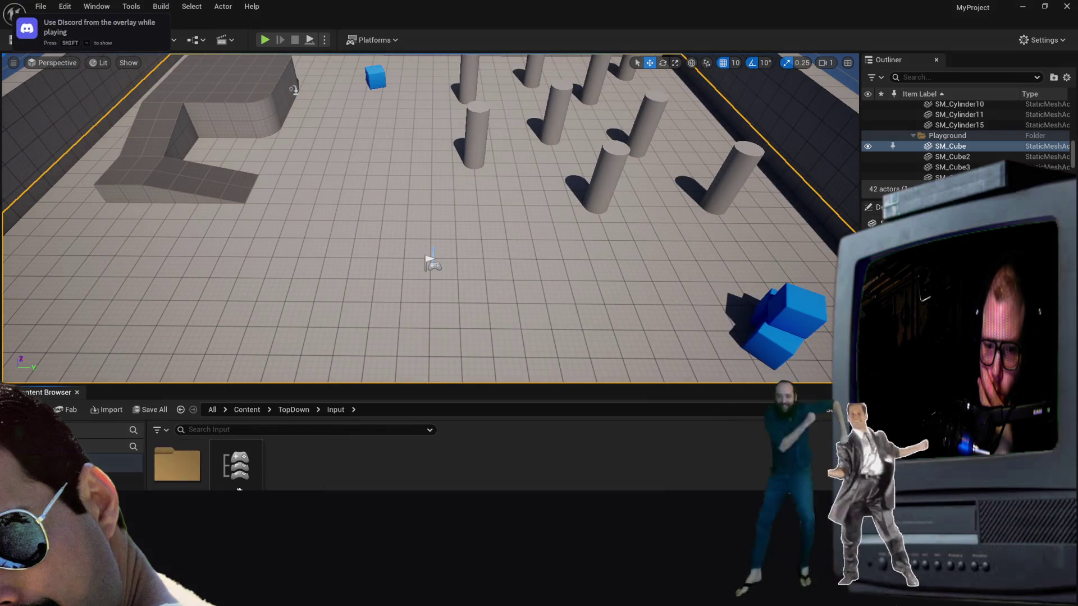
Step: Browse from the TopDown Input folders back to TopDown > Blueprints and open BP_TopDownCharacter
double_click(174, 468)
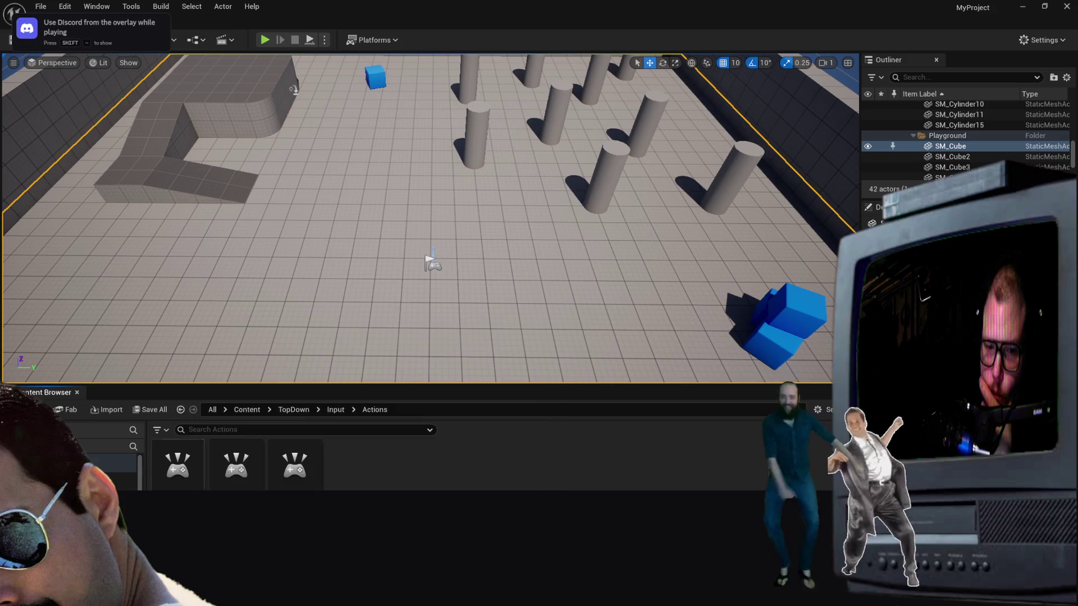
click(430, 260)
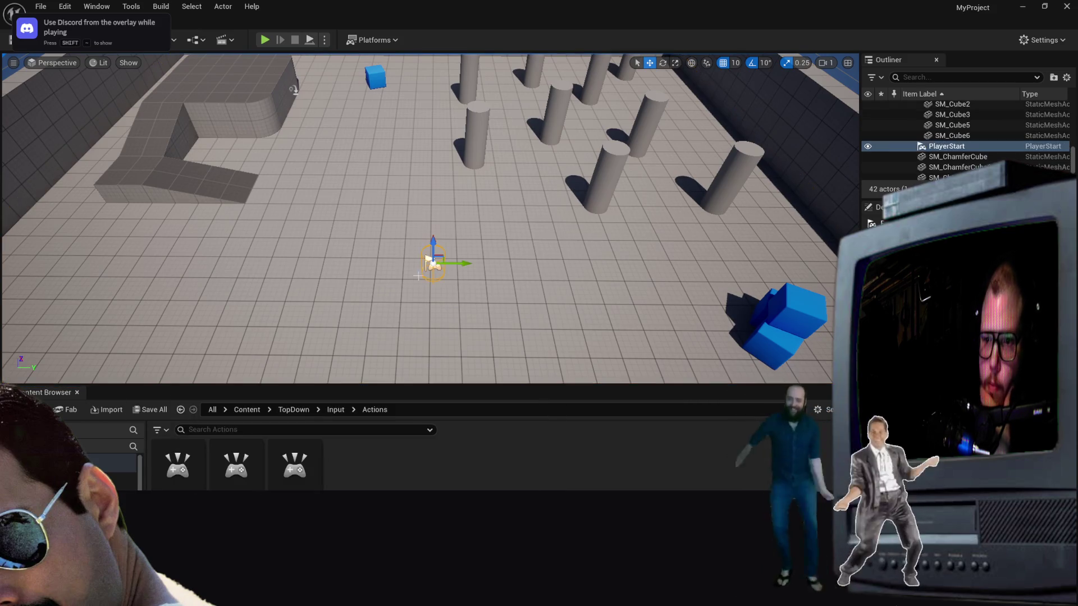
key(alt+Left)
key(alt+Left)
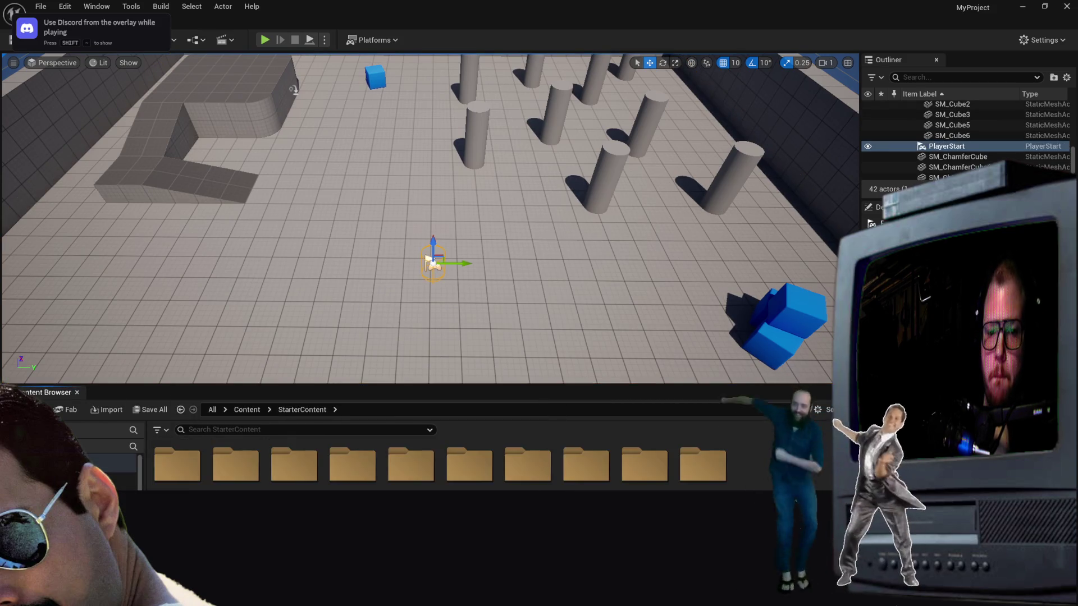
key(alt+Left)
key(alt+Left)
key(alt+Left)
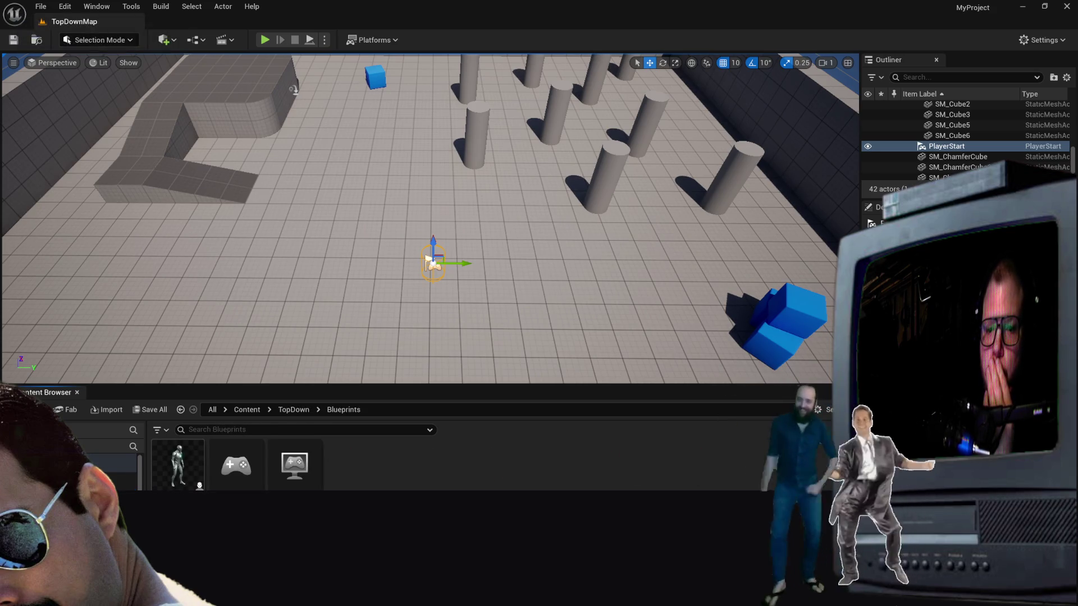
double_click(178, 465)
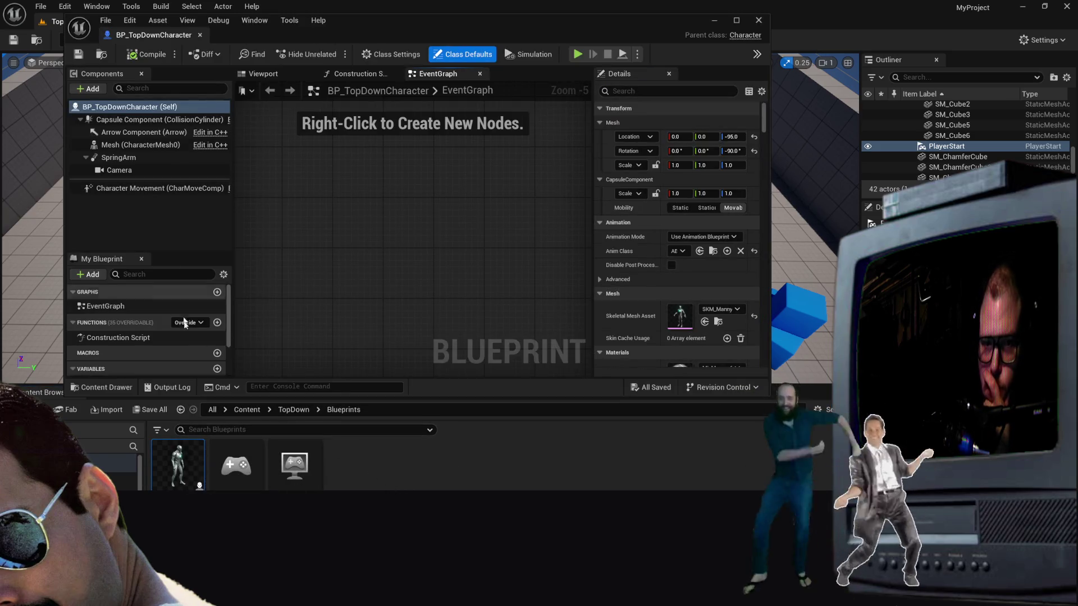
Step: Open BP_TopDownController and pan its EventGraph toward the IA_SetDestination_Touch nodes
scroll(185, 324, down, 1)
click(236, 465)
scroll(448, 304, down, 2)
scroll(448, 304, up, 3)
scroll(376, 159, up, 2)
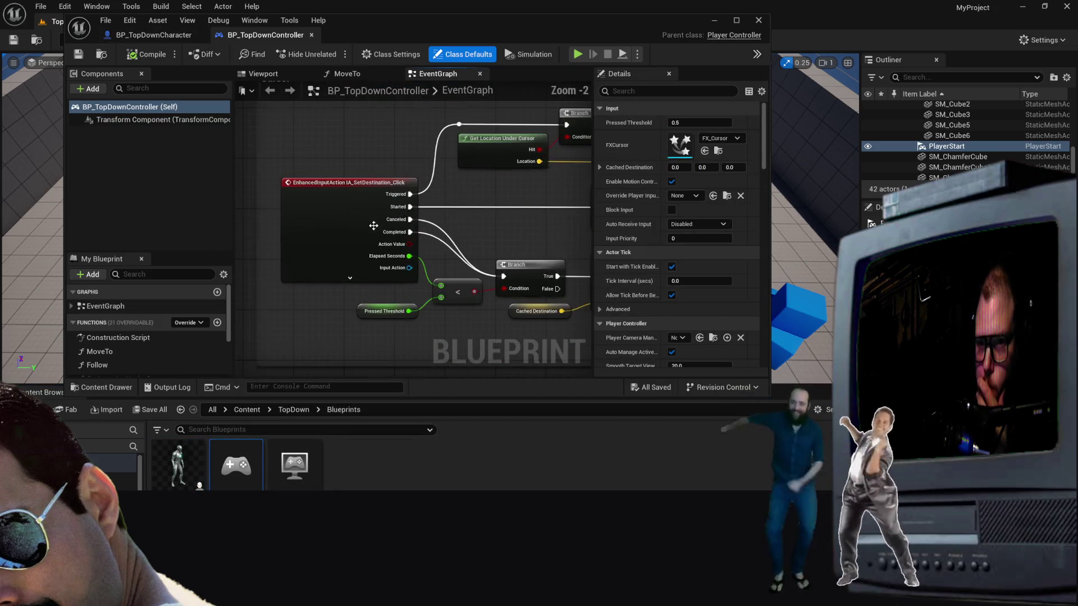
scroll(334, 175, down, 2)
scroll(349, 200, up, 2)
mouse_move(349, 200)
mouse_down()
mouse_move(279, 168)
mouse_move(263, 135)
mouse_up()
scroll(427, 168, down, 3)
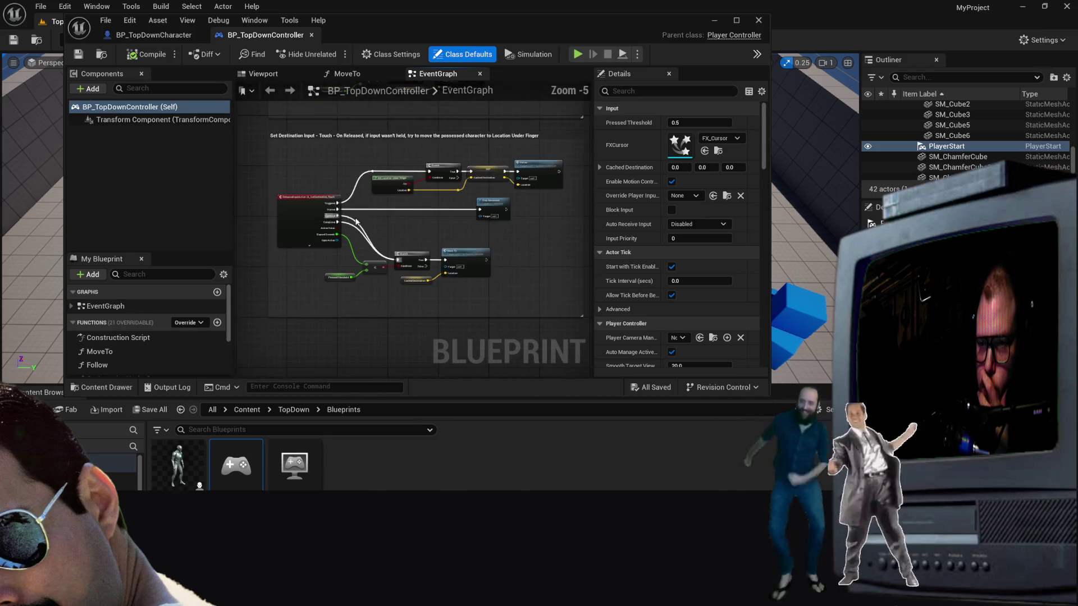
drag(418, 315, 417, 169)
drag(417, 221, 414, 249)
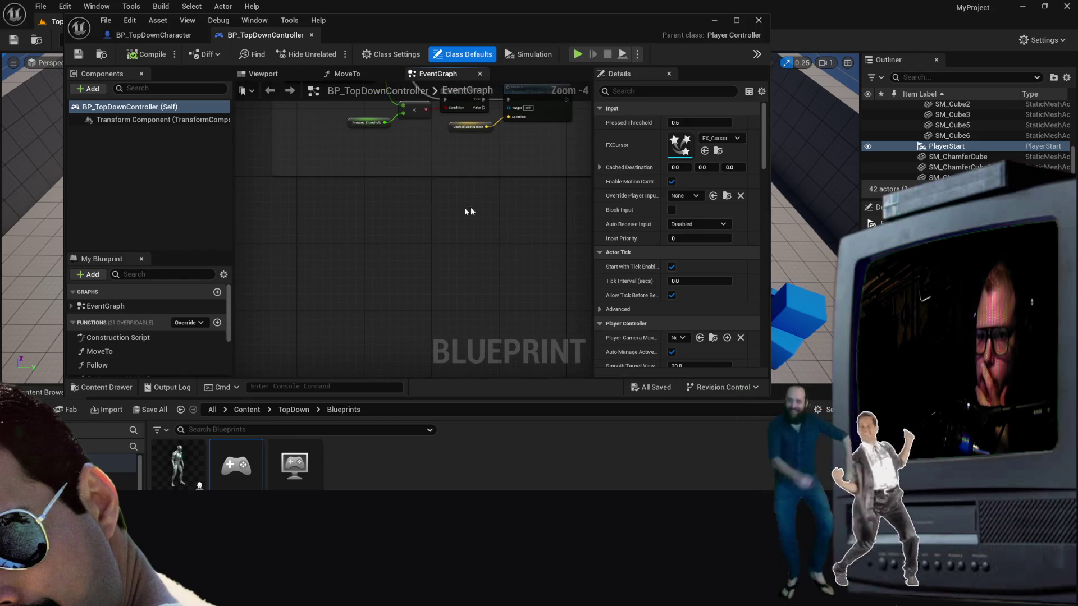
Step: Maximize the blueprint editor and frame the Set Destination Touch node group
click(736, 20)
drag(549, 176, 444, 319)
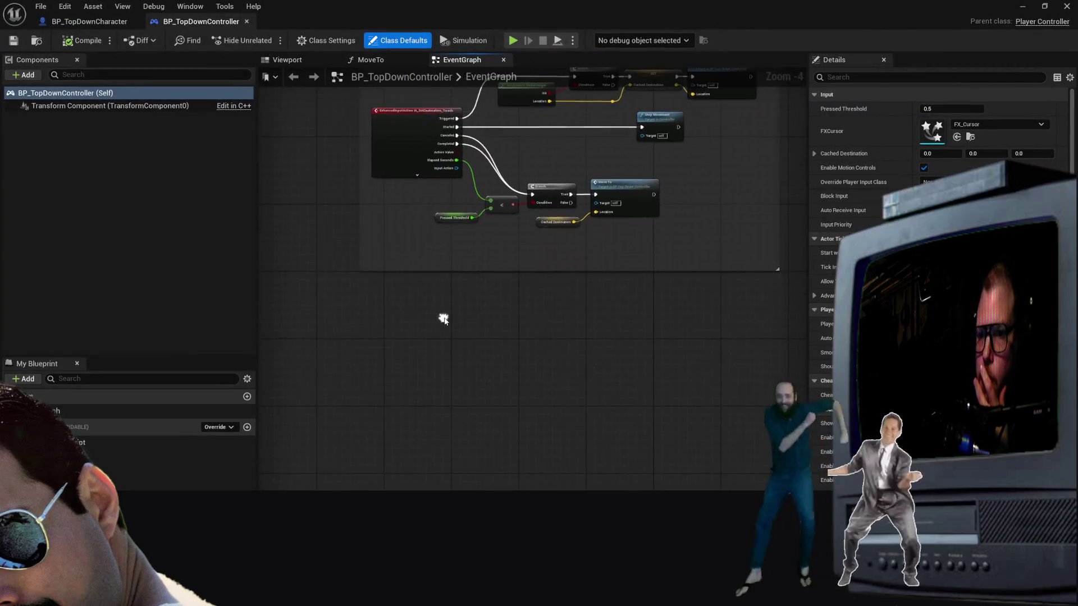
scroll(460, 342, down, 2)
scroll(477, 382, up, 2)
mouse_move(298, 243)
mouse_down()
mouse_move(385, 330)
mouse_move(305, 279)
mouse_up()
right_click(306, 278)
mouse_move(345, 236)
mouse_down()
mouse_move(361, 324)
mouse_move(361, 462)
mouse_move(345, 439)
mouse_up()
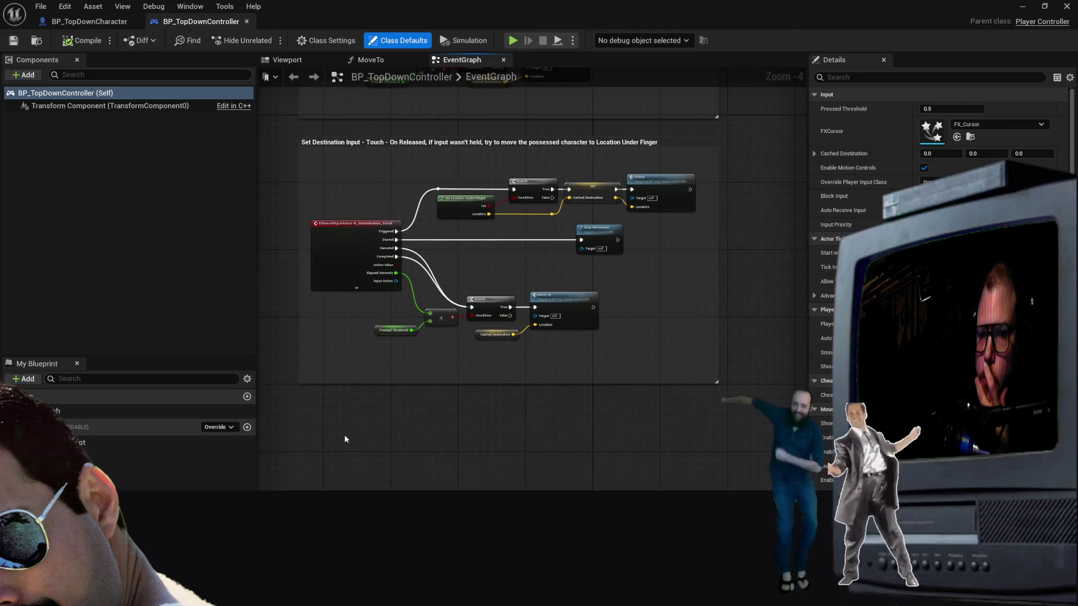
Step: Search the EventGraph action list for EnhancedInput actions, then dismiss it and select Get Location Under Finger
right_click(345, 439)
text(enhjanc)
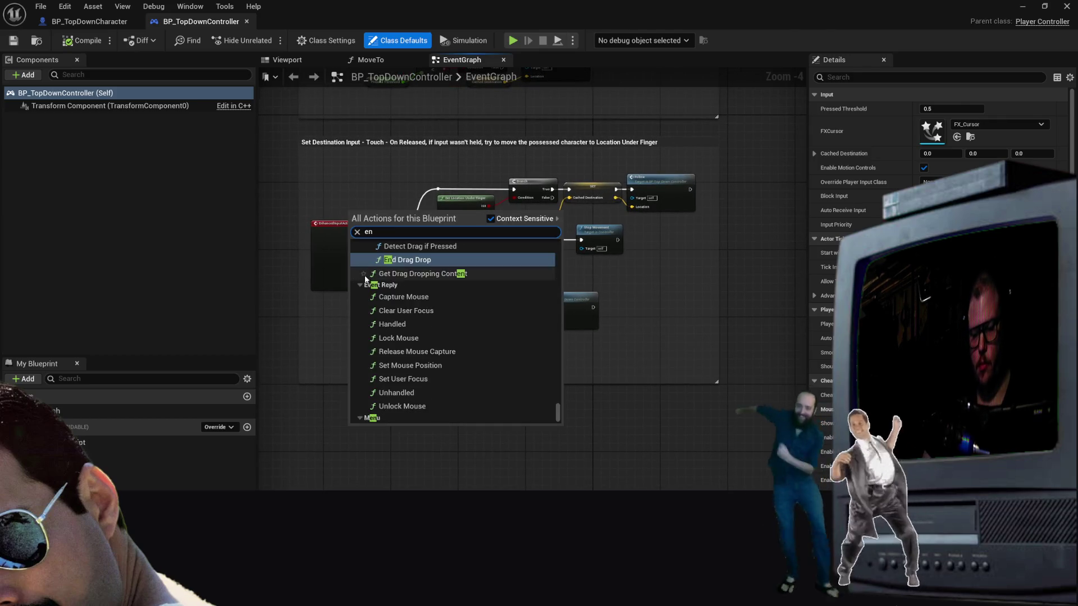
key(BackSpace)
key(BackSpace)
text(anced)
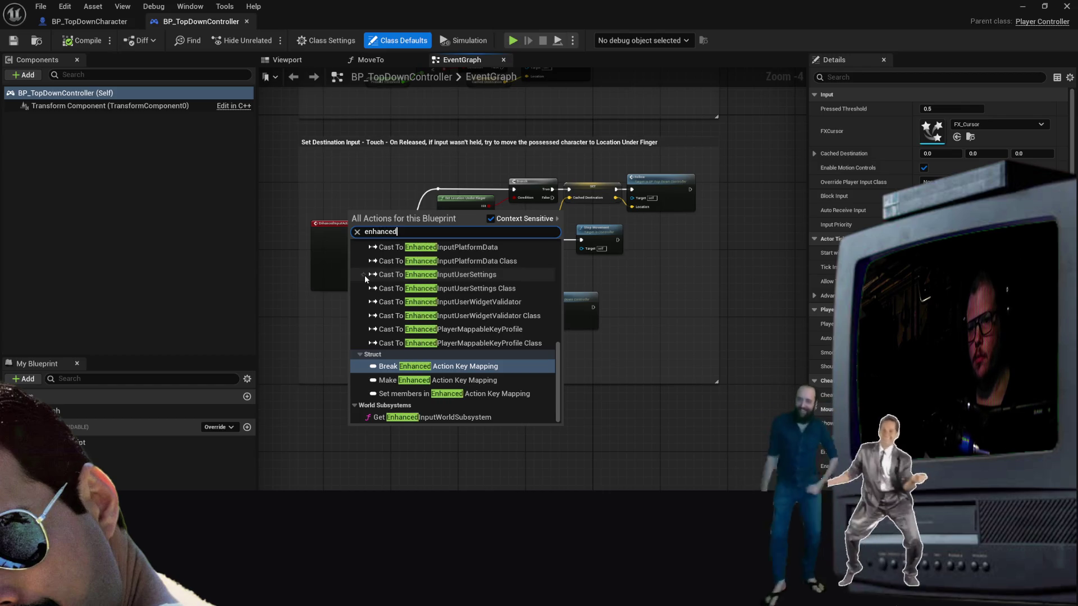
text(InputAc)
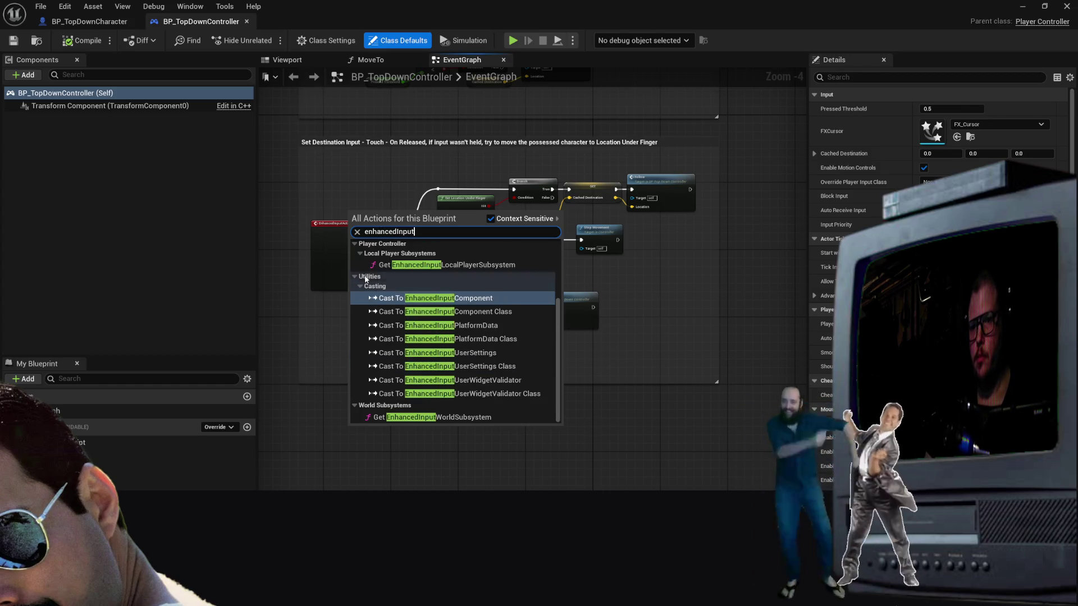
key(BackSpace)
key(BackSpace)
key(BackSpace)
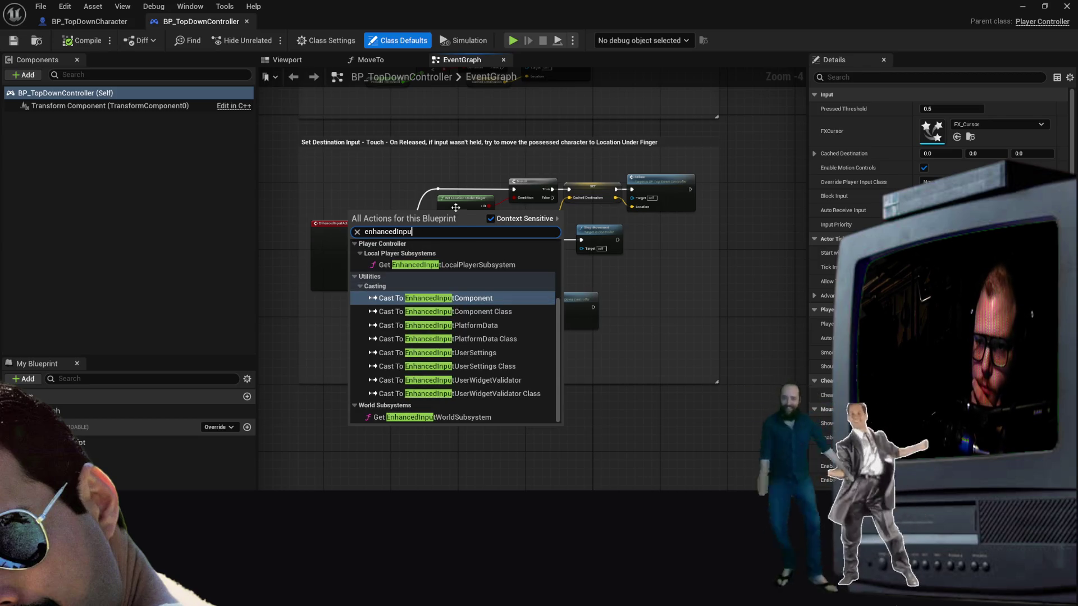
click(438, 200)
click(441, 201)
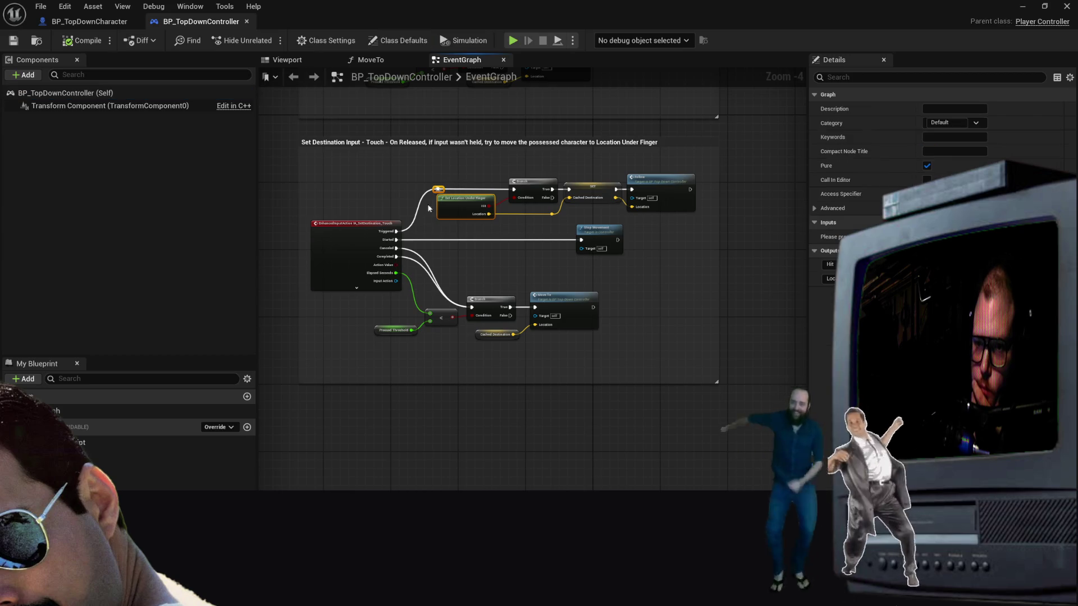
Step: Reopen the action list and search for 'EnhancedInput'
right_click(370, 225)
text(EnhancedU)
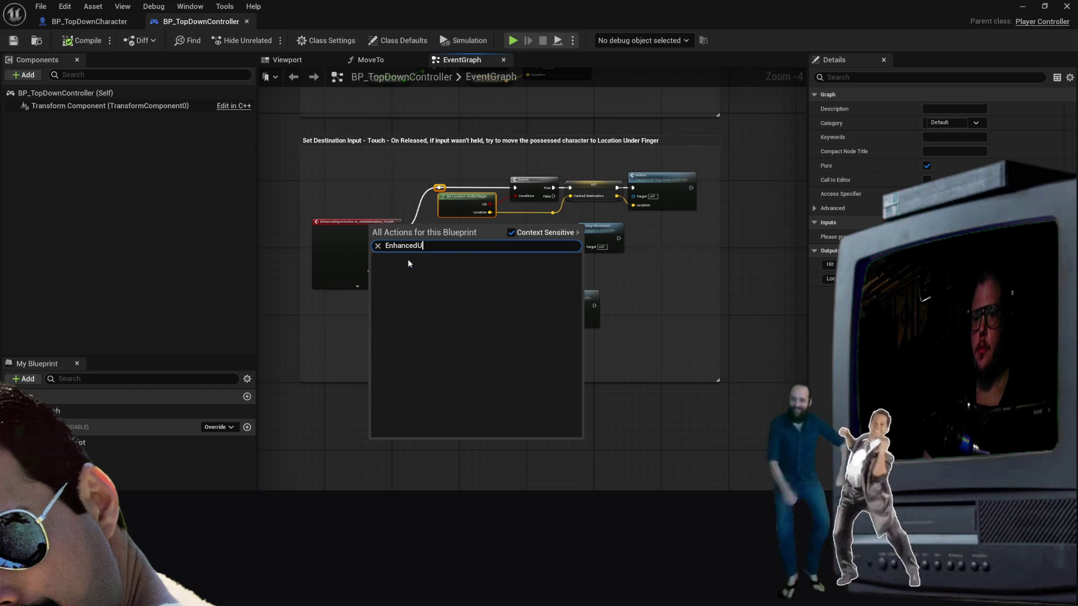
text(Input)
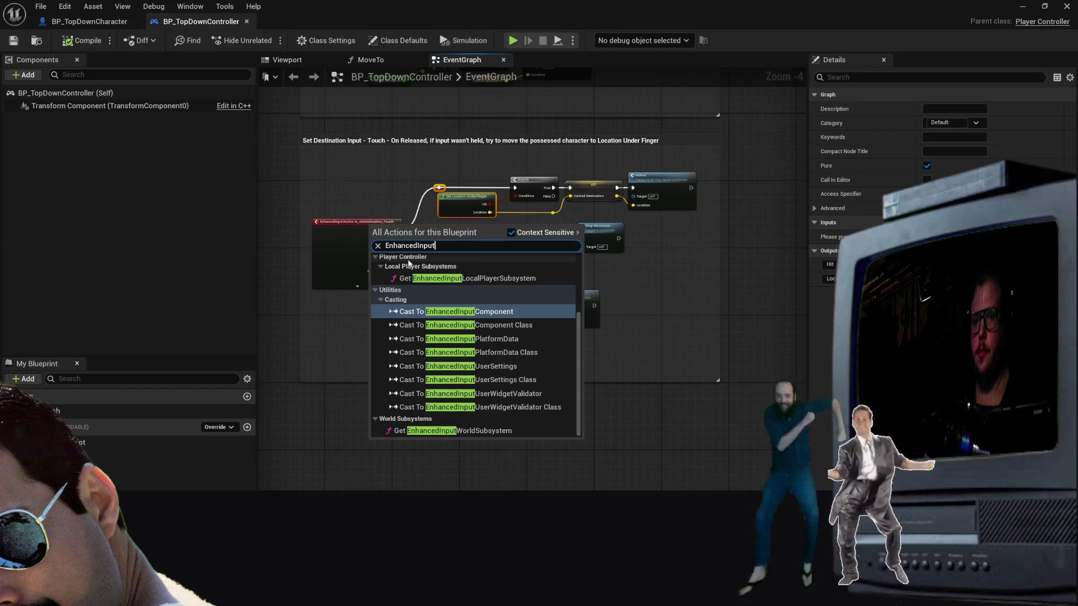